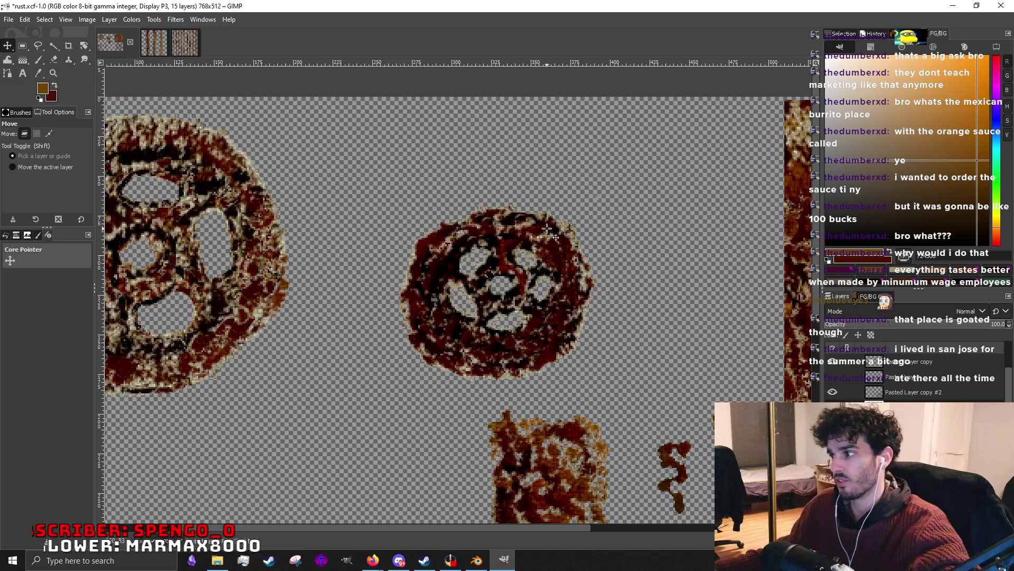
# Try moving a copy of the middle wheel upward, then undo the overlapping copy.
pyautogui.moveTo(561, 321)
pyautogui.mouseDown()
pyautogui.moveTo(552, 285)
pyautogui.moveTo(553, 317)
pyautogui.moveTo(505, 394)
pyautogui.mouseUp()
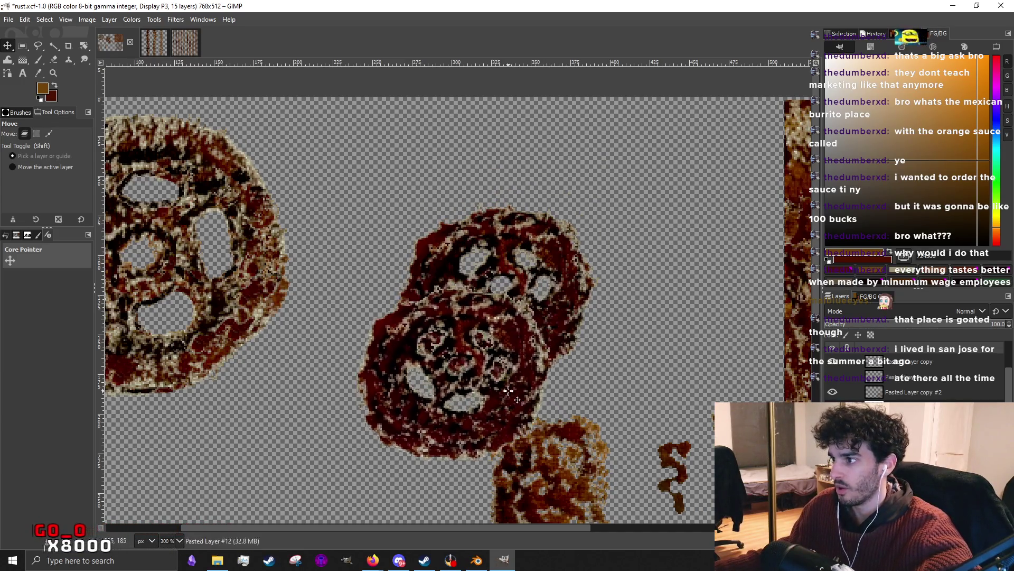
pyautogui.moveTo(563, 268); pyautogui.dragTo(518, 376)
pyautogui.hotkey('ctrl', 'z')
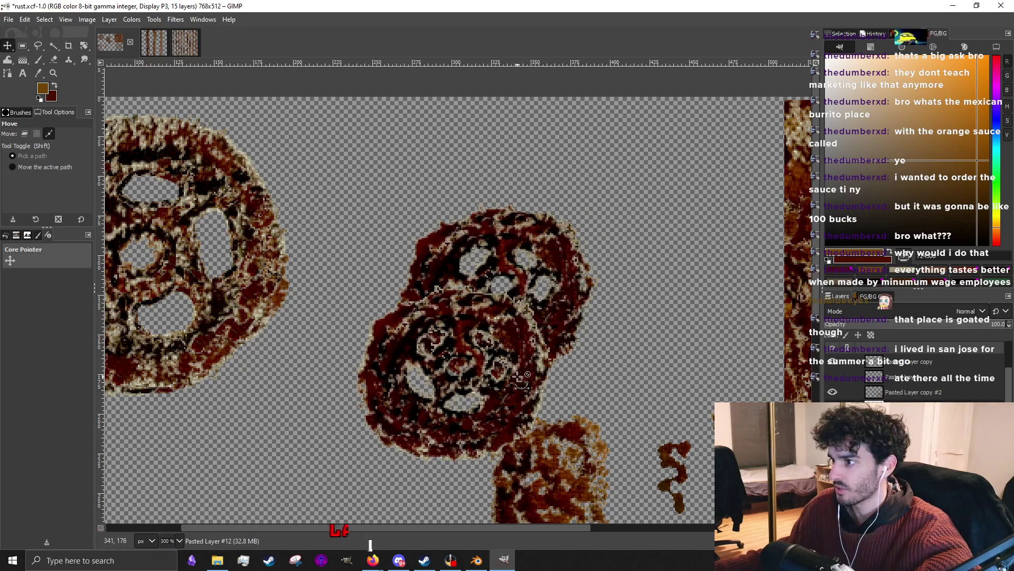
pyautogui.hotkey('ctrl', 'z')
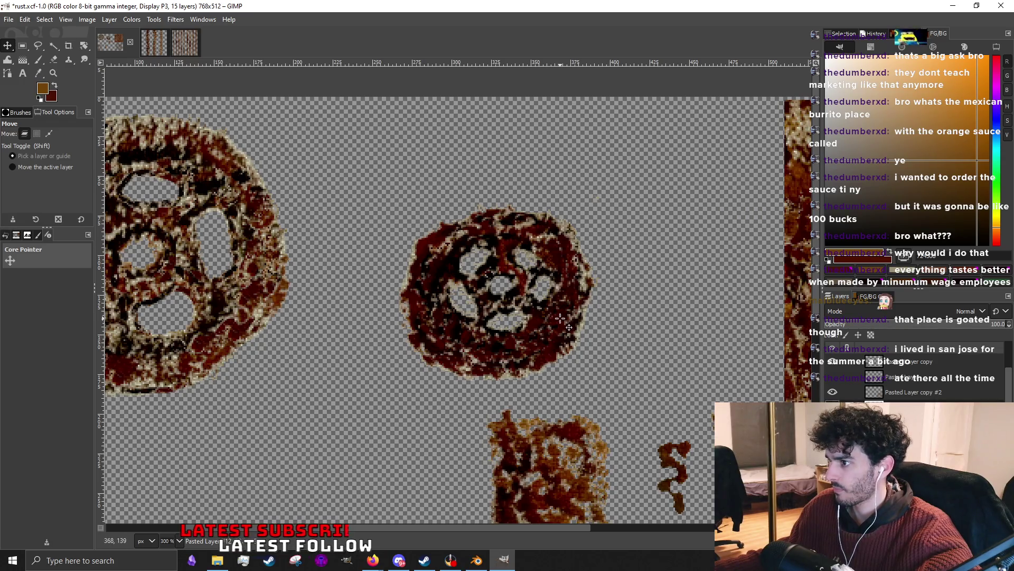
pyautogui.hotkey('ctrl', 'y')
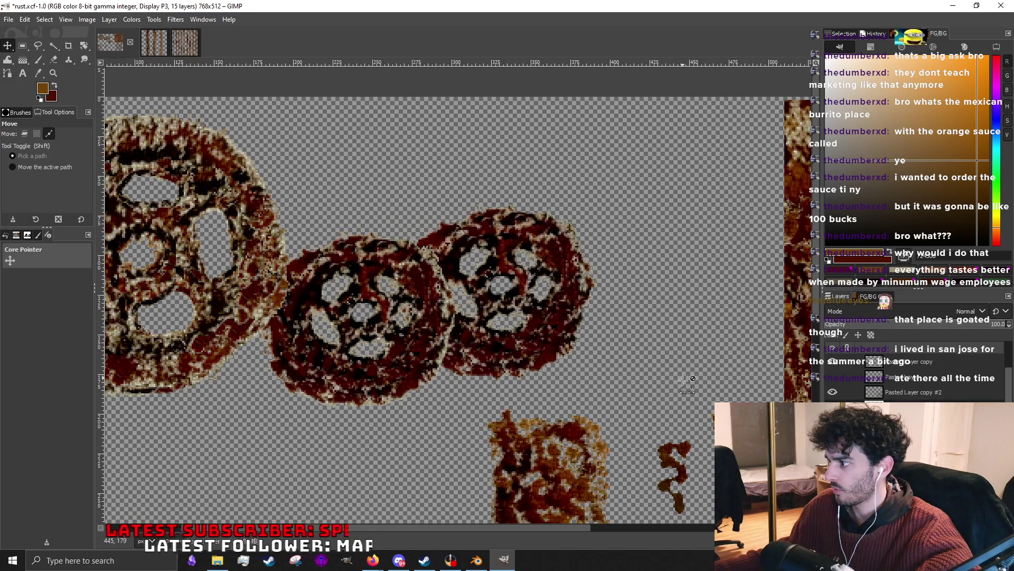
pyautogui.hotkey('ctrl', 'z')
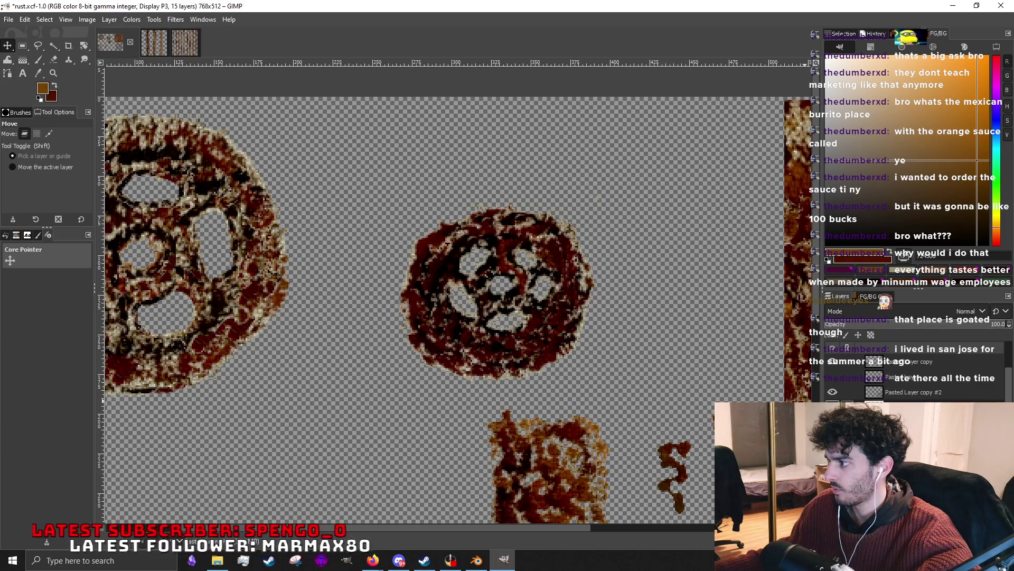
# Merge the extra wheel layer down to 14 layers and nudge the small gear down-left.
pyautogui.rightClick(855, 378)
pyautogui.click(902, 135)
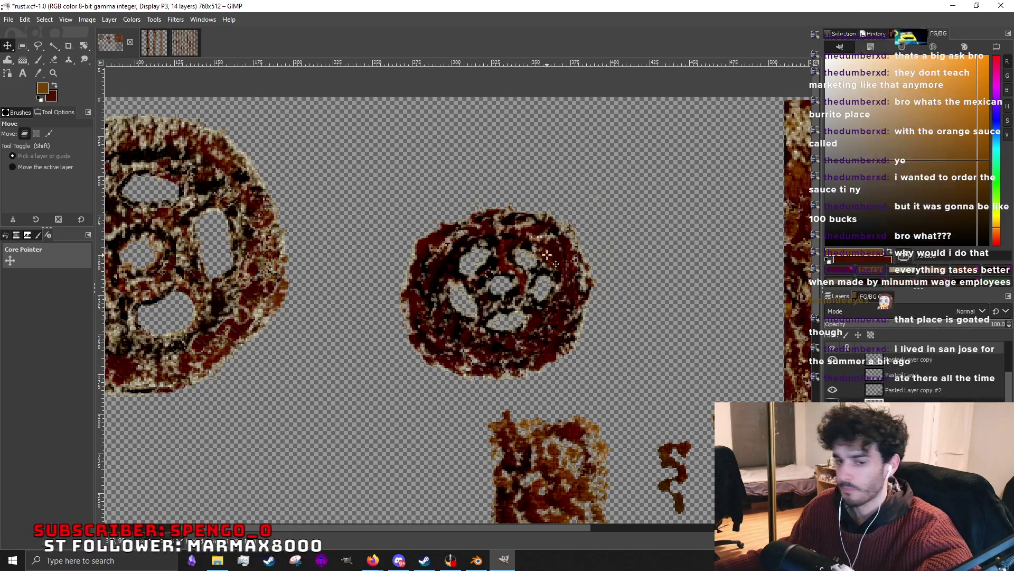
pyautogui.scroll(-2, 540, 267)
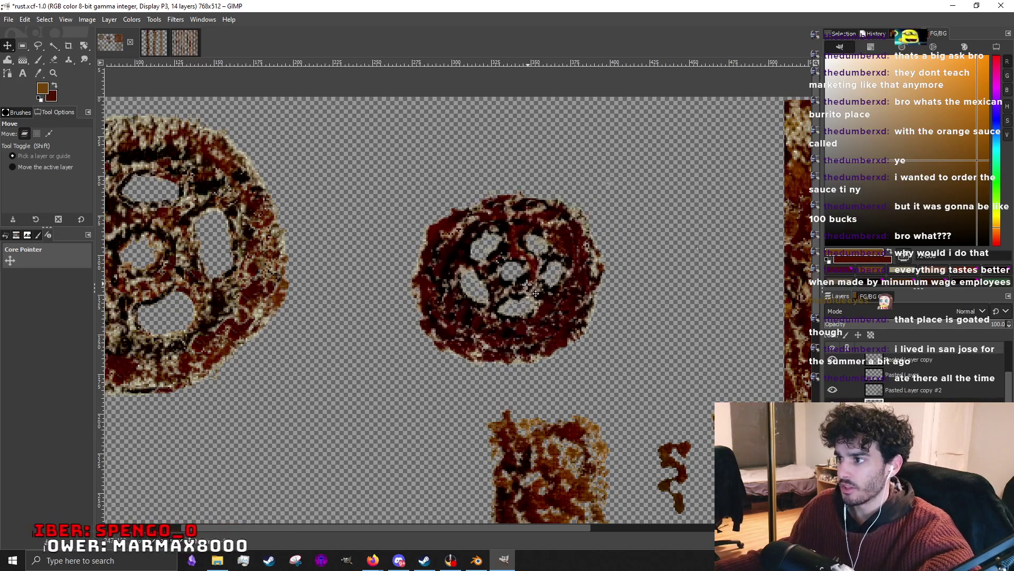
pyautogui.scroll(-3, 487, 260)
pyautogui.scroll(3, 485, 257)
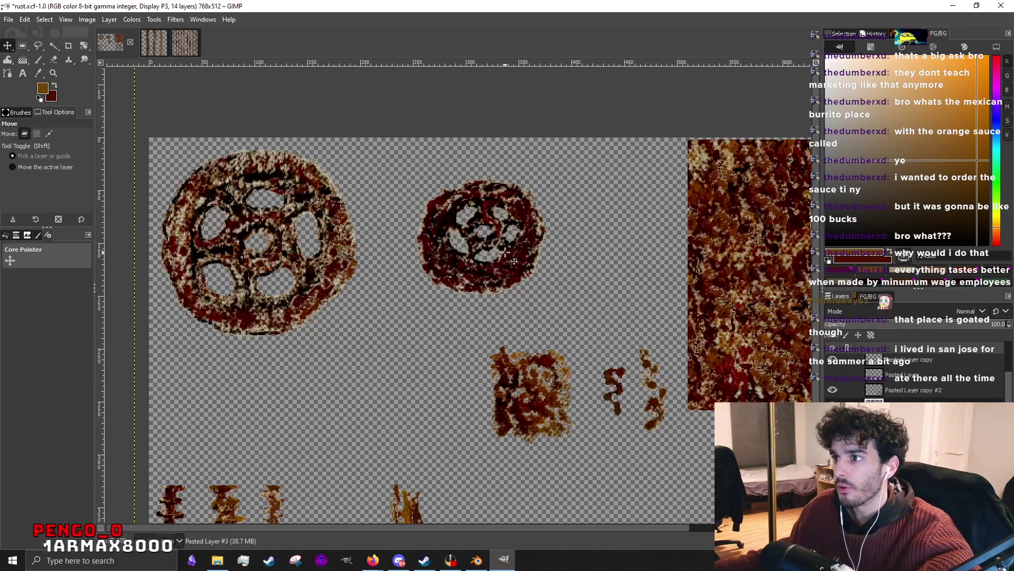
pyautogui.moveTo(513, 244); pyautogui.dragTo(506, 267)
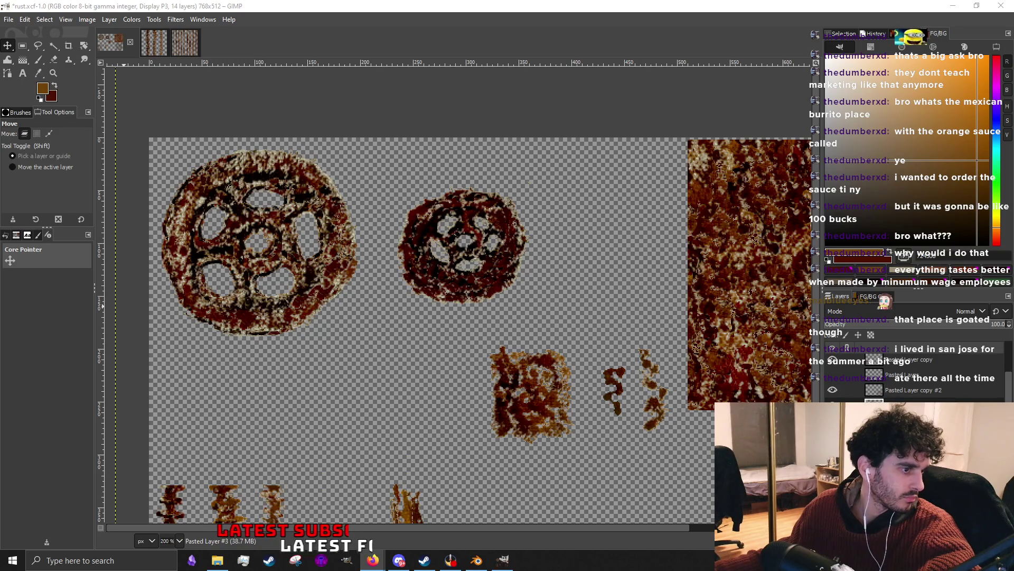
pyautogui.hscroll(2, 465, 230)
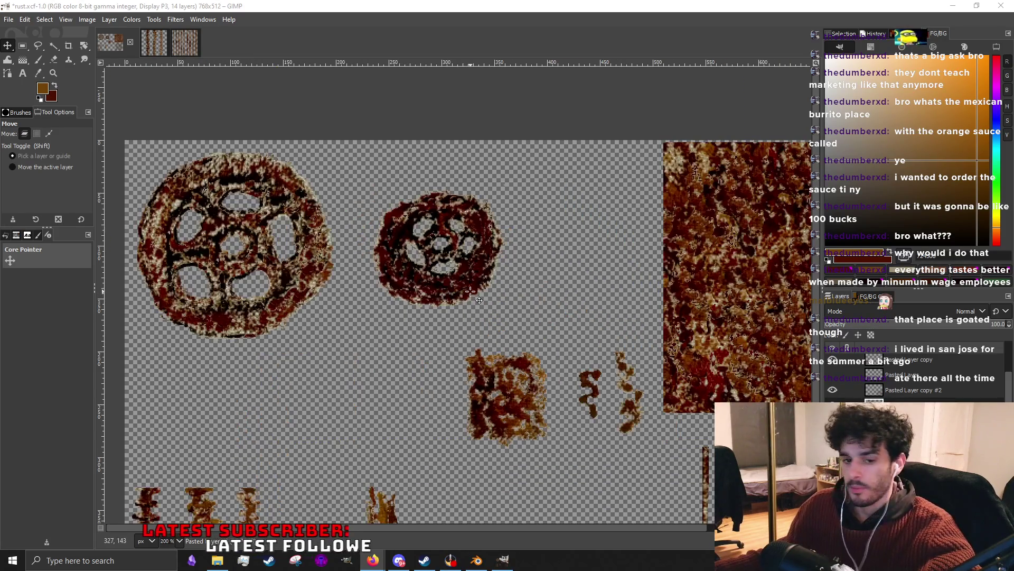
pyautogui.scroll(1, 475, 275)
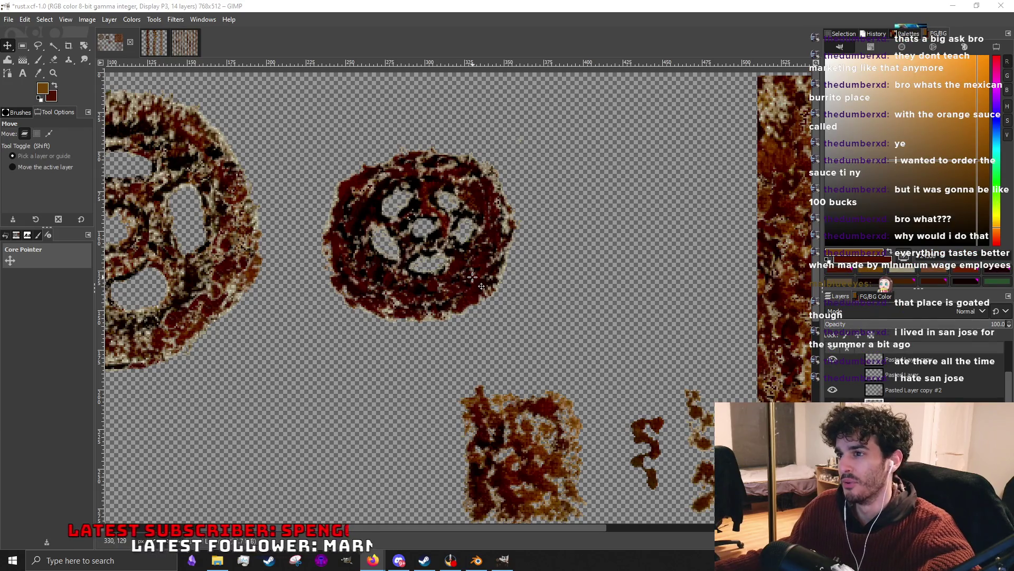
pyautogui.scroll(-4, 473, 278)
pyautogui.scroll(2, 452, 317)
# Nudge the rust square, then shift the small gear up-right and the large gear right.
pyautogui.moveTo(451, 317); pyautogui.dragTo(447, 320)
pyautogui.scroll(-2, 522, 280)
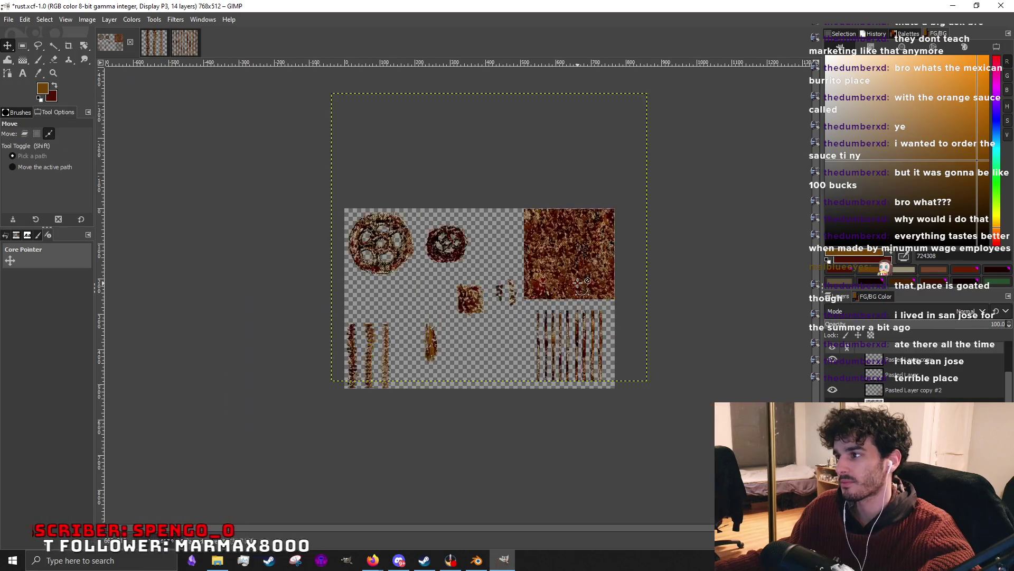
pyautogui.scroll(3, 523, 284)
pyautogui.scroll(-1, 525, 289)
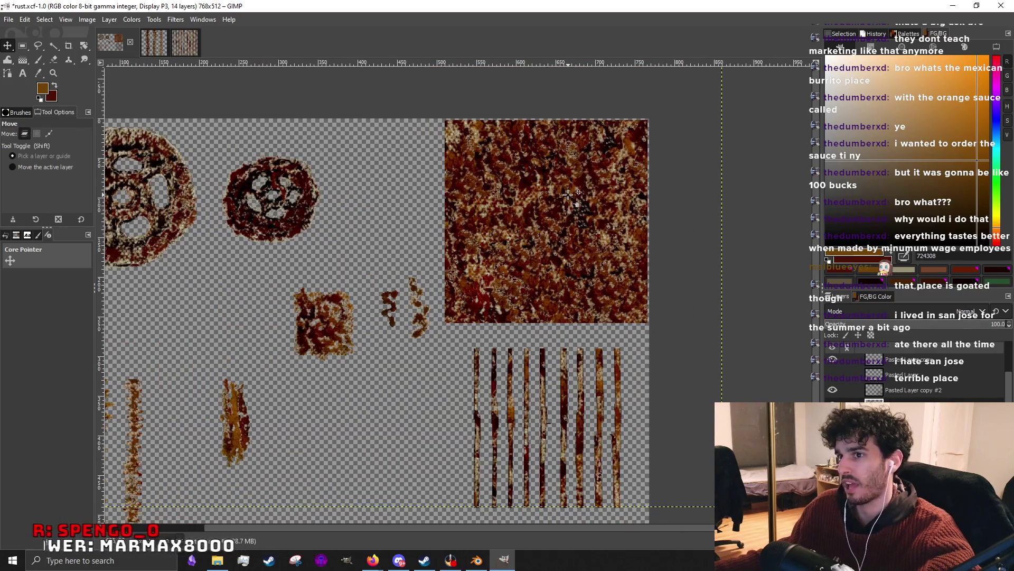
pyautogui.scroll(-1, 575, 196)
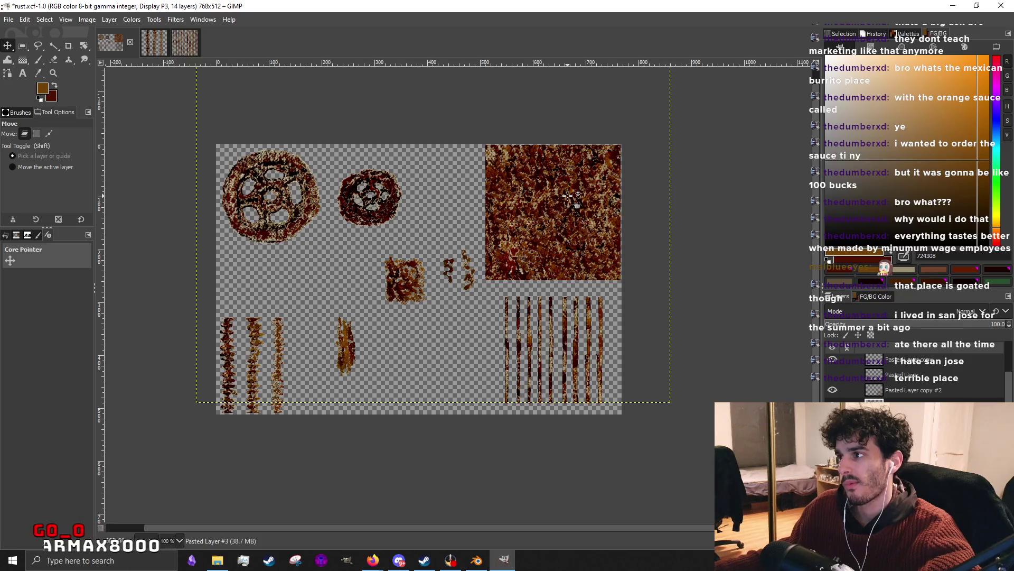
pyautogui.scroll(3, 587, 162)
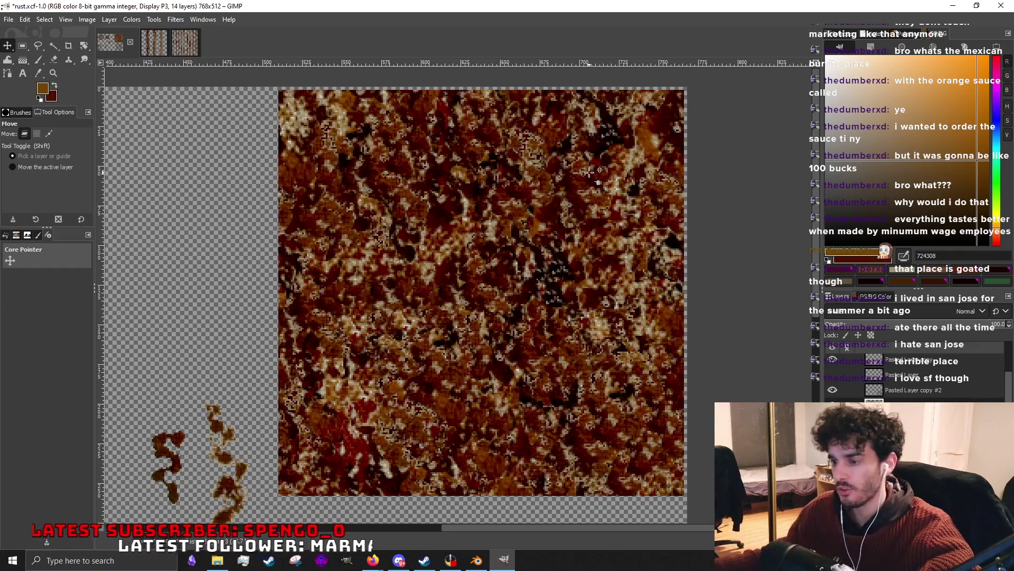
pyautogui.keyDown('ctrl'); pyautogui.scroll(-3, 591, 170); pyautogui.keyUp('ctrl')
pyautogui.keyDown('ctrl'); pyautogui.scroll(2, 530, 428); pyautogui.keyUp('ctrl')
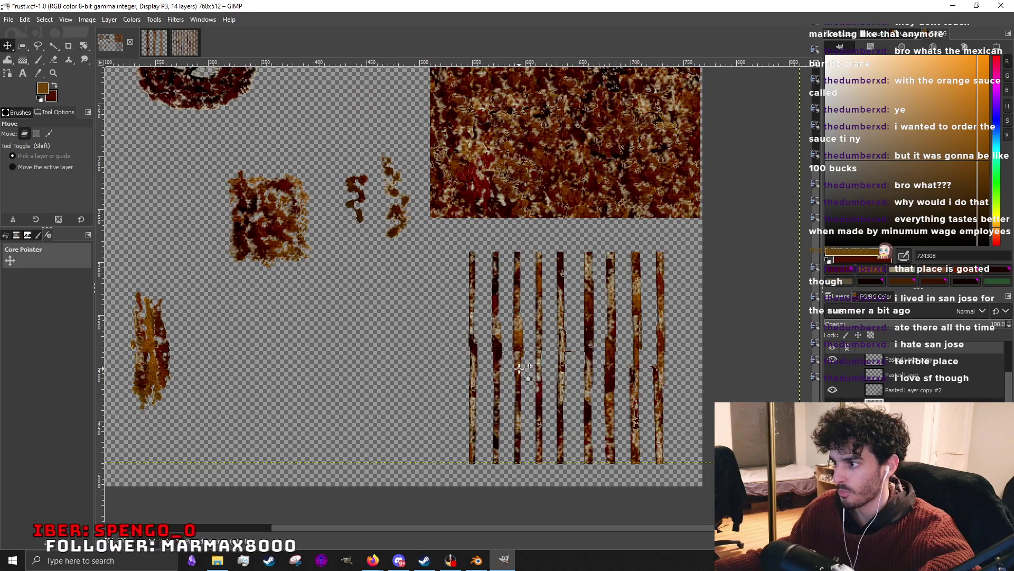
pyautogui.keyDown('ctrl'); pyautogui.scroll(-2, 377, 254); pyautogui.keyUp('ctrl')
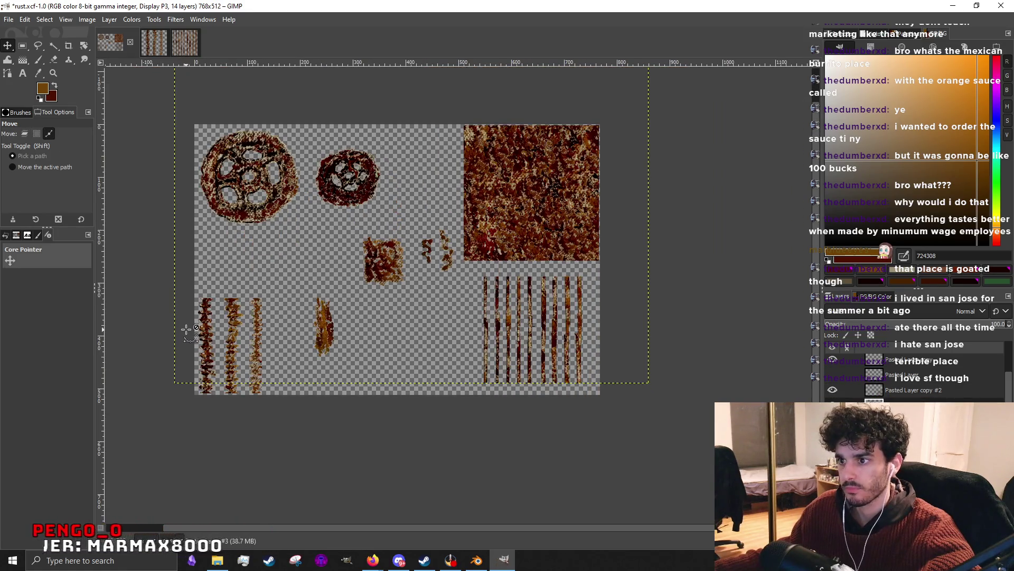
pyautogui.keyDown('ctrl'); pyautogui.scroll(2, 187, 330); pyautogui.keyUp('ctrl')
pyautogui.keyDown('ctrl'); pyautogui.scroll(-2, 367, 165); pyautogui.keyUp('ctrl')
pyautogui.press('ctrl')
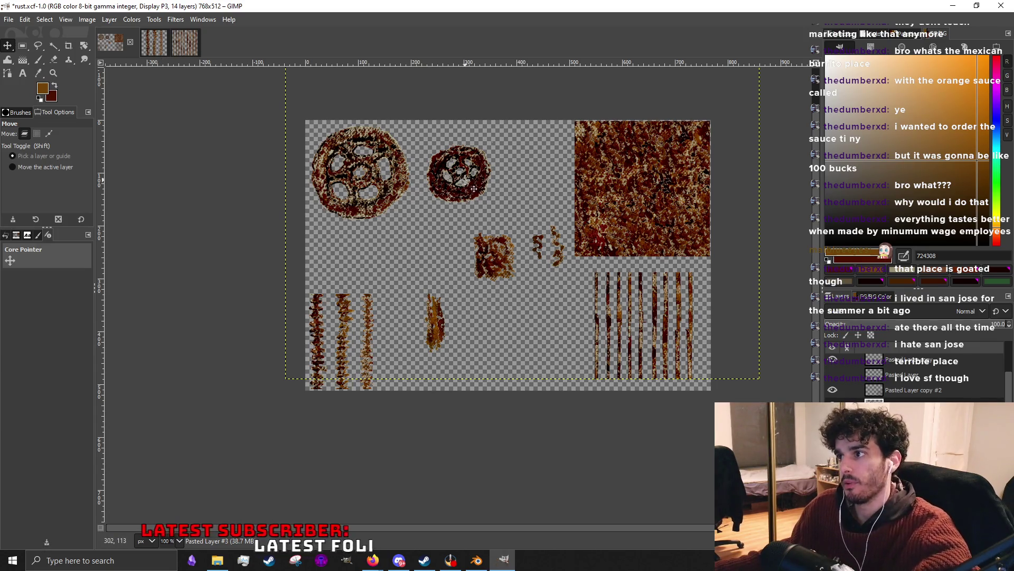
pyautogui.scroll(-2, 474, 180)
pyautogui.scroll(4, 468, 191)
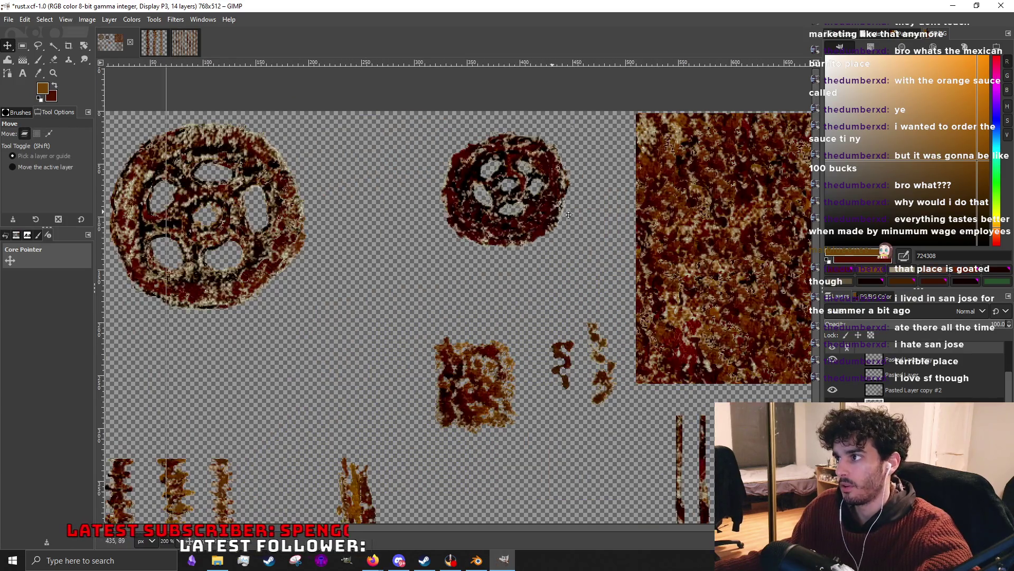
pyautogui.moveTo(462, 228); pyautogui.dragTo(606, 196)
pyautogui.moveTo(299, 241); pyautogui.dragTo(466, 228)
pyautogui.scroll(-3, 460, 221)
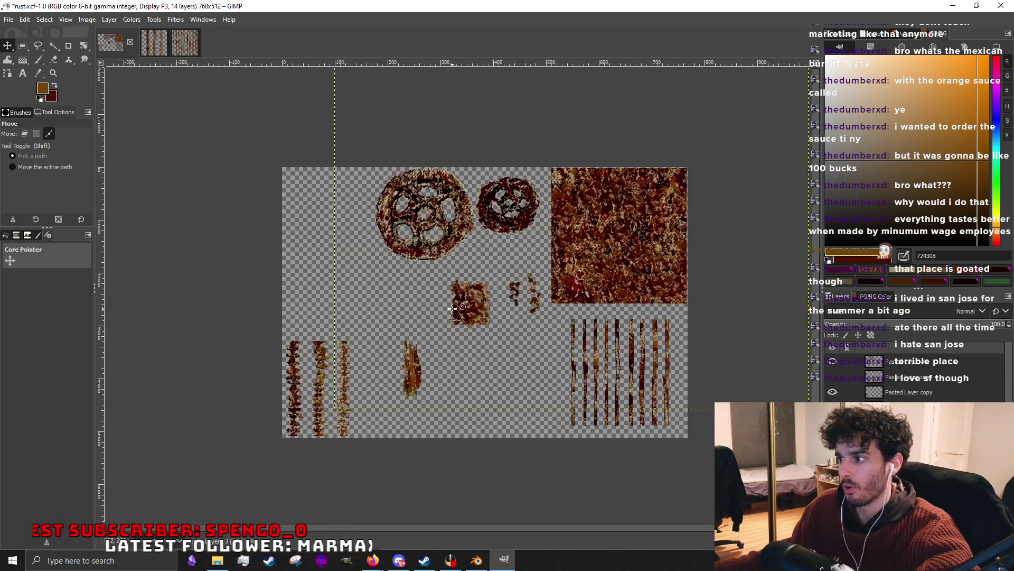
pyautogui.scroll(2, 417, 353)
# Line up the drip streaks side by side and raise the rust patch and stripes slightly.
pyautogui.moveTo(412, 376)
pyautogui.mouseDown()
pyautogui.moveTo(571, 380)
pyautogui.moveTo(536, 386)
pyautogui.mouseUp()
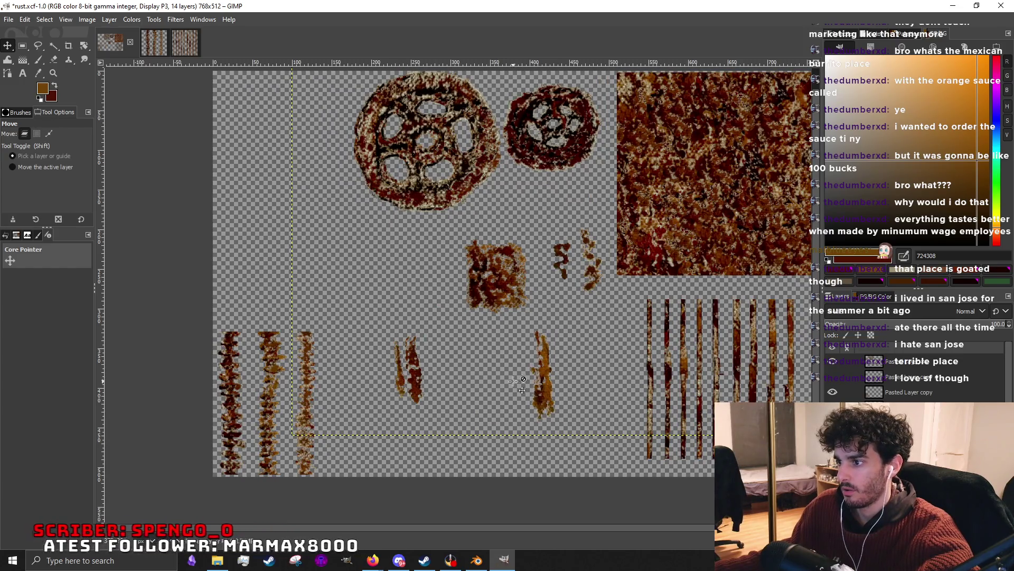
pyautogui.moveTo(432, 389); pyautogui.dragTo(558, 382)
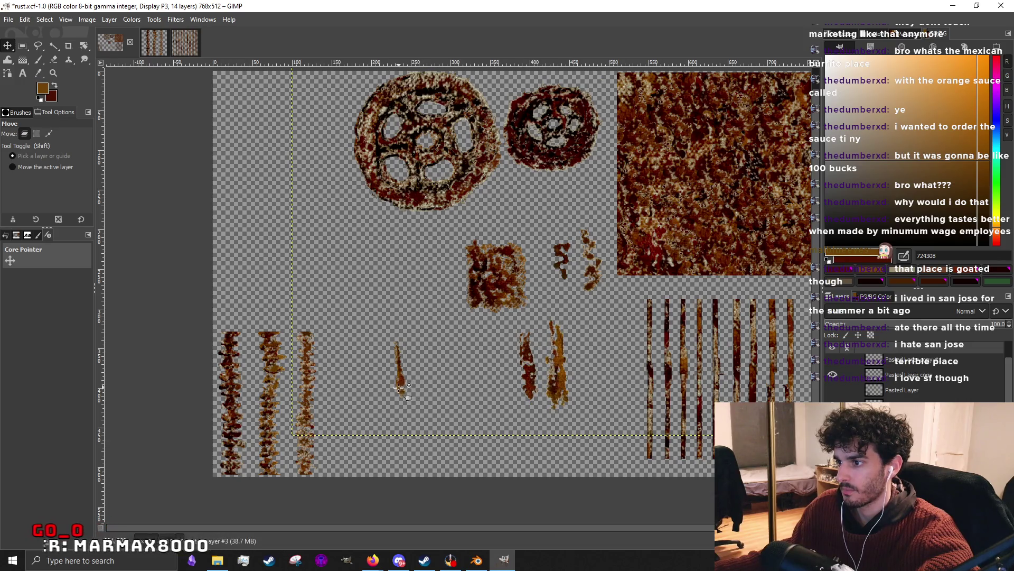
pyautogui.moveTo(298, 401); pyautogui.dragTo(426, 375)
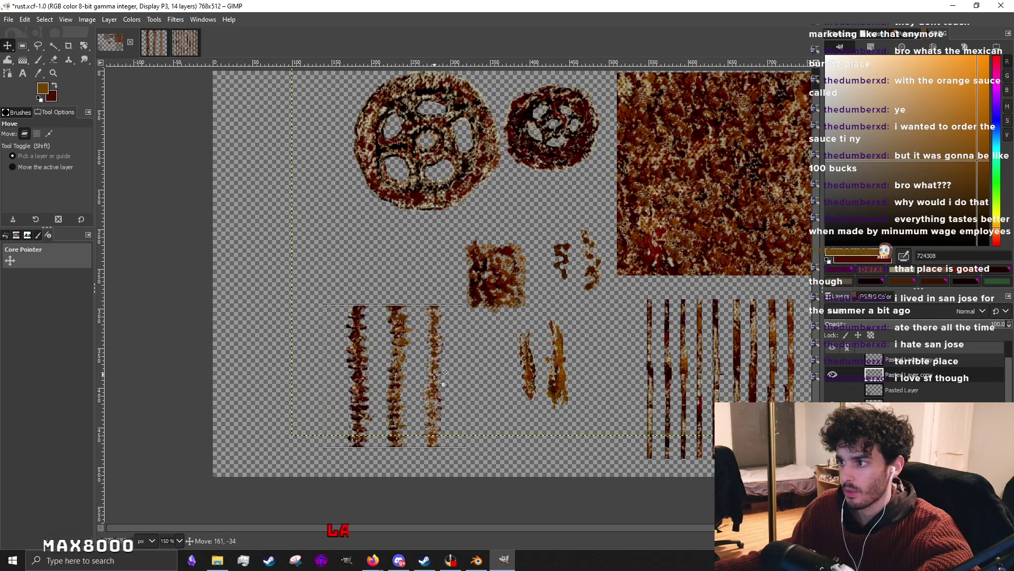
pyautogui.moveTo(497, 291); pyautogui.dragTo(500, 270)
pyautogui.scroll(-1, 602, 342)
pyautogui.hscroll(3, 602, 342)
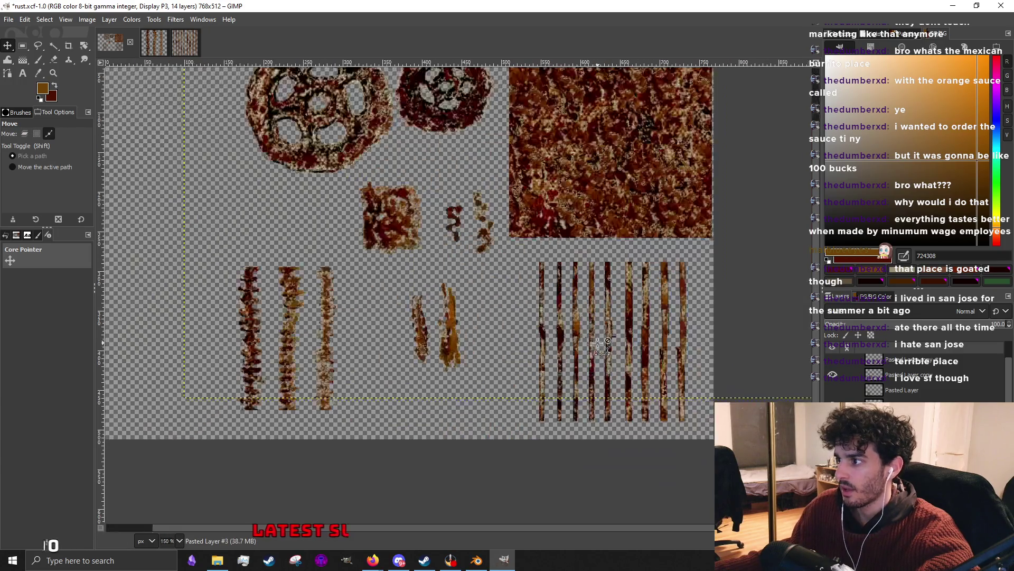
pyautogui.moveTo(610, 335); pyautogui.dragTo(621, 324)
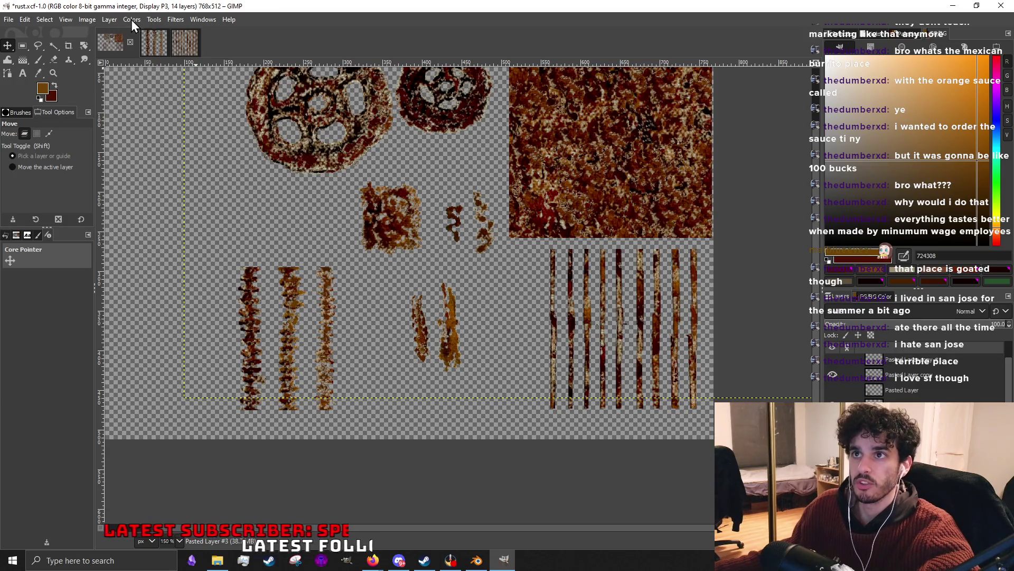
# In Canvas Size, try a 1080 width and centre the layers within the wider canvas.
pyautogui.click(113, 20)
pyautogui.moveTo(132, 19)
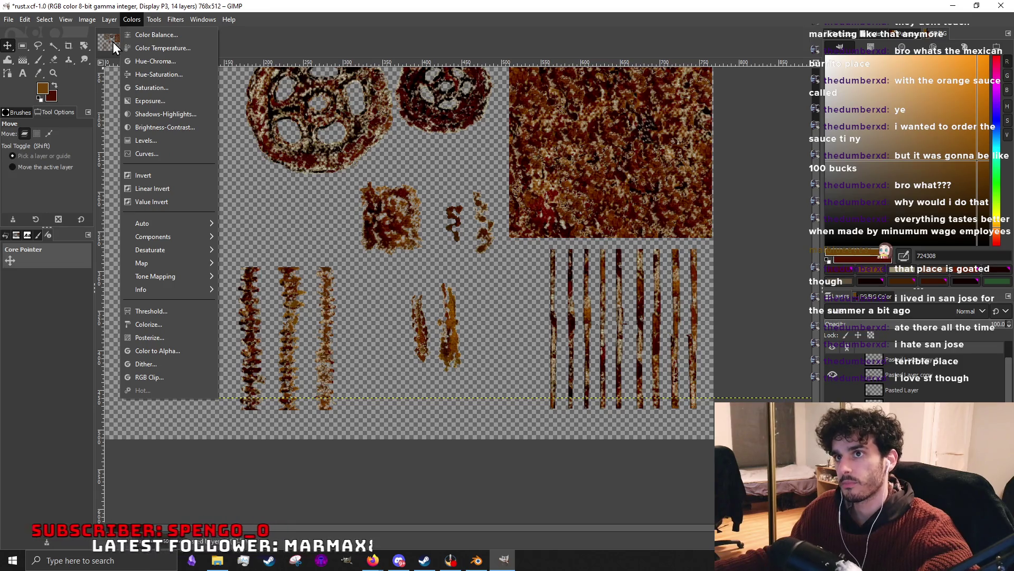
pyautogui.moveTo(88, 19)
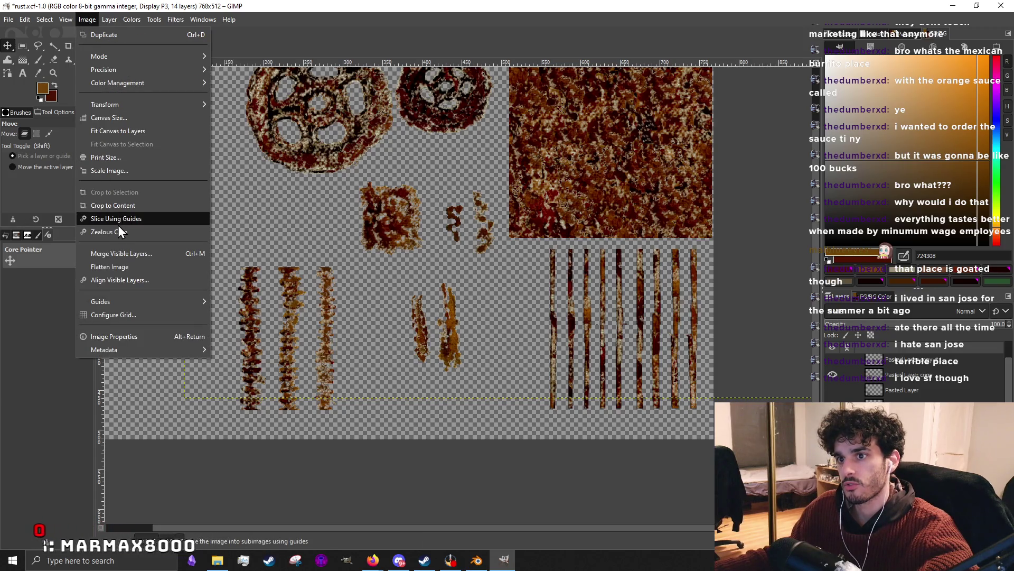
pyautogui.click(133, 117)
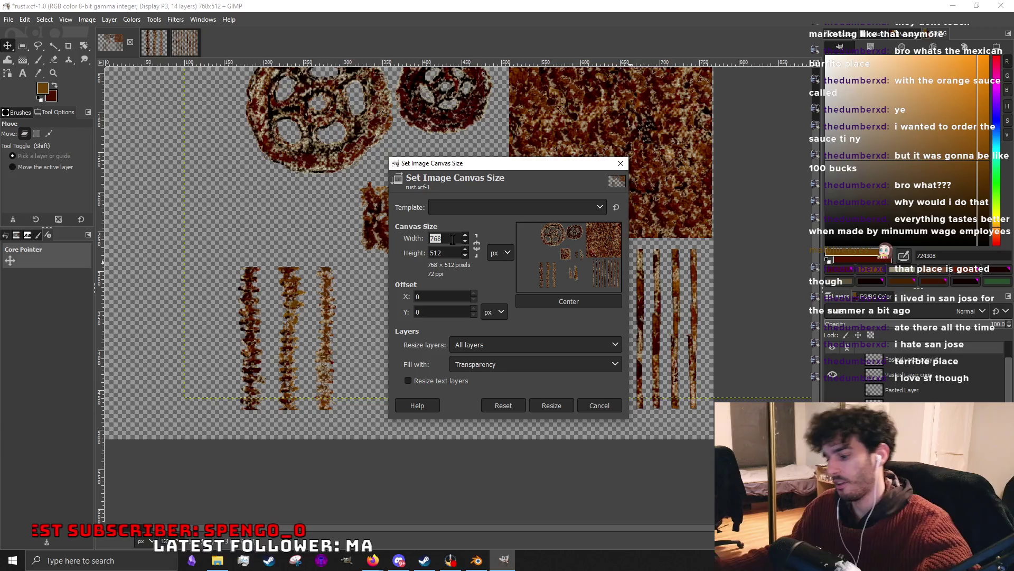
pyautogui.write('512')
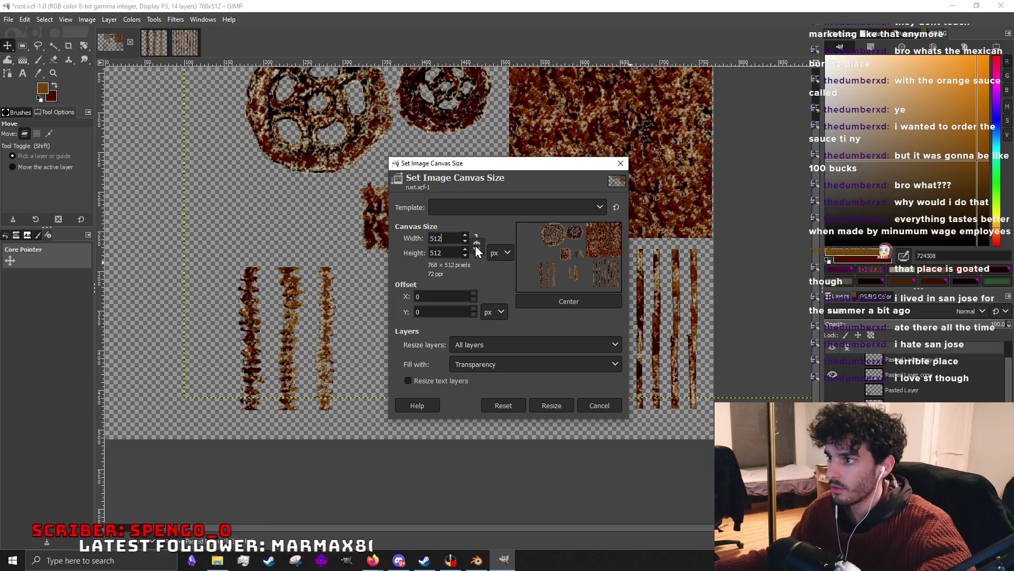
pyautogui.click(569, 301)
pyautogui.moveTo(591, 261); pyautogui.dragTo(573, 260)
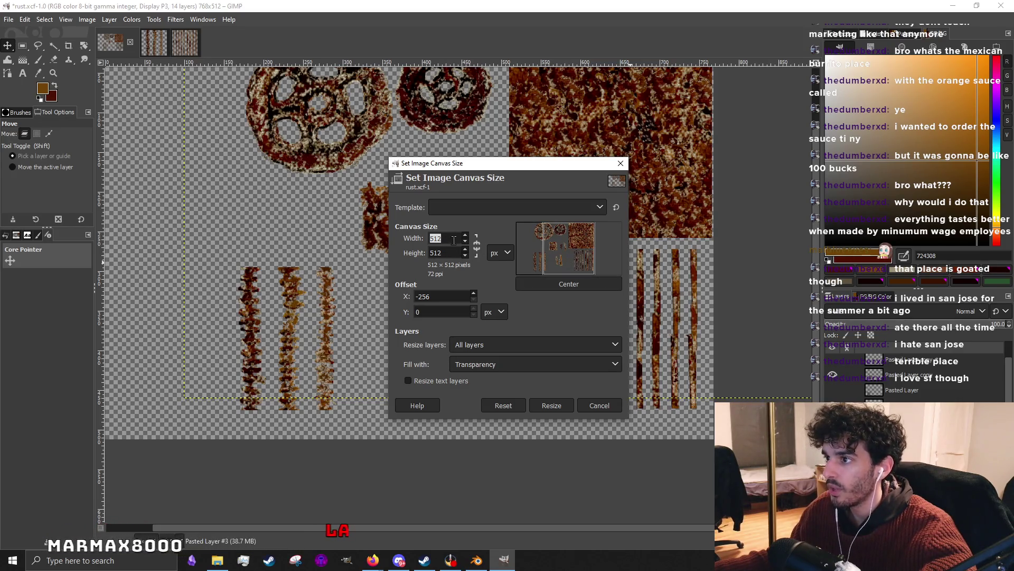
pyautogui.write('1080')
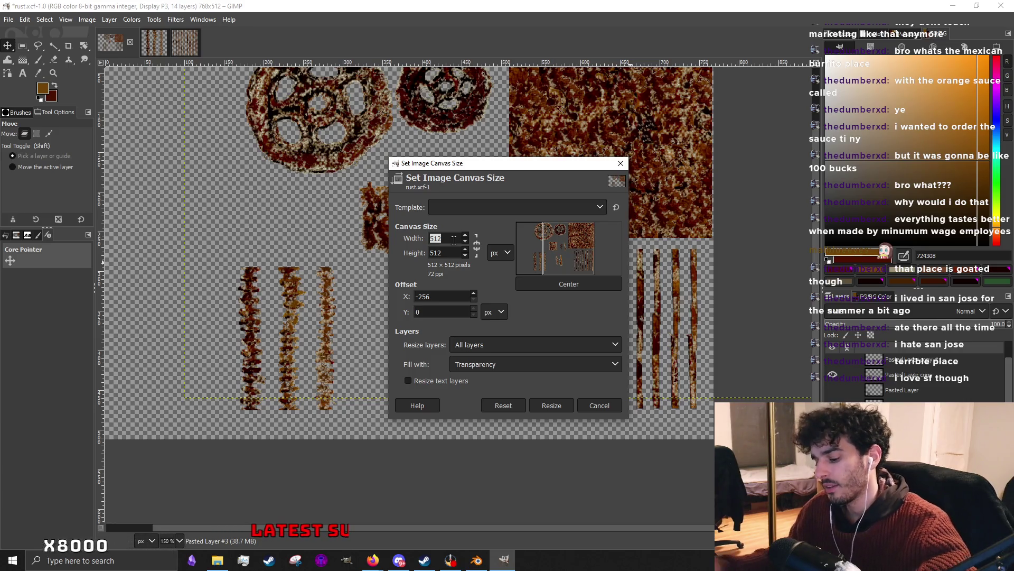
pyautogui.click(542, 282)
pyautogui.click(559, 281)
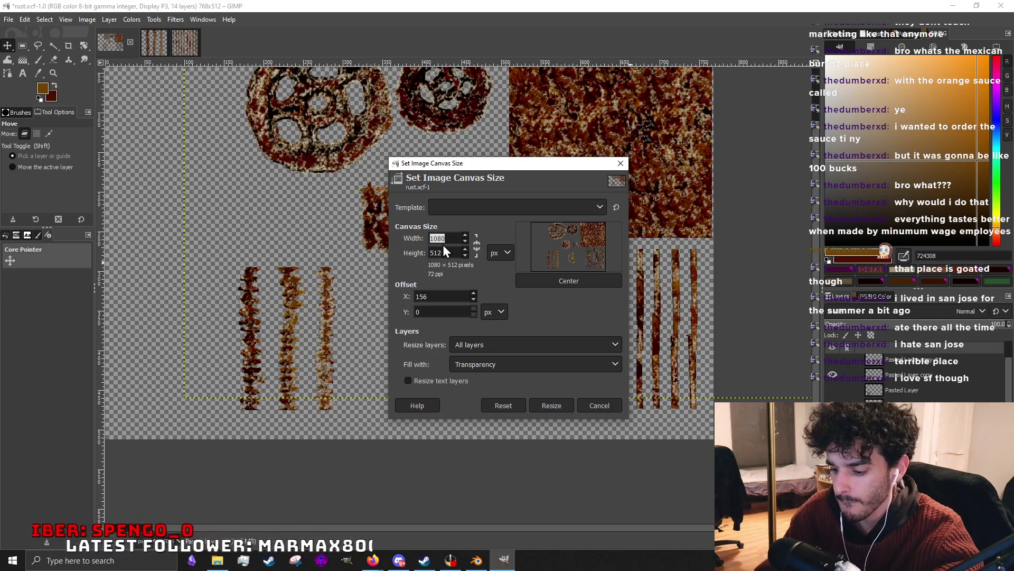
pyautogui.write('512')
# Set the width to 512, shift and centre the content, resize, then undo back to 768×512.
pyautogui.press('Return')
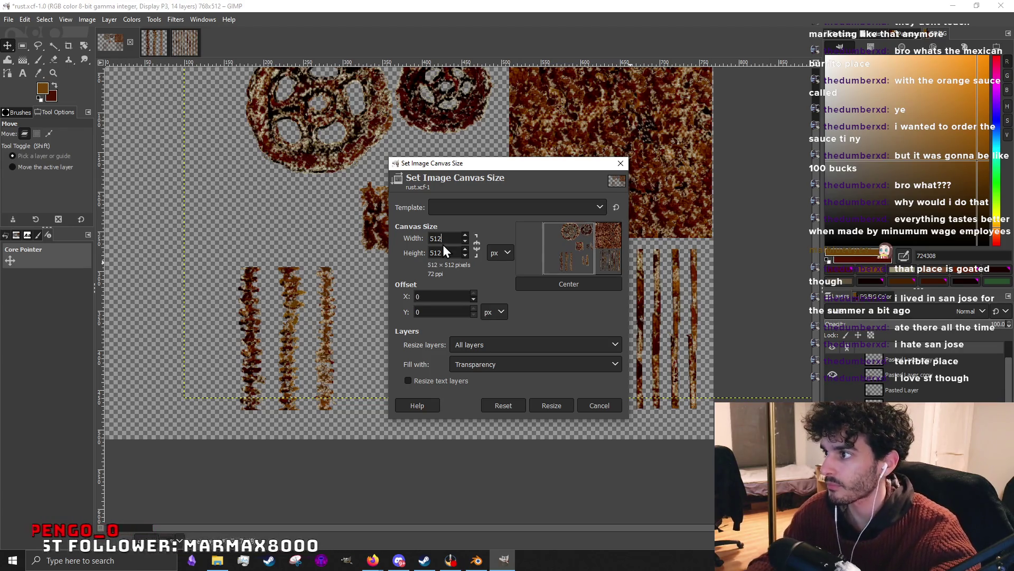
pyautogui.moveTo(555, 249); pyautogui.dragTo(475, 262)
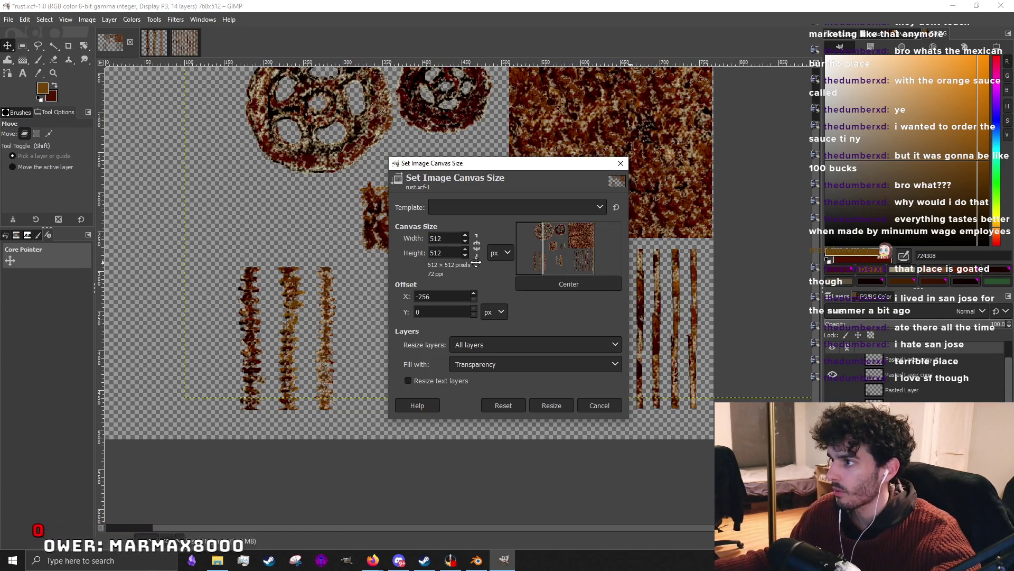
pyautogui.click(571, 287)
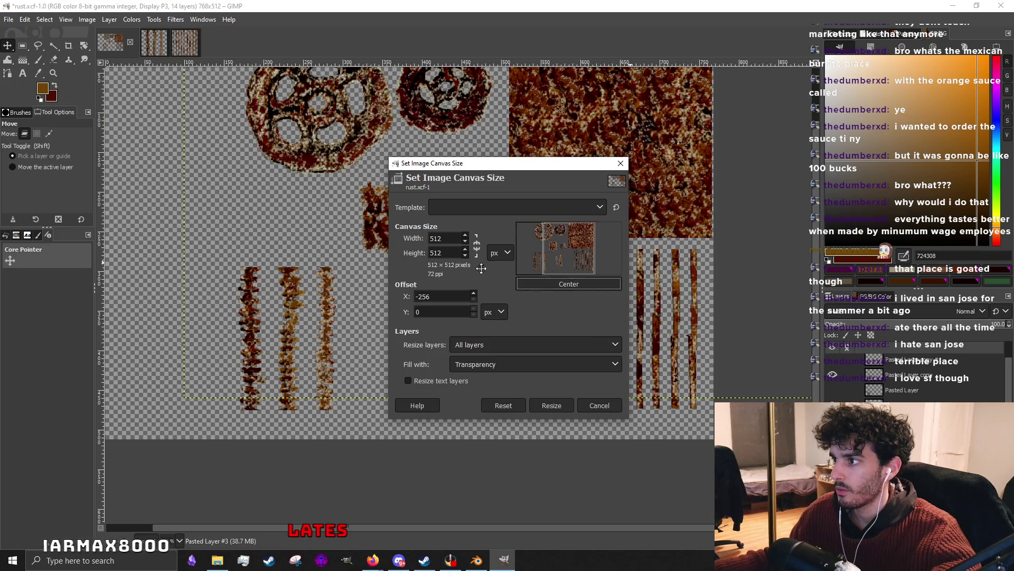
pyautogui.click(551, 406)
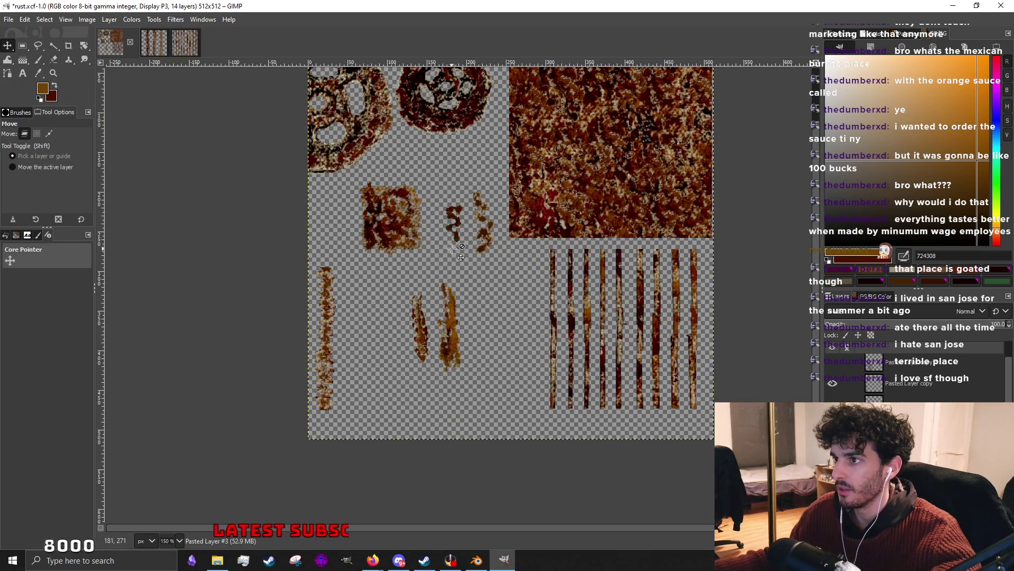
pyautogui.hotkey('ctrl', 'z')
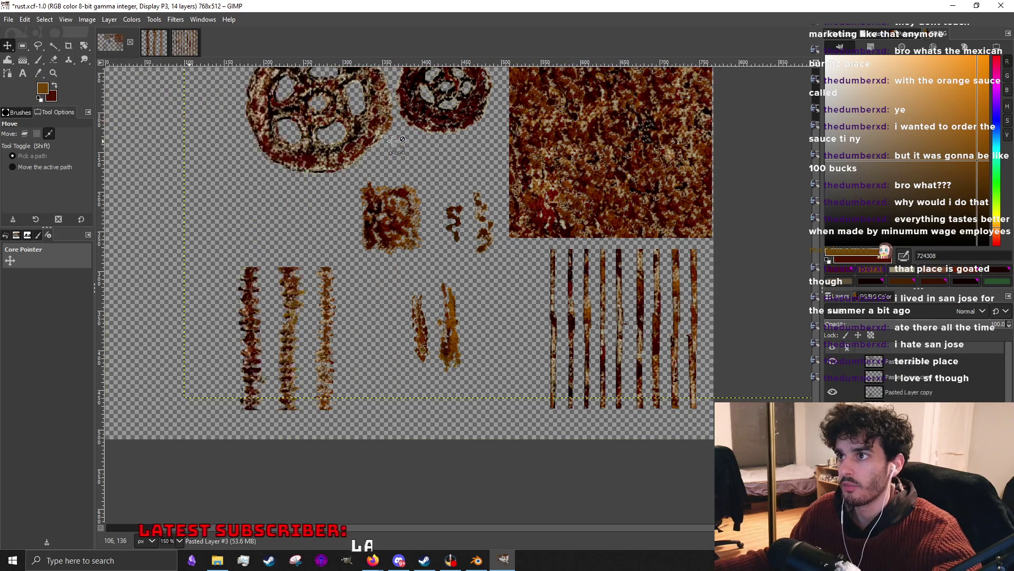
pyautogui.keyDown('ctrl'); pyautogui.scroll(-2, 410, 317); pyautogui.keyUp('ctrl')
pyautogui.keyDown('ctrl'); pyautogui.scroll(-1, 410, 318); pyautogui.keyUp('ctrl')
pyautogui.keyDown('ctrl'); pyautogui.scroll(3, 428, 320); pyautogui.keyUp('ctrl')
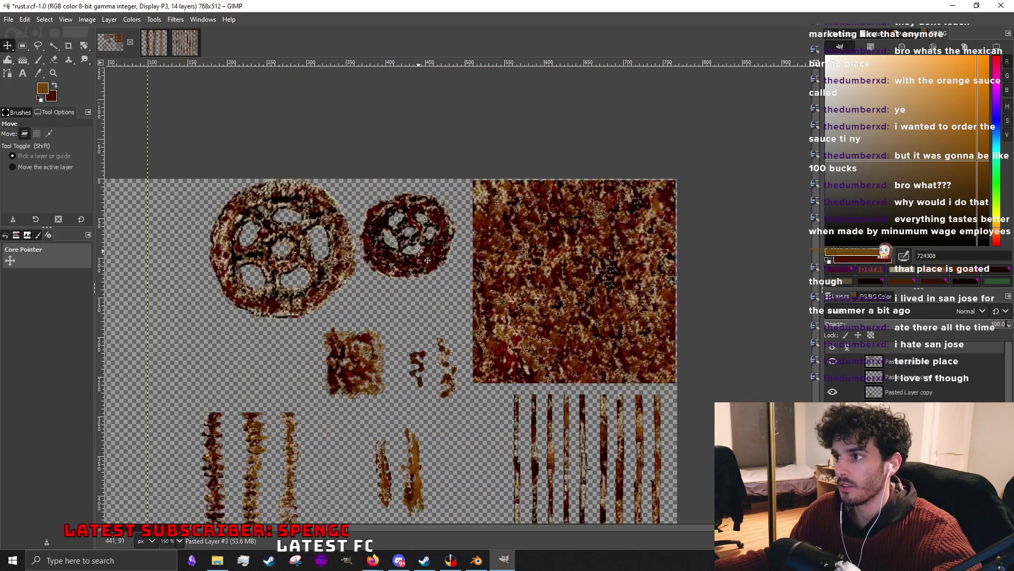
# Move both gears toward the texture and stack the orange, red and dark streaks together.
pyautogui.moveTo(429, 316); pyautogui.dragTo(434, 387)
pyautogui.moveTo(338, 278); pyautogui.dragTo(448, 278)
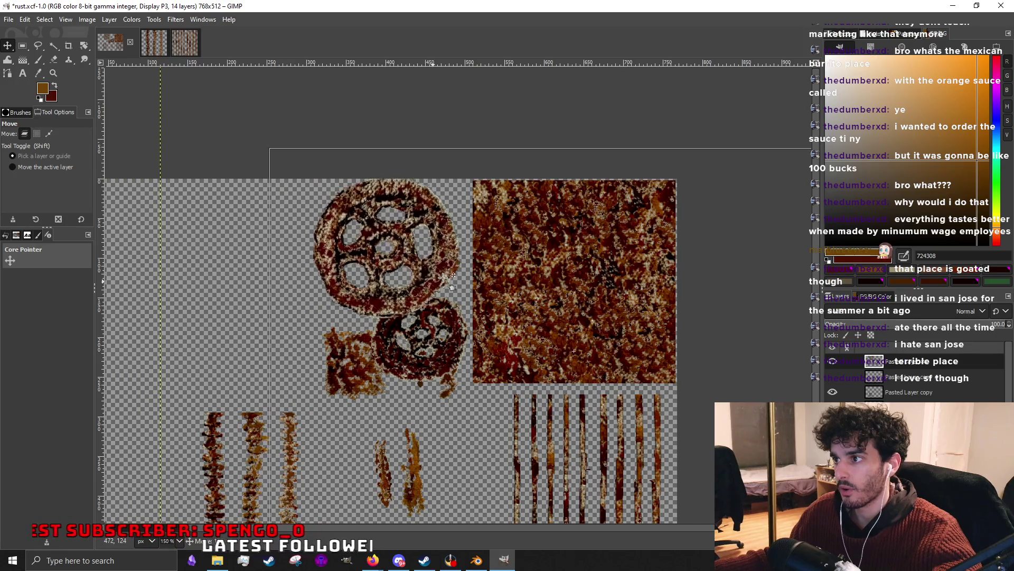
pyautogui.scroll(-2, 460, 424)
pyautogui.keyDown('ctrl'); pyautogui.scroll(1, 460, 424); pyautogui.keyUp('ctrl')
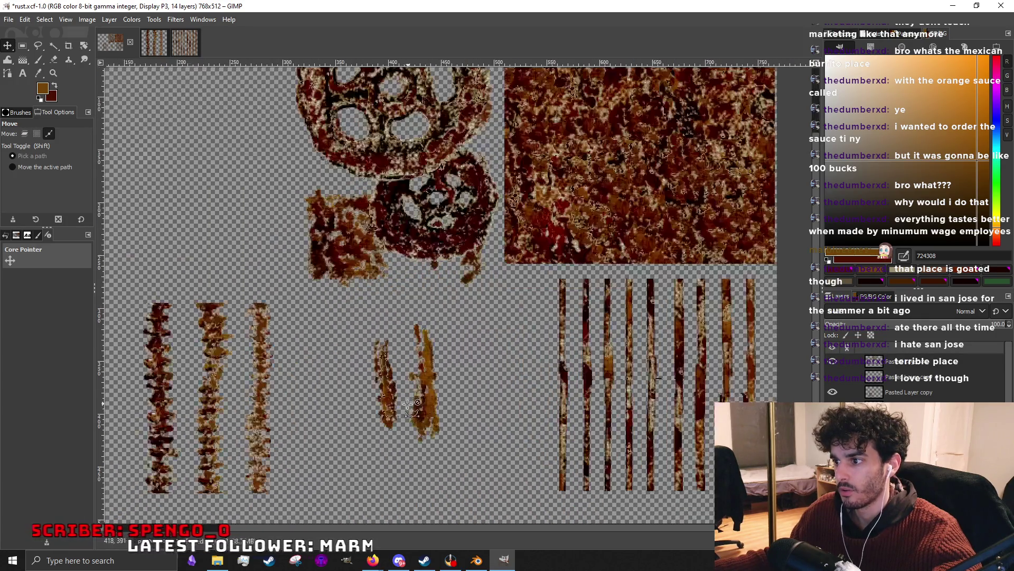
pyautogui.moveTo(424, 408); pyautogui.dragTo(518, 364)
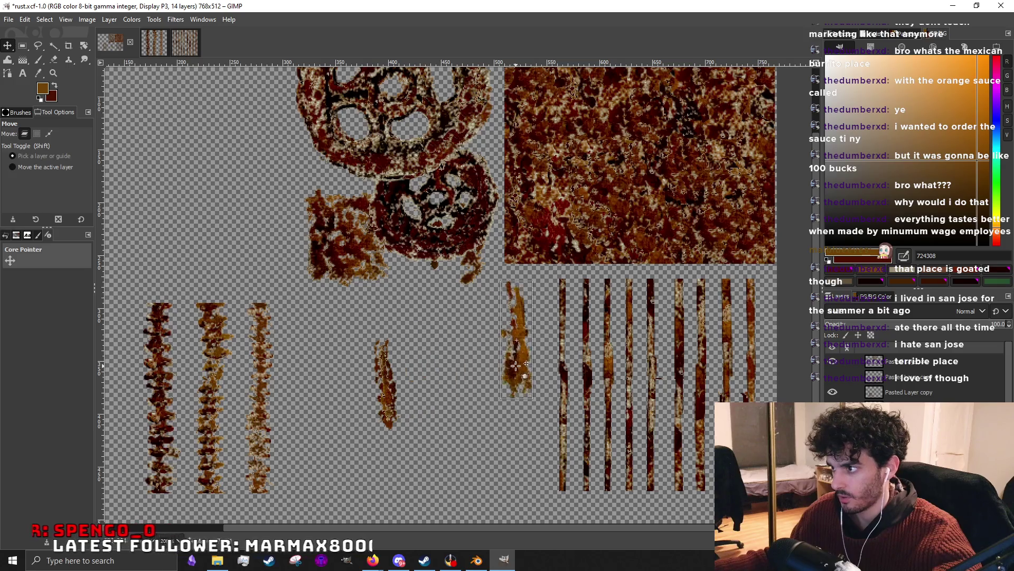
pyautogui.moveTo(397, 376)
pyautogui.mouseDown()
pyautogui.moveTo(495, 349)
pyautogui.moveTo(508, 316)
pyautogui.mouseUp()
pyautogui.moveTo(476, 260); pyautogui.dragTo(472, 272)
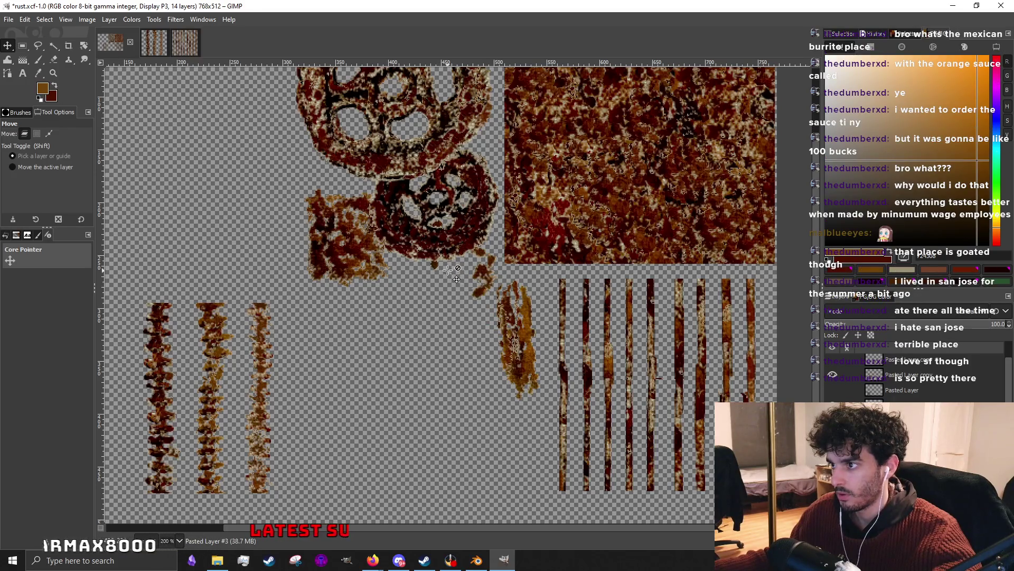
# Place the orange square patch beside the stripes and the three vertical streaks next to it.
pyautogui.moveTo(373, 258); pyautogui.dragTo(485, 330)
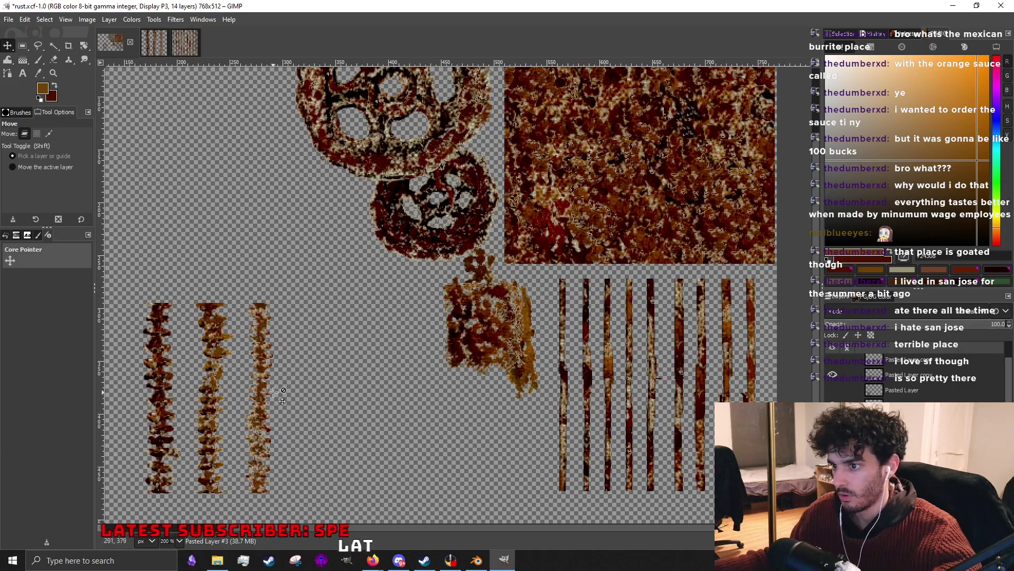
pyautogui.moveTo(283, 392); pyautogui.dragTo(464, 400)
pyautogui.scroll(-1, 486, 243)
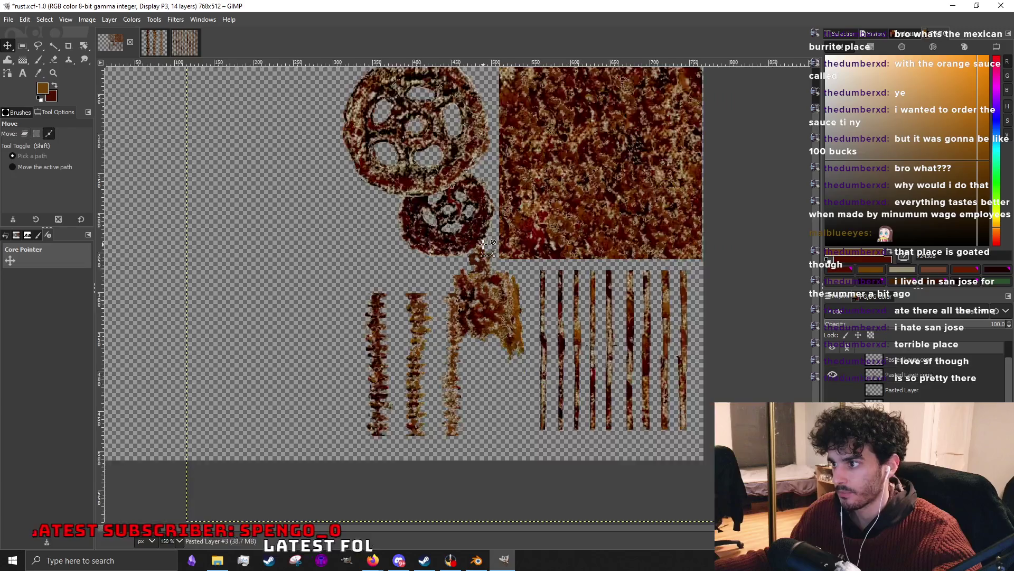
pyautogui.scroll(1, 483, 243)
pyautogui.moveTo(445, 274); pyautogui.dragTo(456, 284)
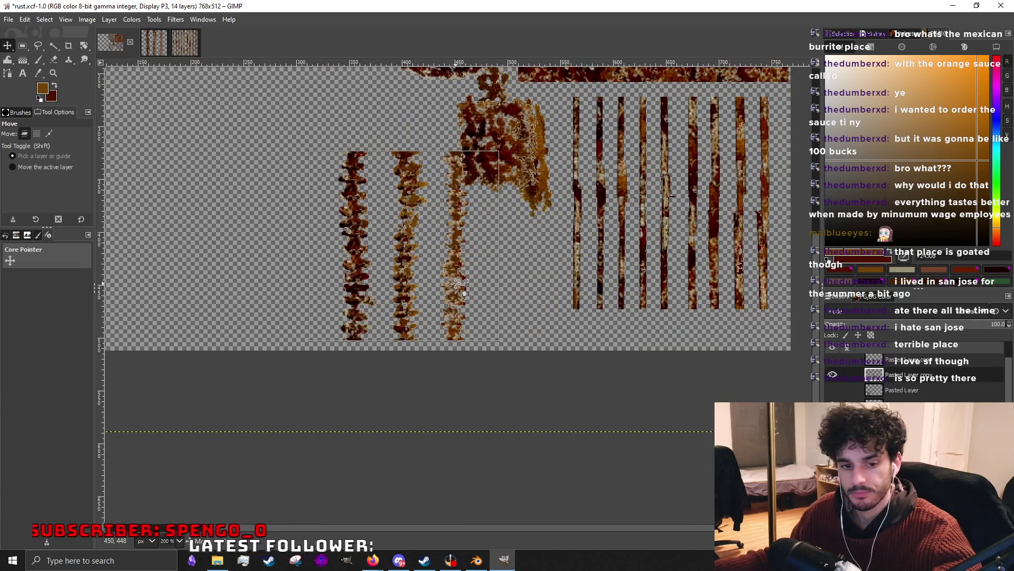
pyautogui.scroll(-1, 431, 350)
pyautogui.scroll(1, 503, 217)
# Work the brown blob and brown streak downward into place below the other pieces.
pyautogui.moveTo(502, 218); pyautogui.dragTo(512, 401)
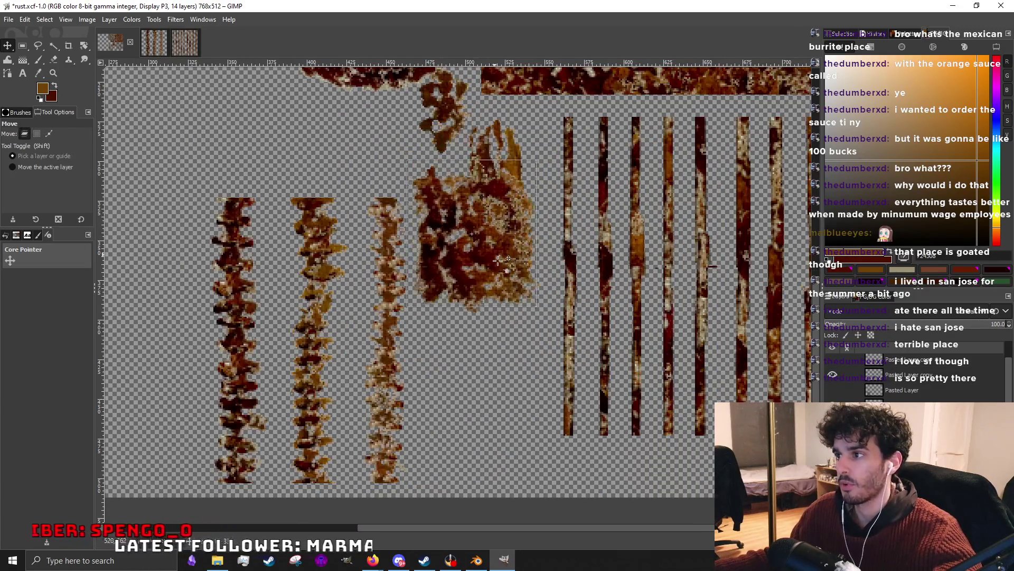
pyautogui.moveTo(498, 219)
pyautogui.mouseDown()
pyautogui.moveTo(479, 293)
pyautogui.moveTo(481, 267)
pyautogui.mouseUp()
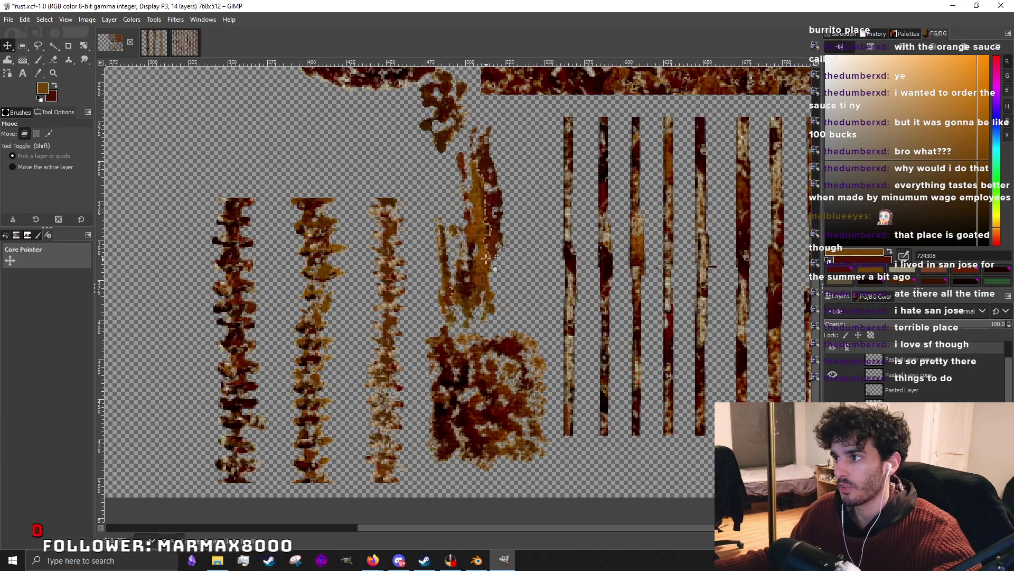
pyautogui.moveTo(499, 206); pyautogui.dragTo(508, 270)
pyautogui.scroll(1, 469, 207)
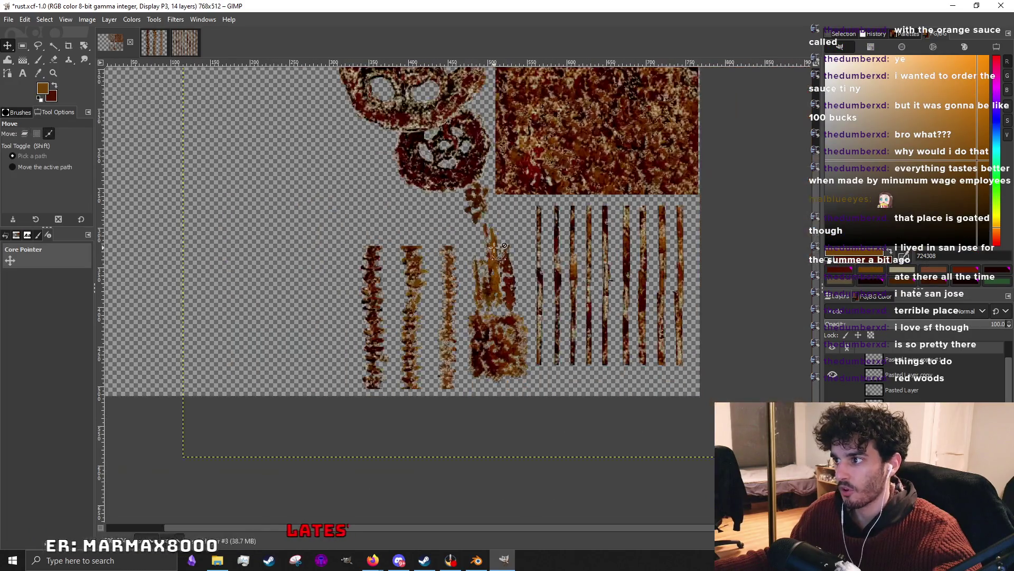
pyautogui.moveTo(468, 207); pyautogui.dragTo(487, 270)
pyautogui.moveTo(495, 181)
pyautogui.mouseDown()
pyautogui.moveTo(500, 238)
pyautogui.moveTo(453, 352)
pyautogui.mouseUp()
pyautogui.scroll(-2, 500, 237)
pyautogui.scroll(1, 501, 238)
pyautogui.scroll(-1, 454, 353)
pyautogui.scroll(1, 516, 200)
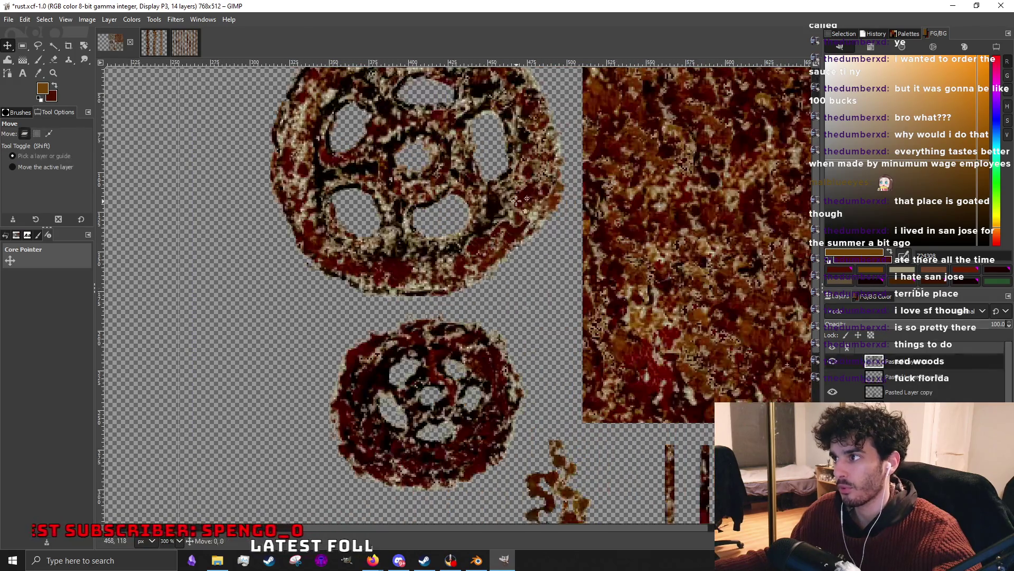
pyautogui.scroll(-1, 476, 222)
pyautogui.scroll(-1, 427, 251)
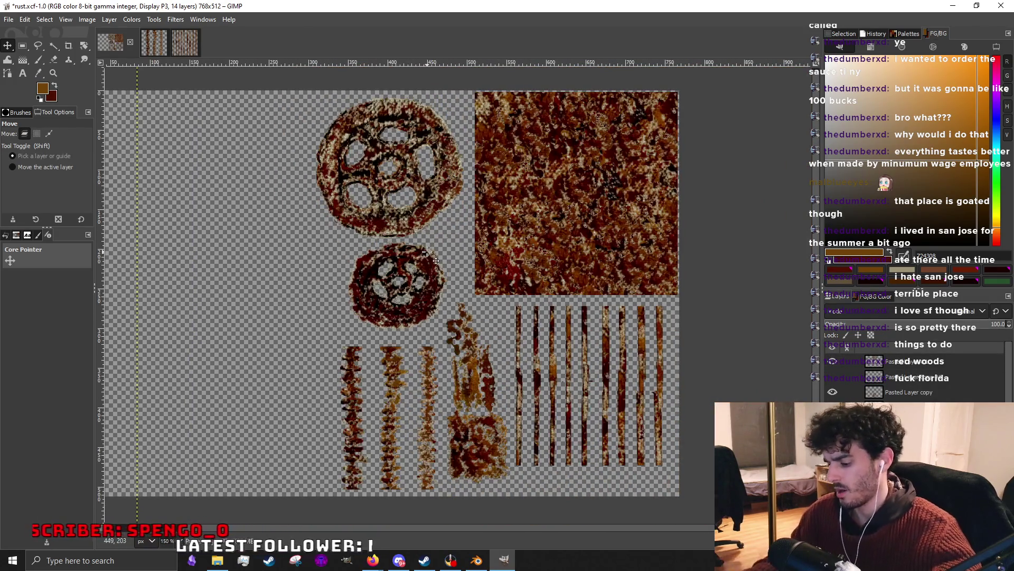
pyautogui.press('/')
pyautogui.write('canv')
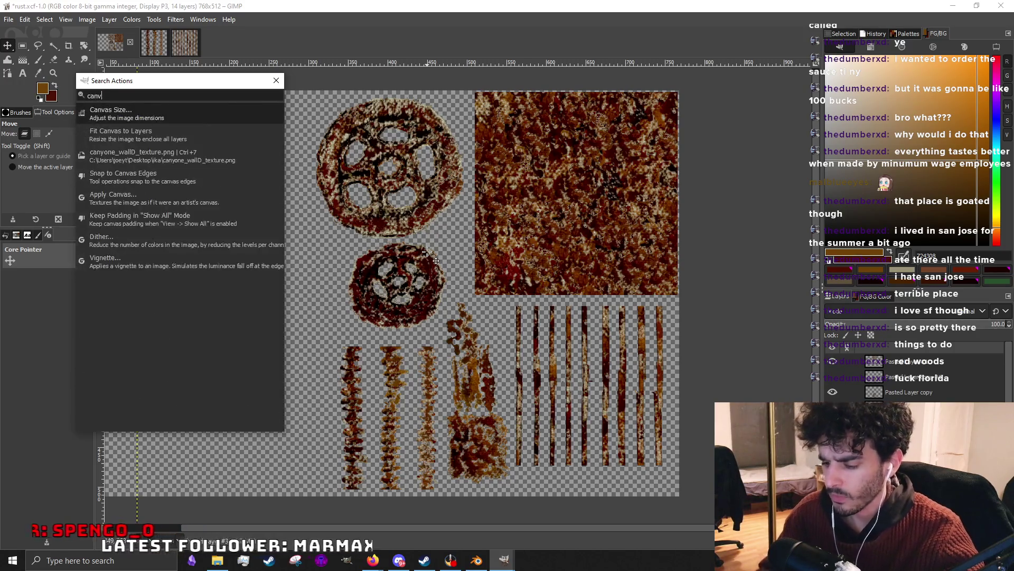
pyautogui.write('as')
# Resize the canvas to 512×512 via Canvas Size from the command search.
pyautogui.click(170, 111)
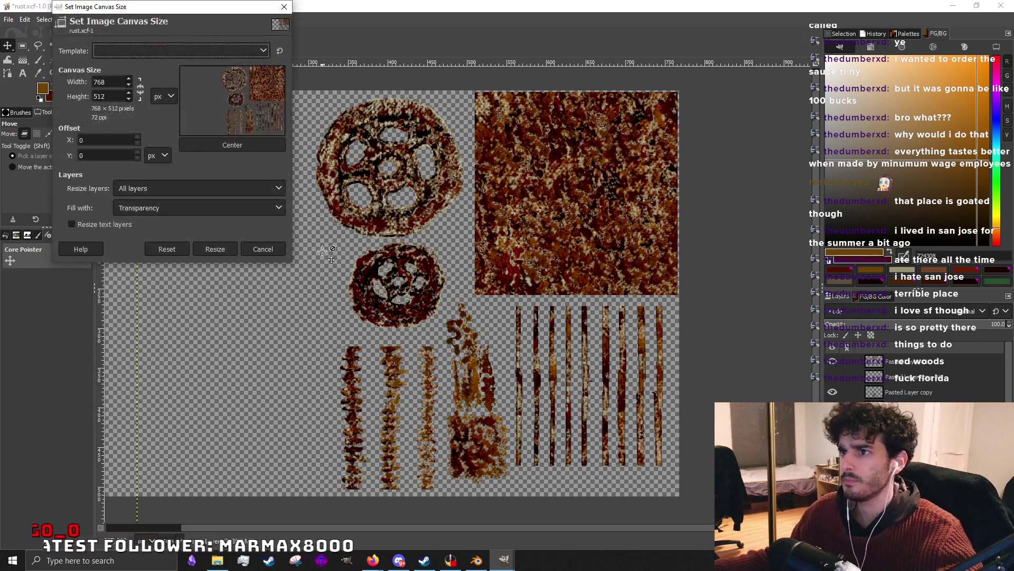
pyautogui.write('512')
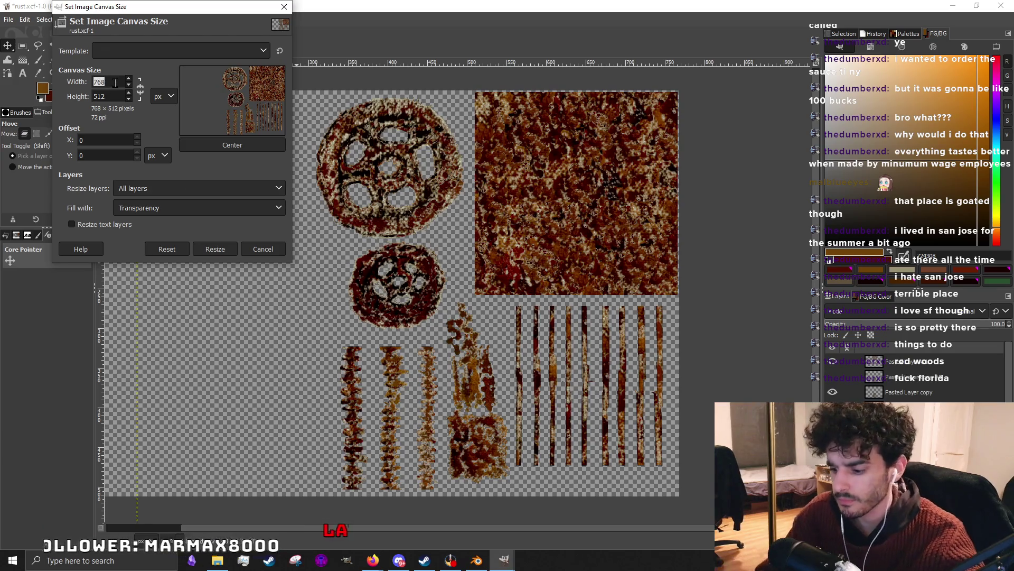
pyautogui.click(243, 149)
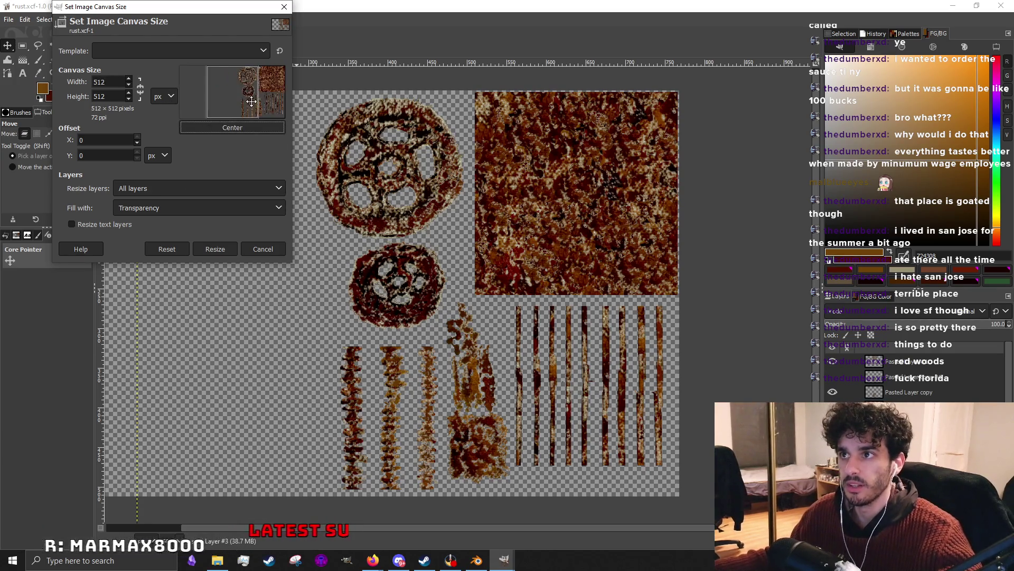
pyautogui.click(215, 249)
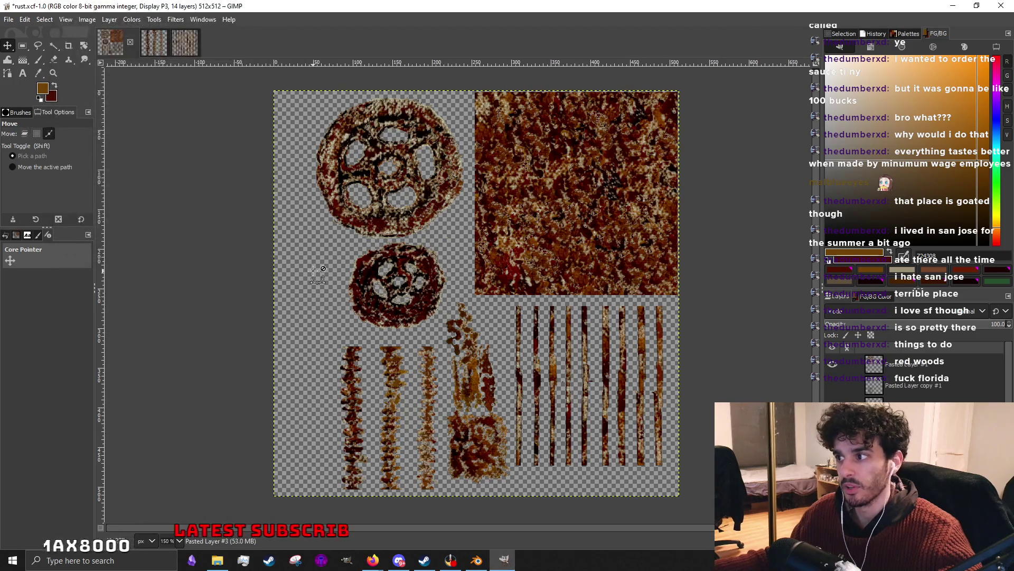
pyautogui.scroll(2, 459, 240)
# Shift the large gear left and bring the small gear up beside it.
pyautogui.moveTo(379, 196)
pyautogui.mouseDown()
pyautogui.moveTo(362, 185)
pyautogui.moveTo(385, 182)
pyautogui.moveTo(361, 190)
pyautogui.mouseUp()
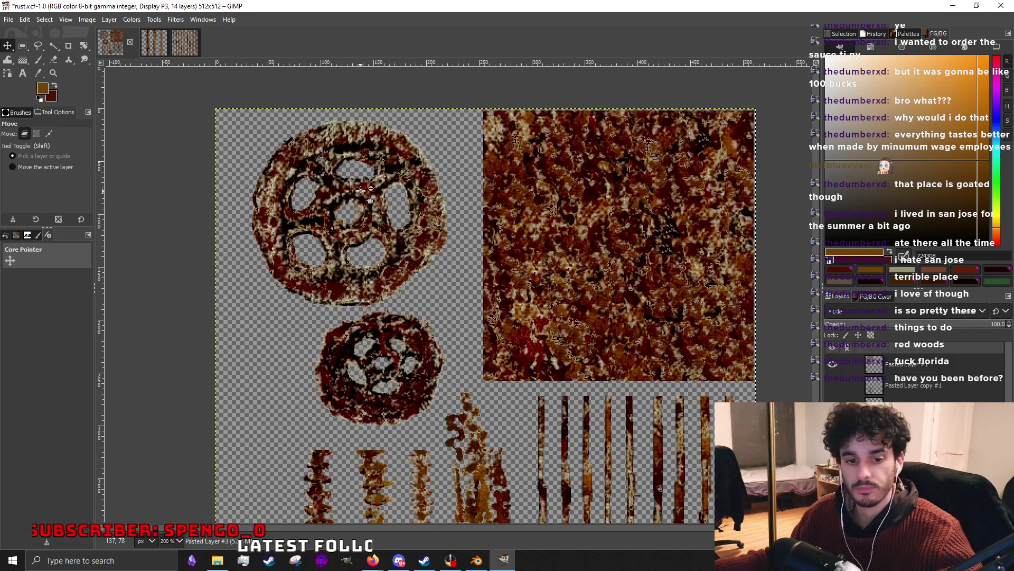
pyautogui.scroll(-1, 361, 191)
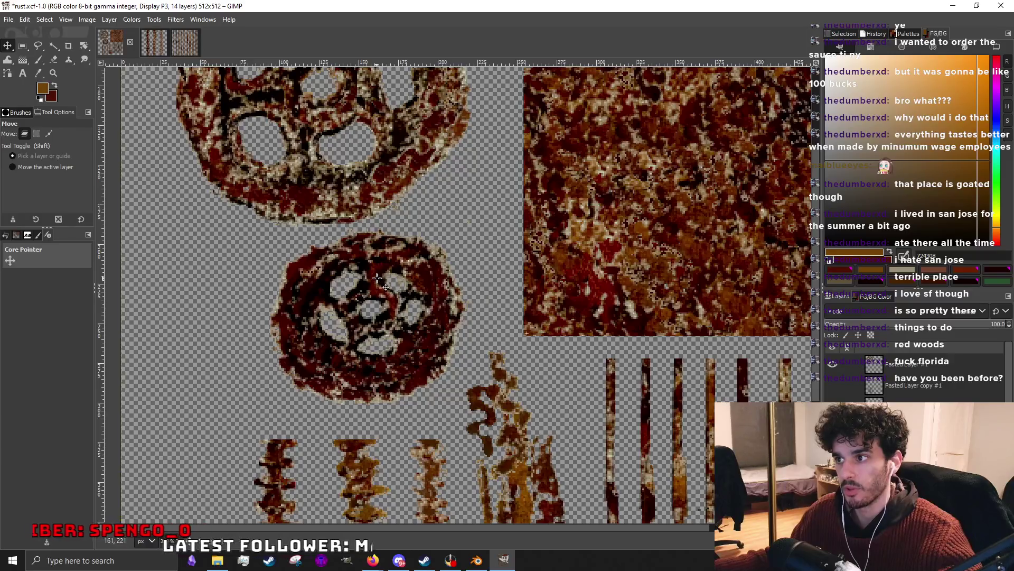
pyautogui.moveTo(377, 276); pyautogui.dragTo(424, 268)
pyautogui.press('1')
pyautogui.press('2')
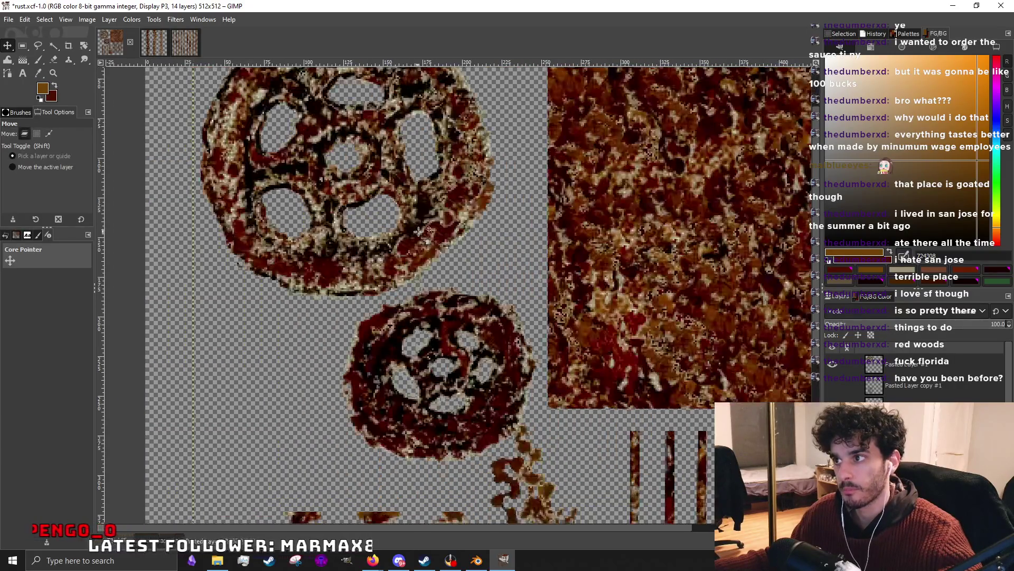
pyautogui.scroll(-2, 417, 230)
pyautogui.scroll(4, 409, 246)
pyautogui.scroll(-2, 402, 258)
pyautogui.scroll(-2, 394, 257)
pyautogui.scroll(3, 362, 215)
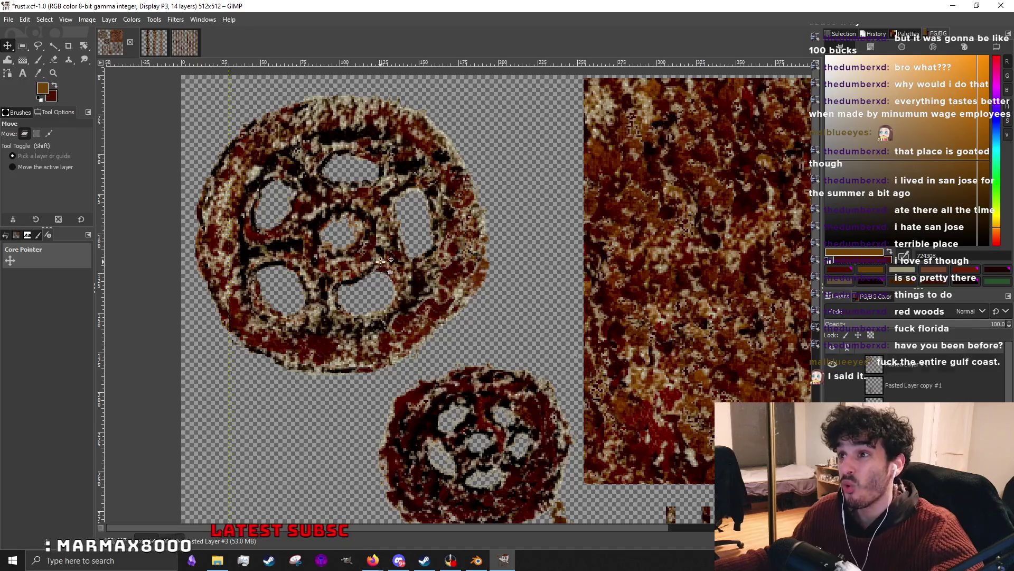
pyautogui.moveTo(380, 259); pyautogui.dragTo(379, 249)
pyautogui.moveTo(464, 399); pyautogui.dragTo(463, 384)
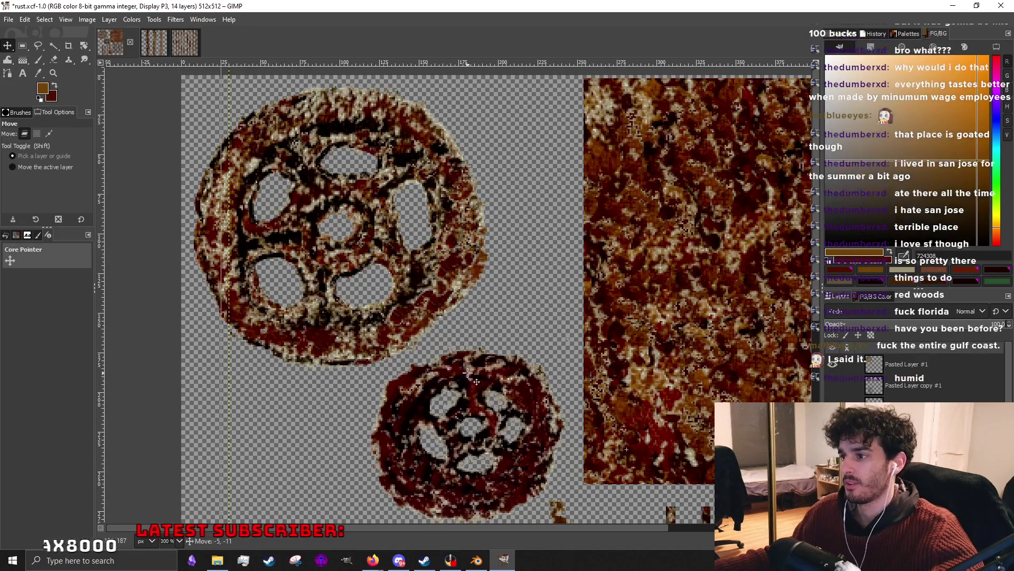
pyautogui.scroll(-2, 463, 384)
pyautogui.scroll(3, 475, 396)
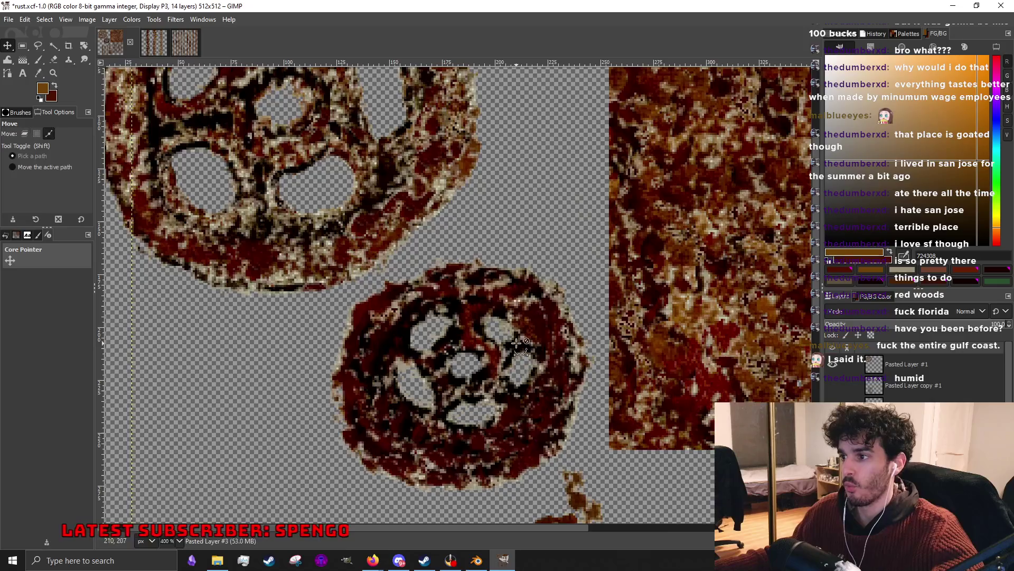
pyautogui.scroll(-1, 516, 420)
pyautogui.scroll(-1, 508, 420)
pyautogui.scroll(2, 490, 422)
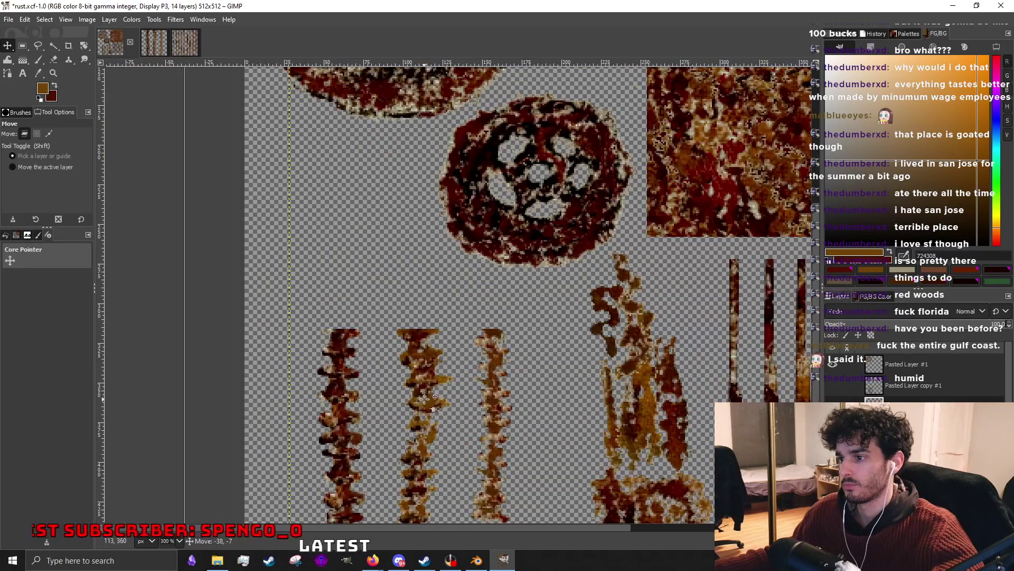
pyautogui.scroll(-2, 422, 321)
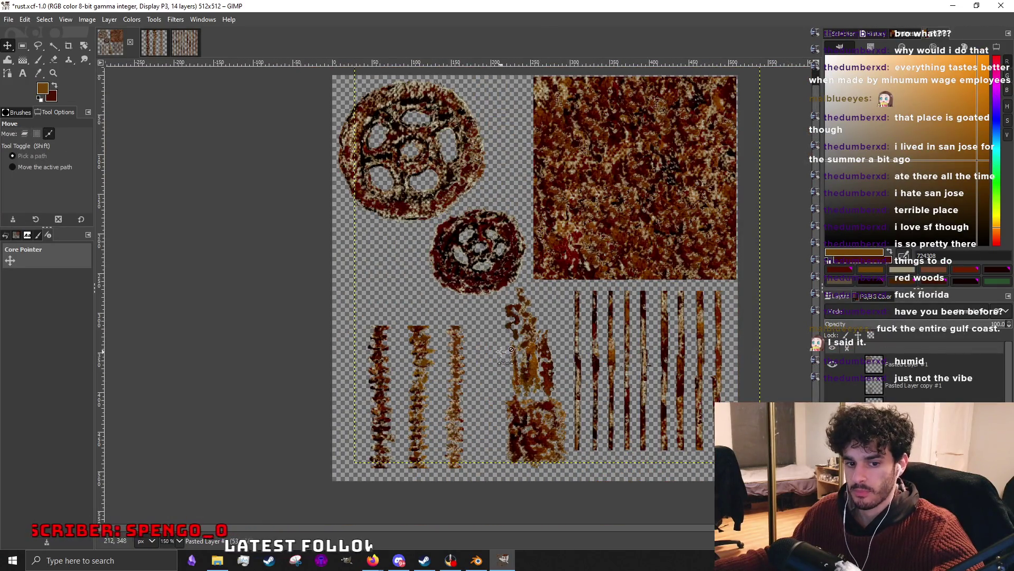
pyautogui.scroll(2, 516, 418)
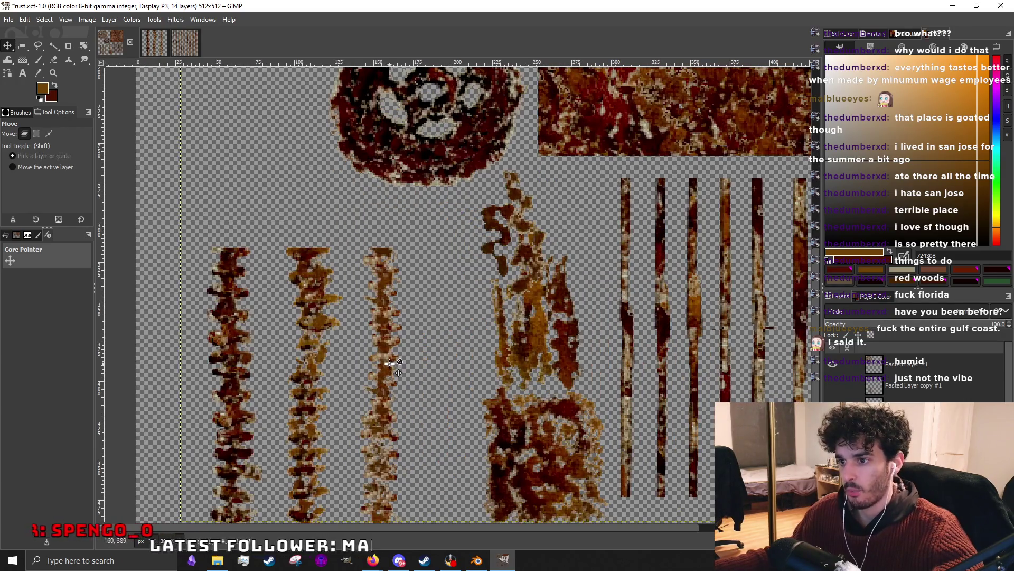
pyautogui.scroll(-2, 375, 358)
pyautogui.scroll(2, 420, 344)
pyautogui.scroll(-1, 475, 332)
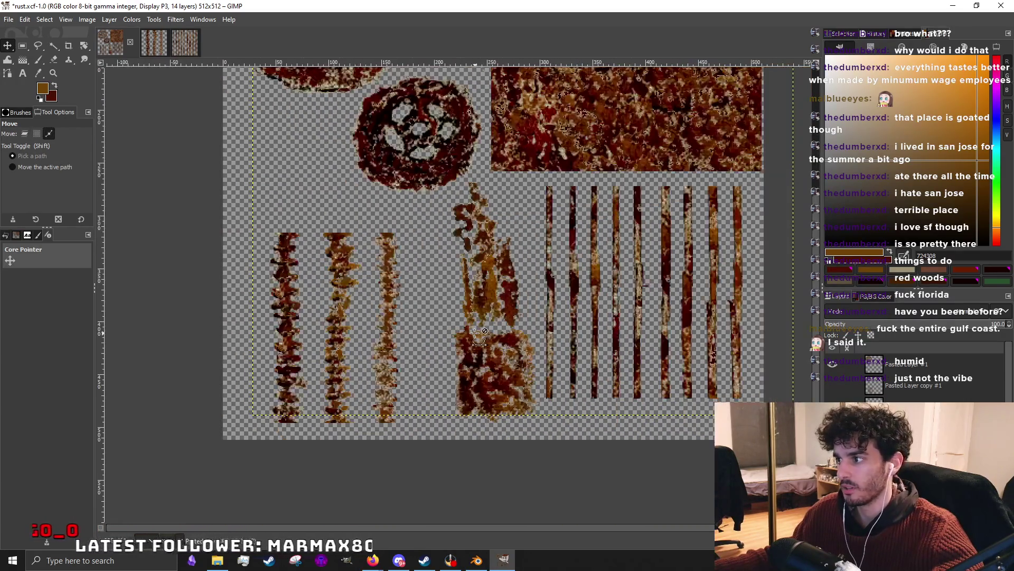
# Move the three streaks left-down, the rust blob left under them, and the stripes into the corner.
pyautogui.moveTo(395, 381); pyautogui.dragTo(356, 391)
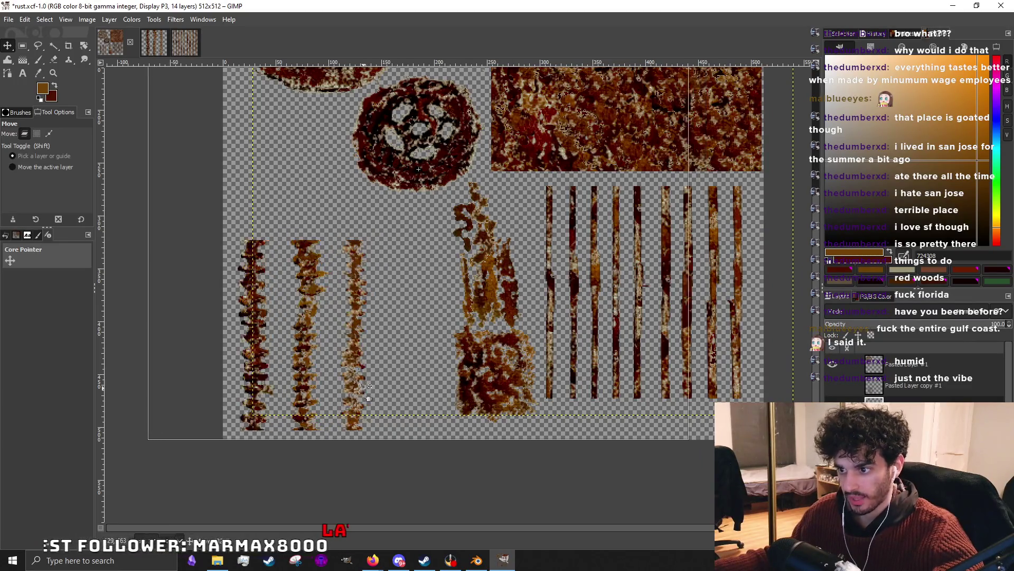
pyautogui.moveTo(494, 357); pyautogui.dragTo(427, 367)
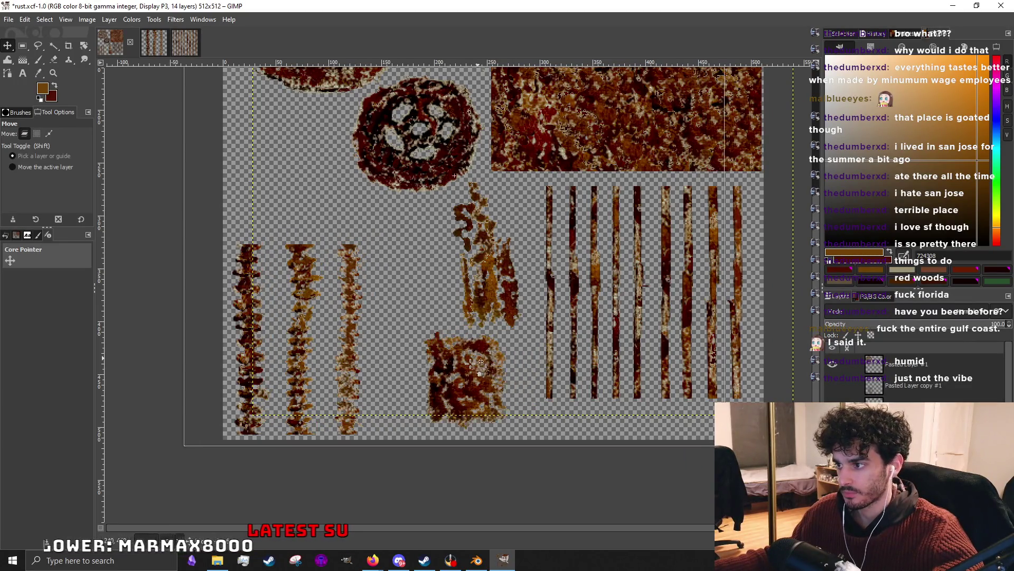
pyautogui.moveTo(549, 350); pyautogui.dragTo(567, 389)
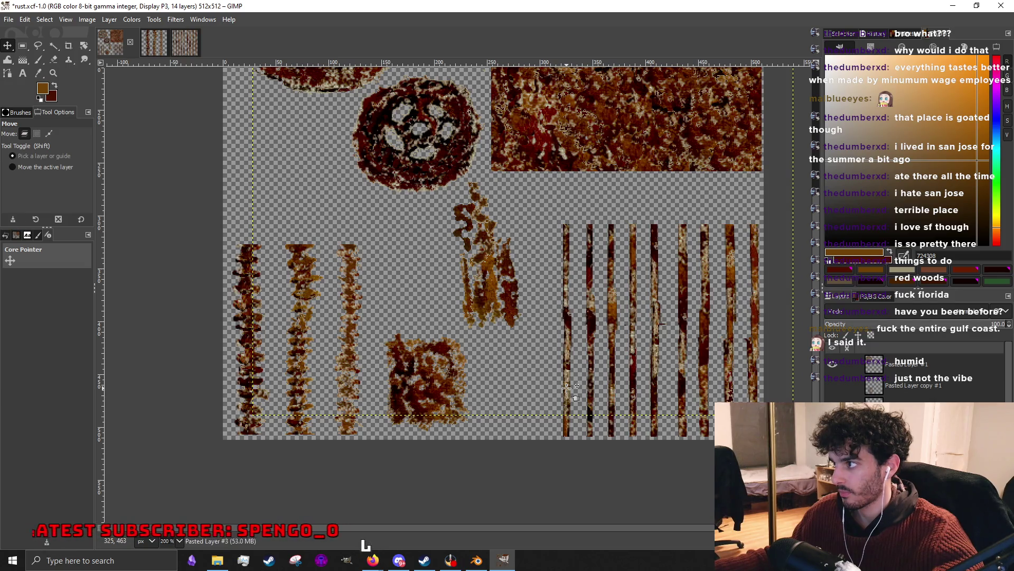
pyautogui.press('1')
pyautogui.scroll(4, 657, 301)
pyautogui.scroll(3, 657, 302)
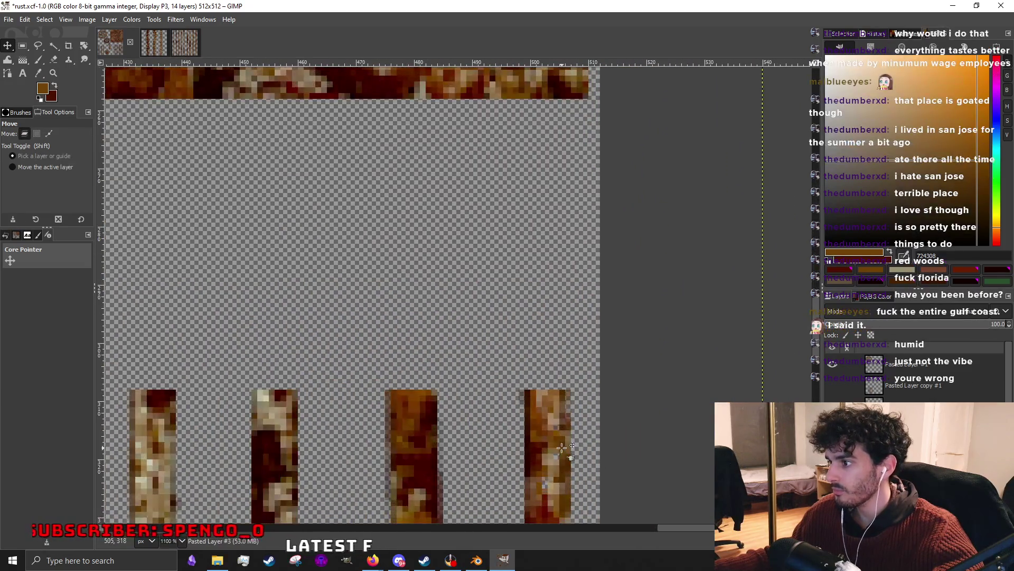
# Nudge the stripes two pixels right and one pixel up against the canvas edge.
pyautogui.moveTo(558, 444); pyautogui.dragTo(575, 445)
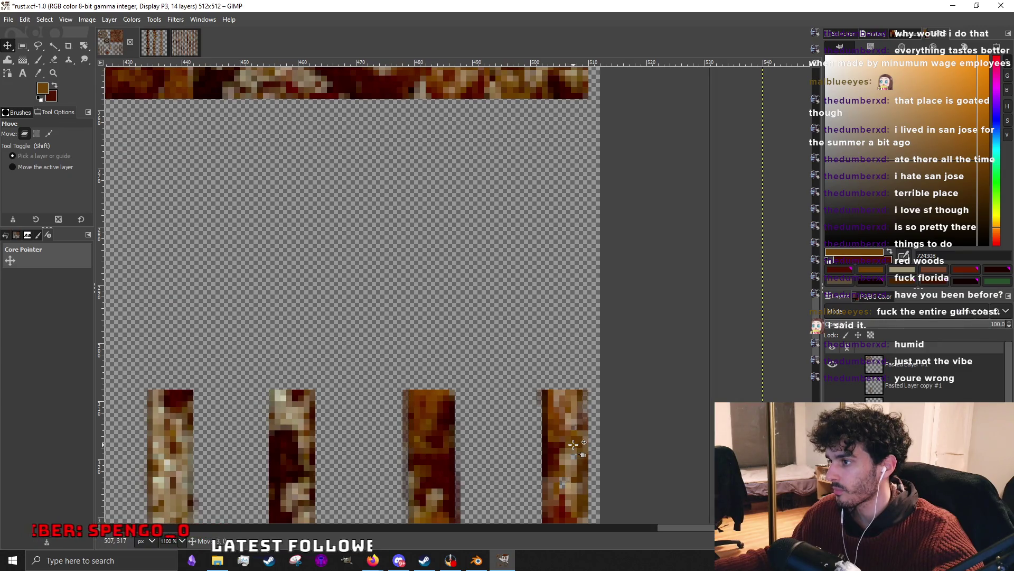
pyautogui.scroll(-3, 574, 444)
pyautogui.scroll(2, 574, 380)
pyautogui.scroll(1, 574, 366)
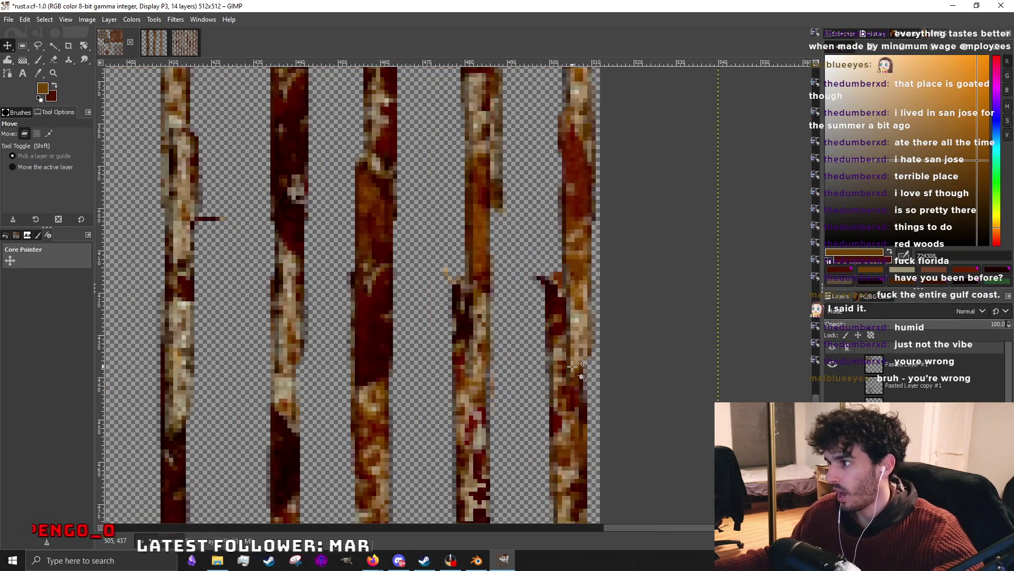
pyautogui.scroll(-2, 555, 380)
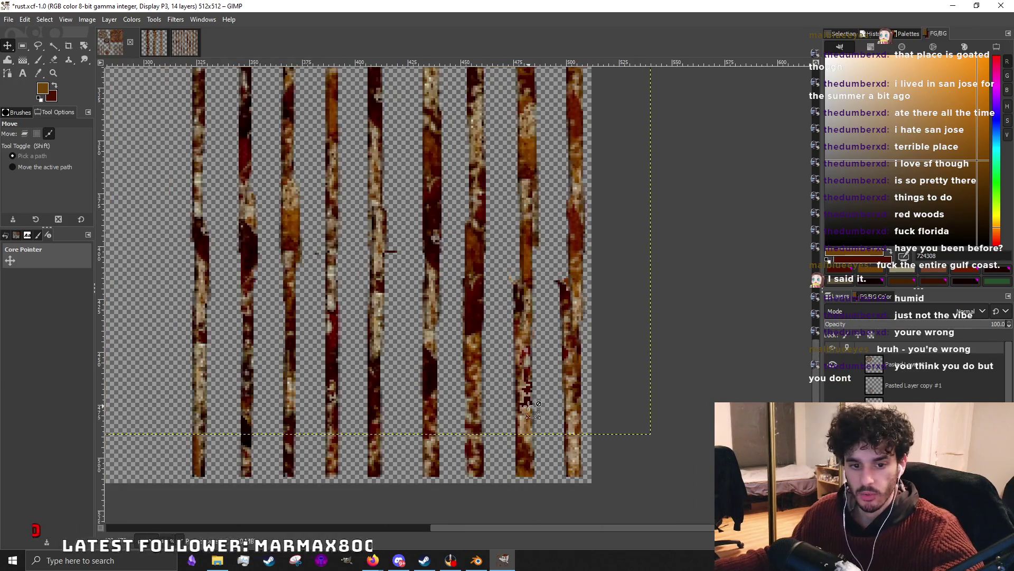
pyautogui.scroll(-1, 527, 340)
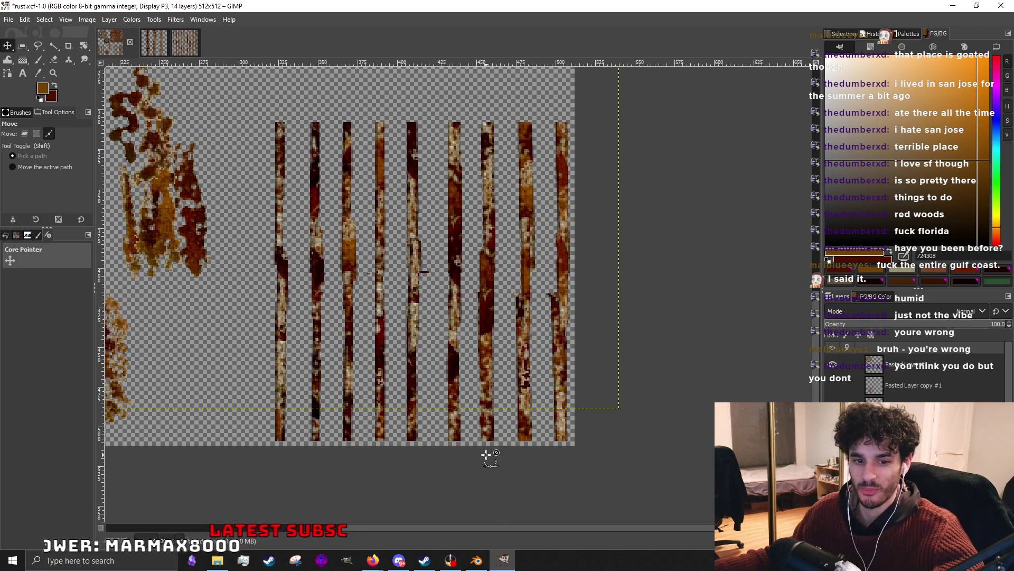
pyautogui.scroll(5, 489, 464)
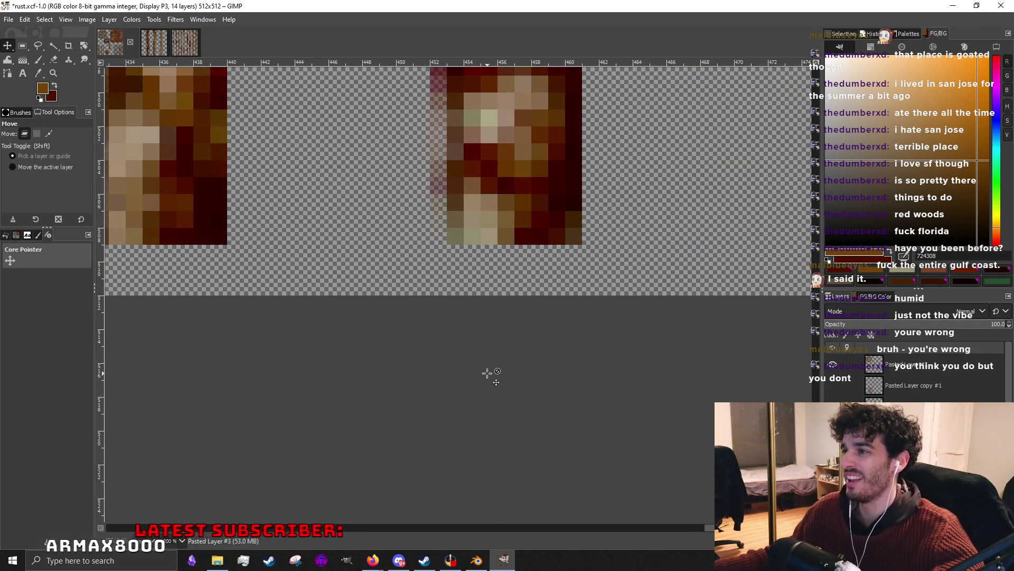
pyautogui.scroll(-4, 490, 377)
pyautogui.scroll(4, 482, 362)
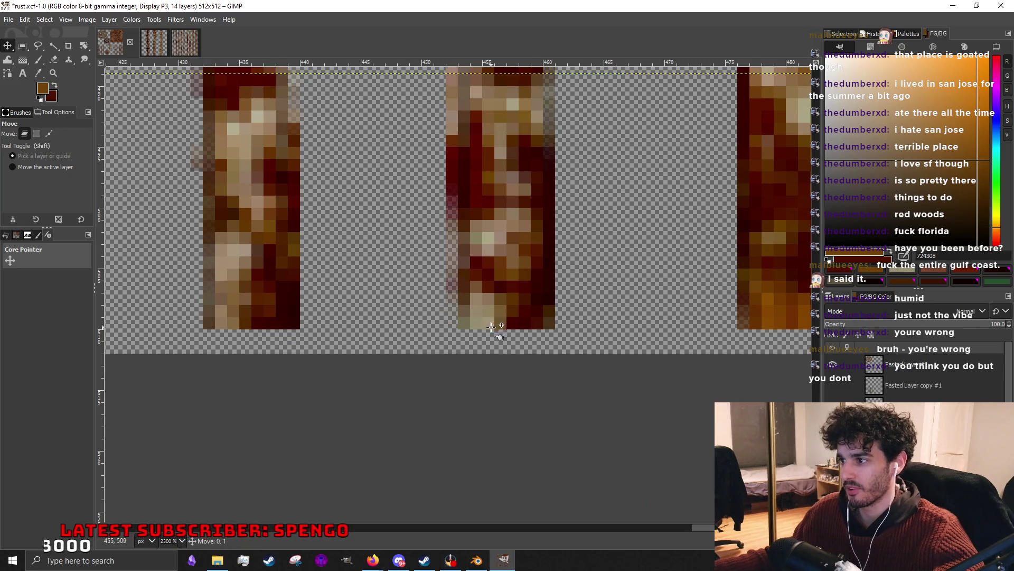
pyautogui.moveTo(493, 314); pyautogui.dragTo(493, 370)
pyautogui.scroll(-3, 491, 370)
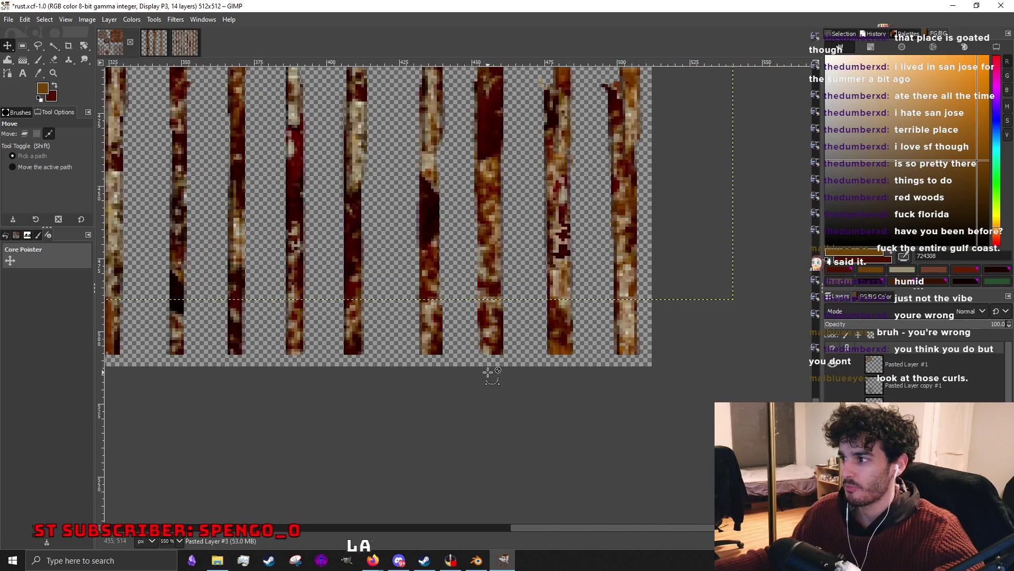
pyautogui.scroll(-1, 486, 370)
pyautogui.scroll(-1, 487, 369)
pyautogui.scroll(3, 414, 357)
pyautogui.scroll(-3, 410, 358)
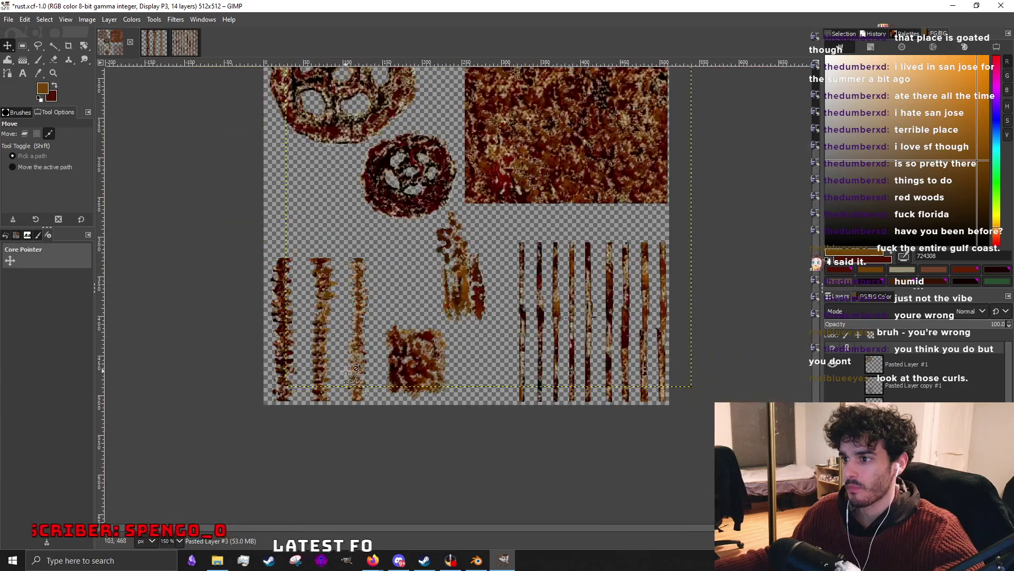
pyautogui.scroll(3, 289, 397)
# Slide the streak strips about 32 px left and lower the yellow and red drips.
pyautogui.moveTo(317, 399); pyautogui.dragTo(291, 399)
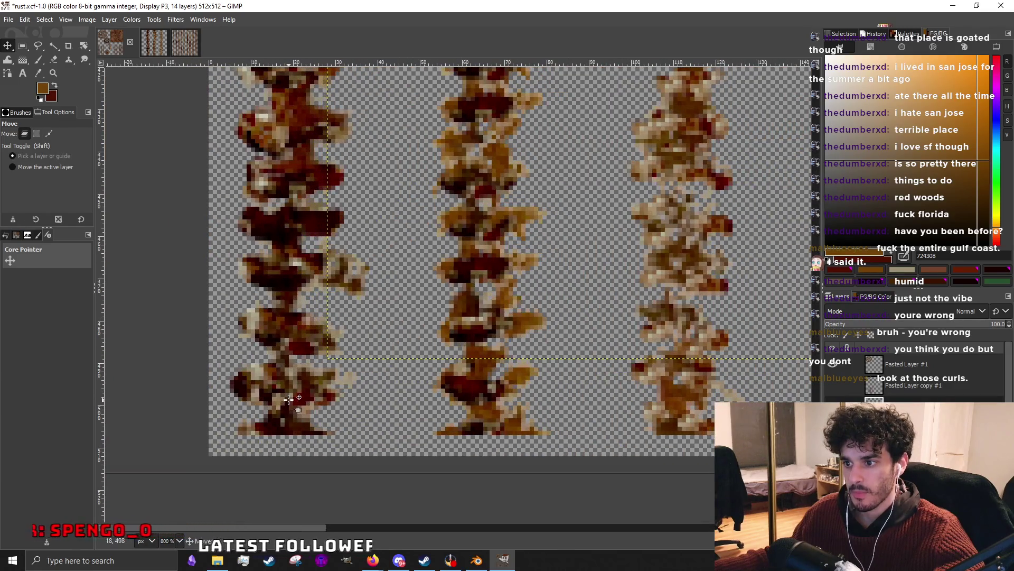
pyautogui.scroll(-1, 291, 398)
pyautogui.scroll(-2, 346, 365)
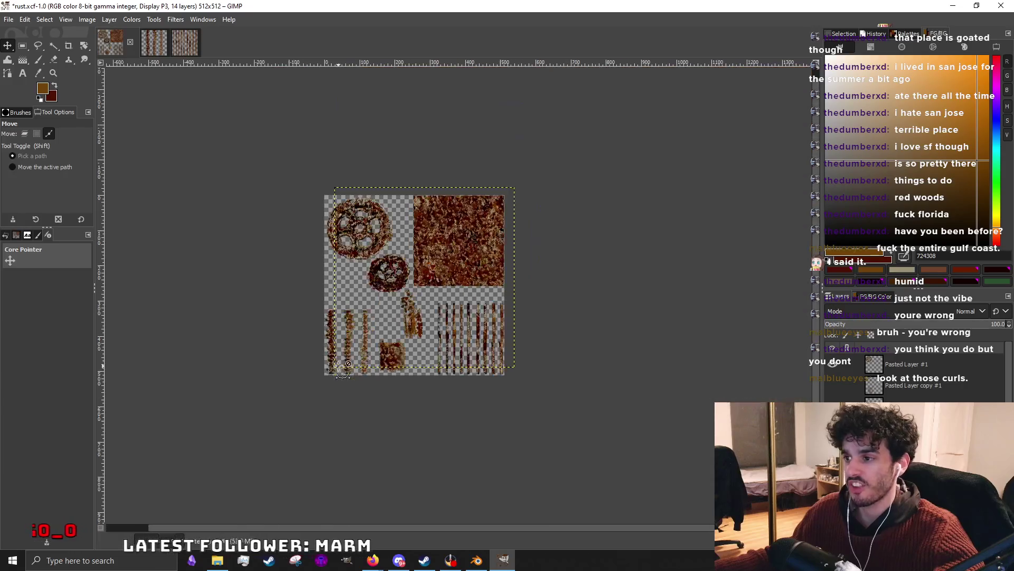
pyautogui.scroll(3, 392, 345)
pyautogui.moveTo(521, 292); pyautogui.dragTo(542, 384)
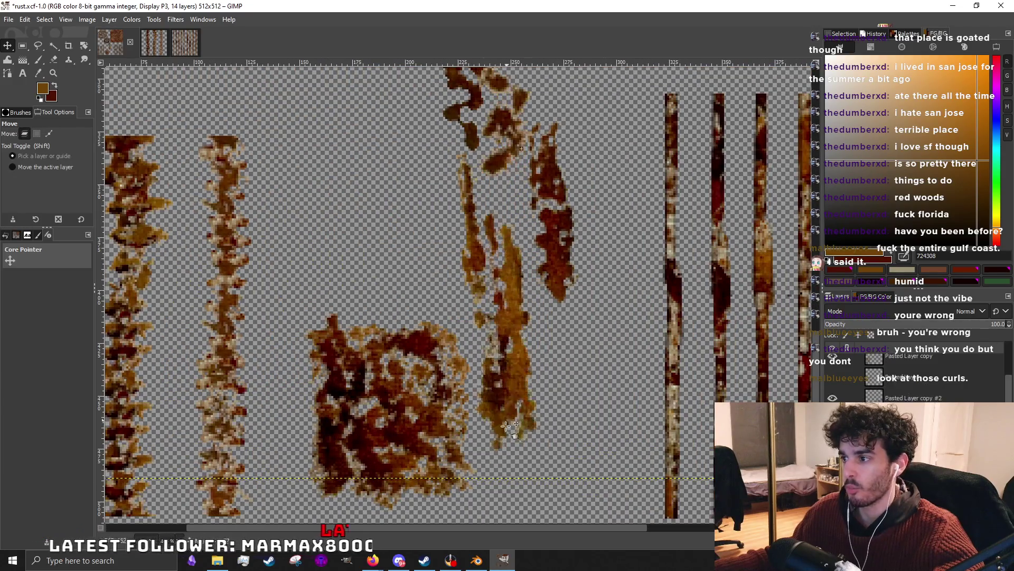
pyautogui.moveTo(555, 276); pyautogui.dragTo(553, 467)
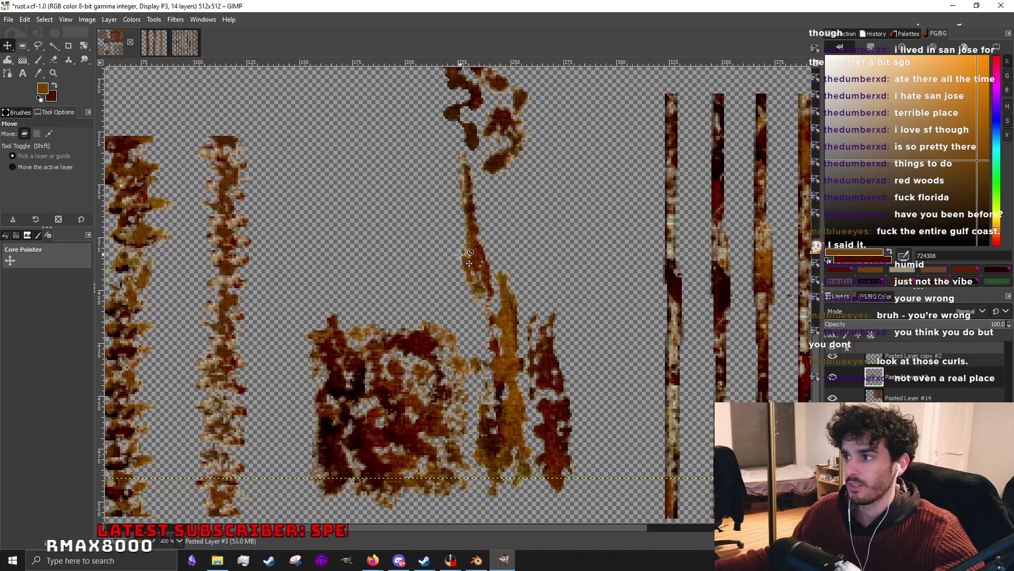
pyautogui.scroll(-3, 468, 254)
pyautogui.moveTo(600, 341); pyautogui.dragTo(606, 366)
pyautogui.scroll(2, 577, 276)
pyautogui.scroll(2, 576, 276)
# Move the curly rust piece down-right beside the streaks and nudge the small gear into place.
pyautogui.moveTo(519, 260)
pyautogui.mouseDown()
pyautogui.moveTo(596, 441)
pyautogui.moveTo(621, 396)
pyautogui.moveTo(638, 401)
pyautogui.mouseUp()
pyautogui.scroll(-1, 596, 442)
pyautogui.scroll(1, 597, 441)
pyautogui.scroll(-1, 621, 383)
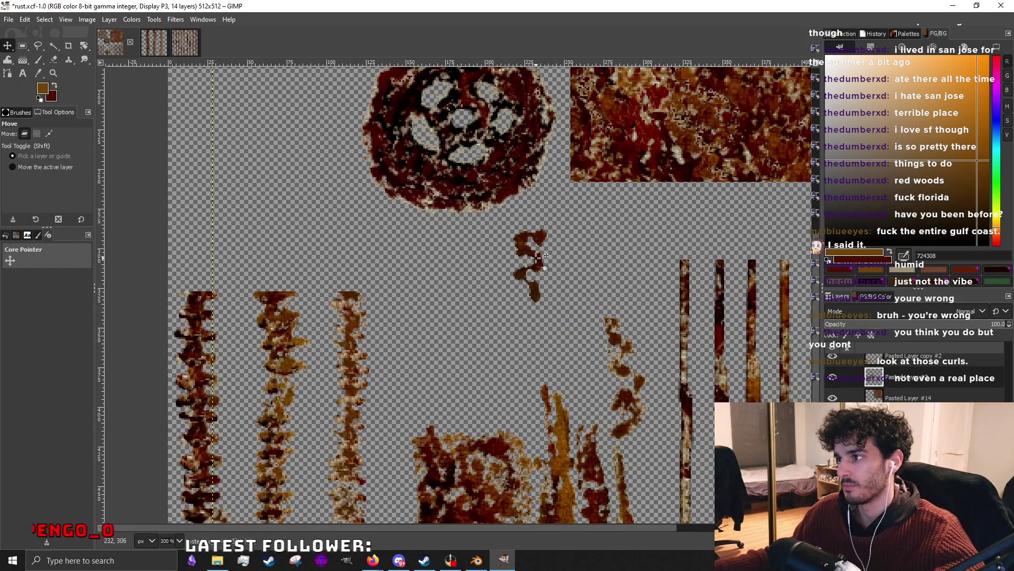
pyautogui.moveTo(537, 256); pyautogui.dragTo(547, 371)
pyautogui.scroll(-3, 544, 371)
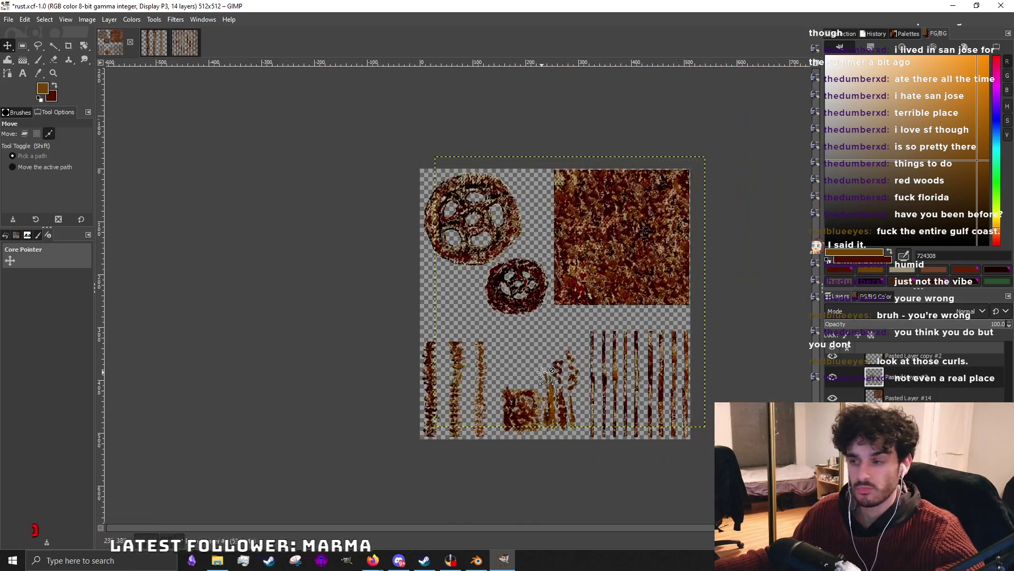
pyautogui.scroll(2, 543, 374)
pyautogui.moveTo(527, 318); pyautogui.dragTo(534, 312)
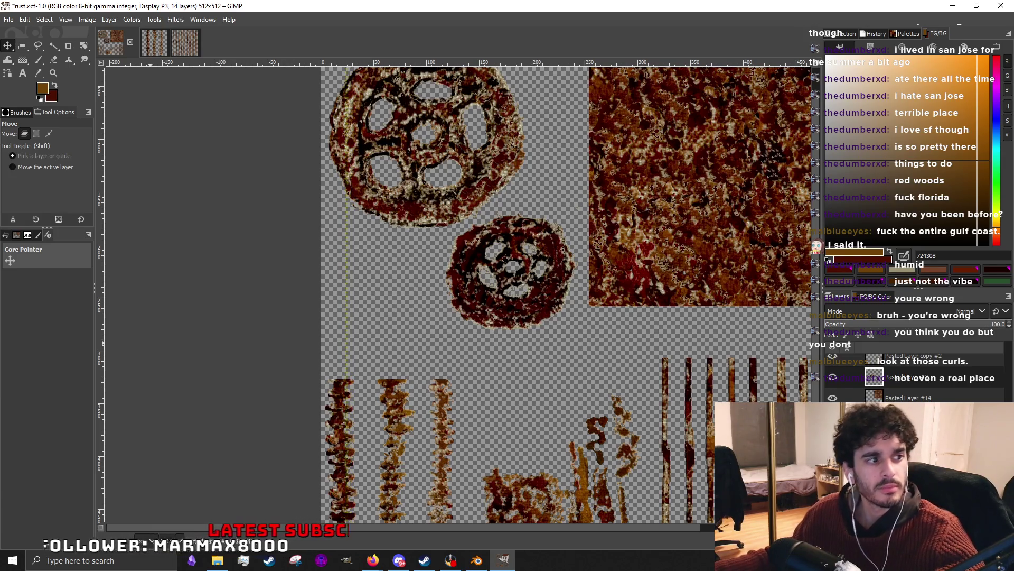
# Switch from GIMP to the browser showing the X post.
pyautogui.click(373, 561)
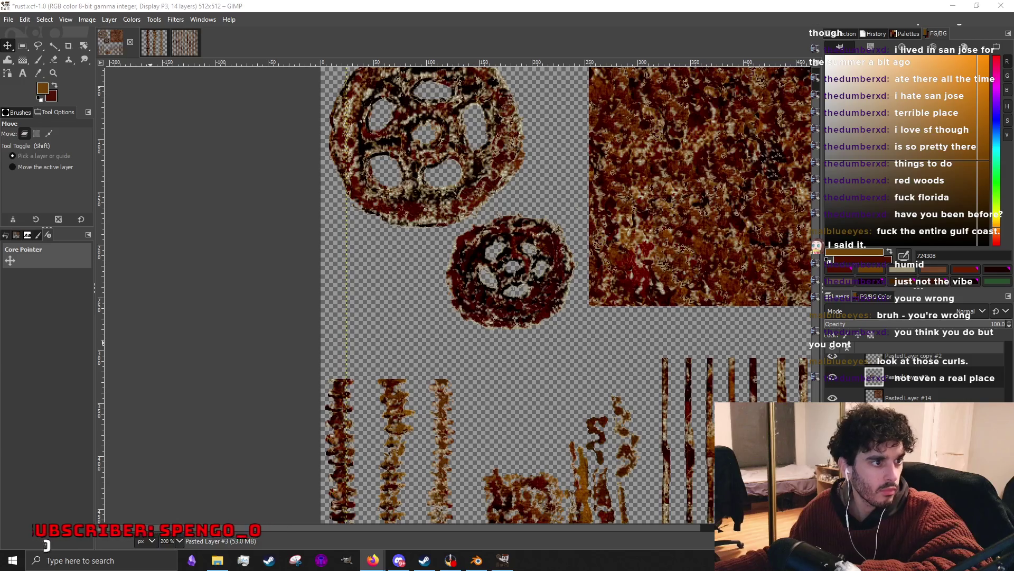
pyautogui.hotkey('alt', 'Tab')
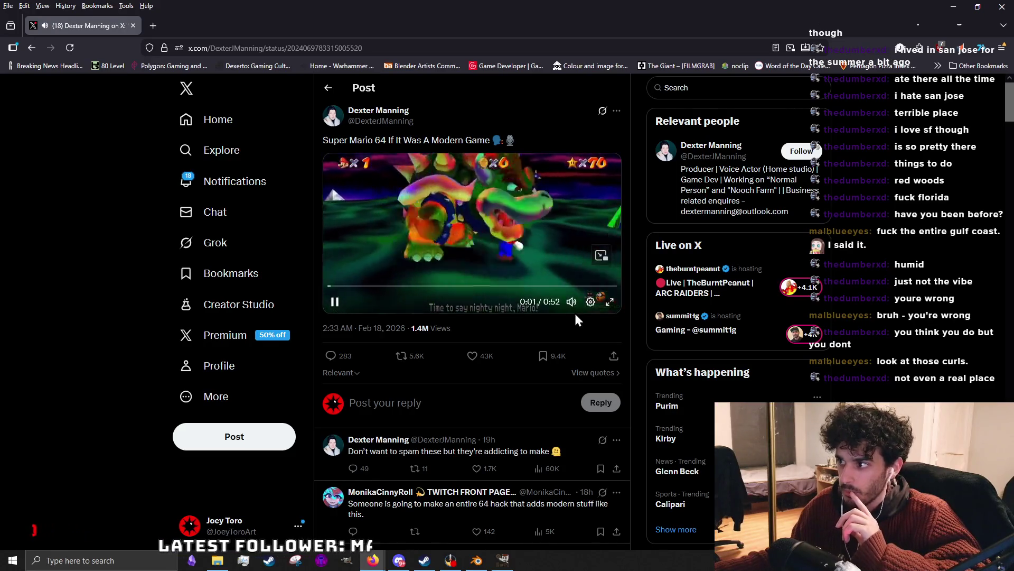
# Play the Super Mario 64 parody video full screen on X.
pyautogui.click(608, 302)
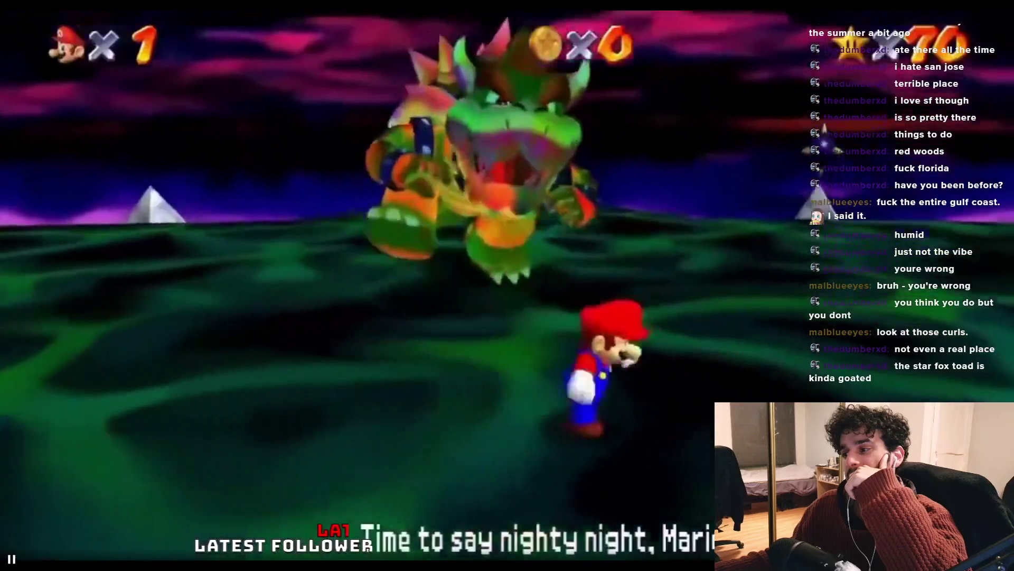
# Pause the X video, leave fullscreen and minimize the browser to reveal GIMP.
pyautogui.click(181, 470)
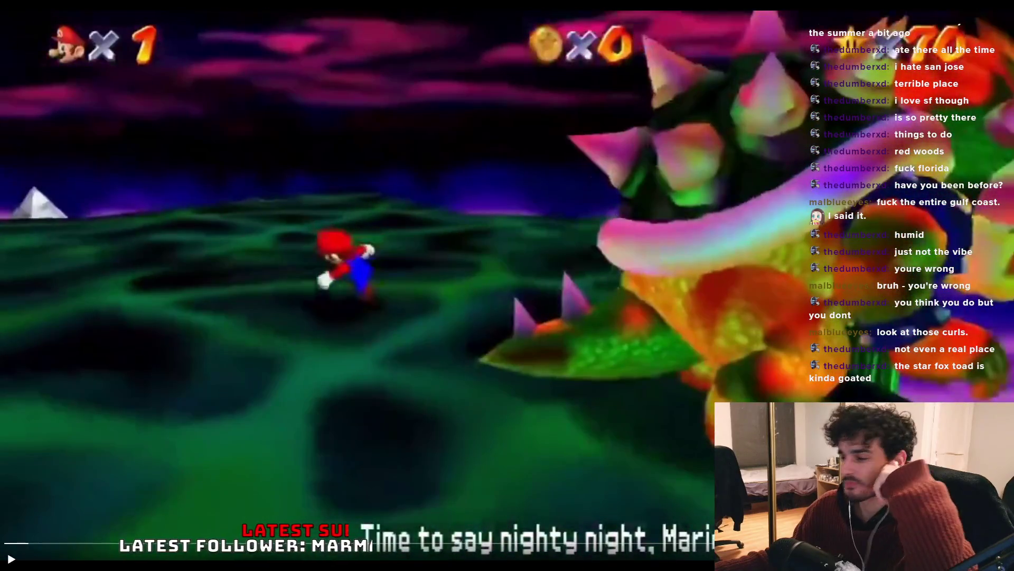
pyautogui.press('Escape')
pyautogui.press('super+Down')
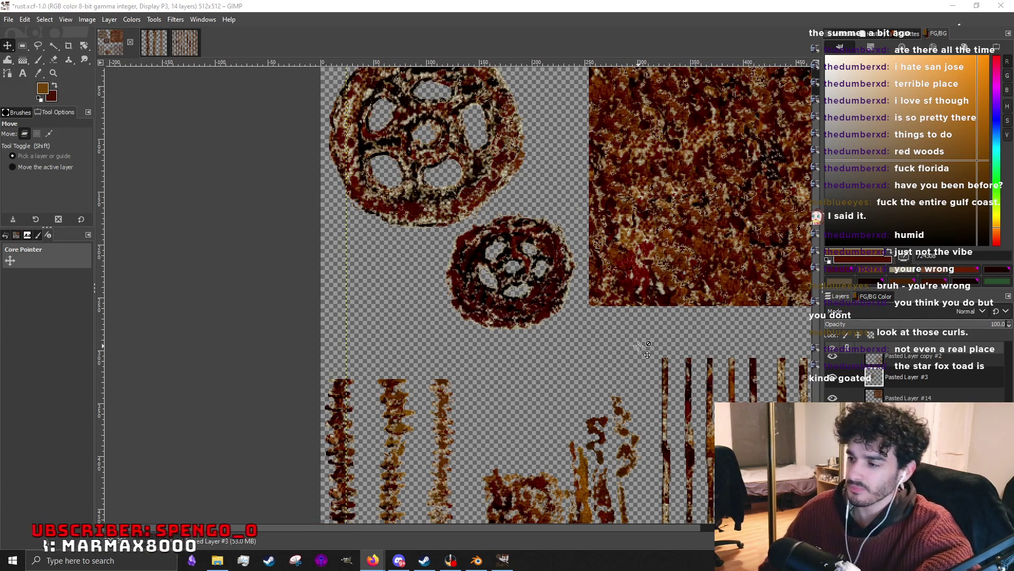
pyautogui.scroll(-2, 651, 353)
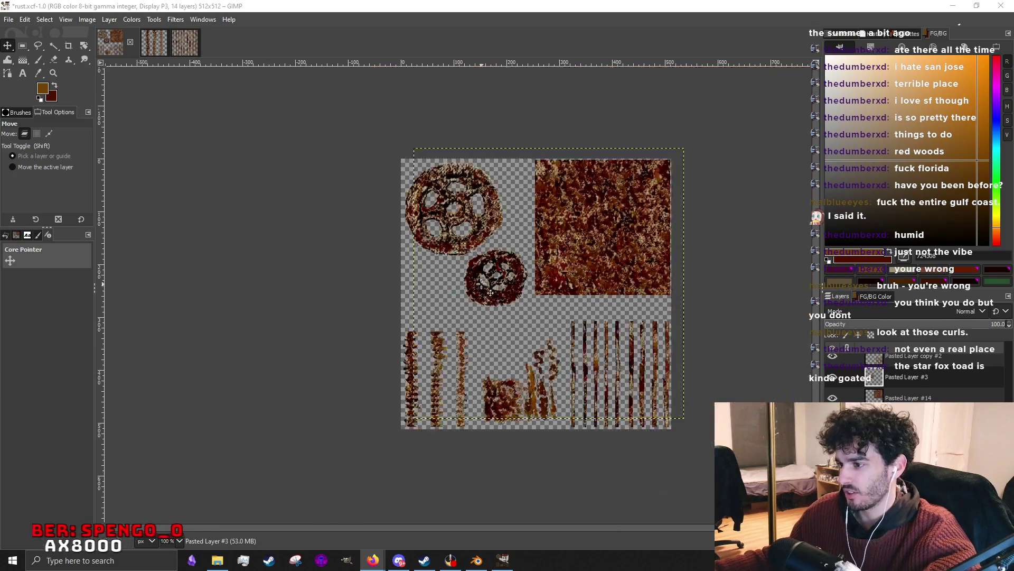
pyautogui.scroll(2, 444, 379)
pyautogui.scroll(1, 443, 380)
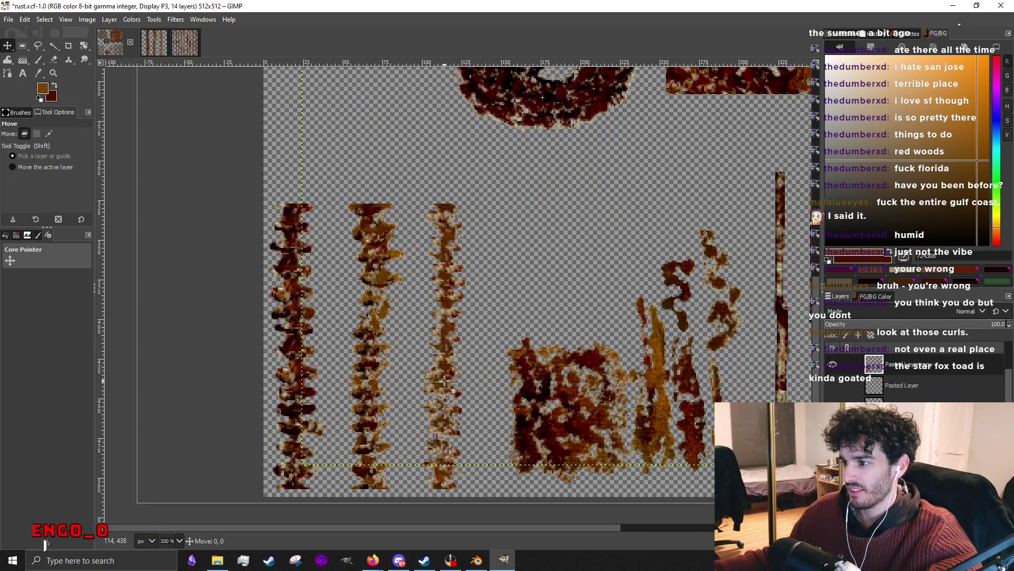
# Shift the orange and dark-red drips left and tuck the wispy drip against the dark curl.
pyautogui.click(49, 133)
pyautogui.scroll(-1, 529, 410)
pyautogui.scroll(-2, 529, 410)
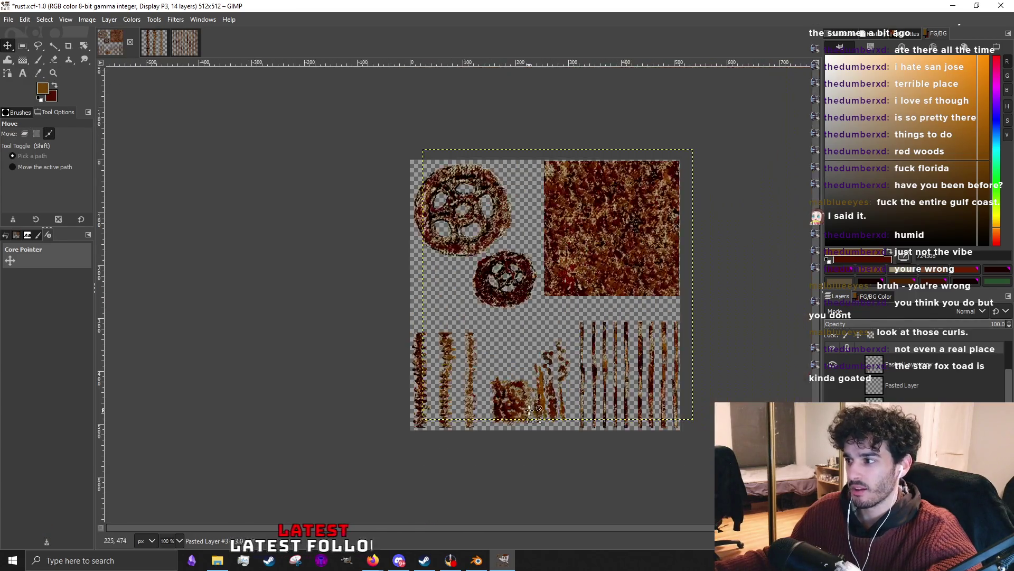
pyautogui.scroll(3, 536, 407)
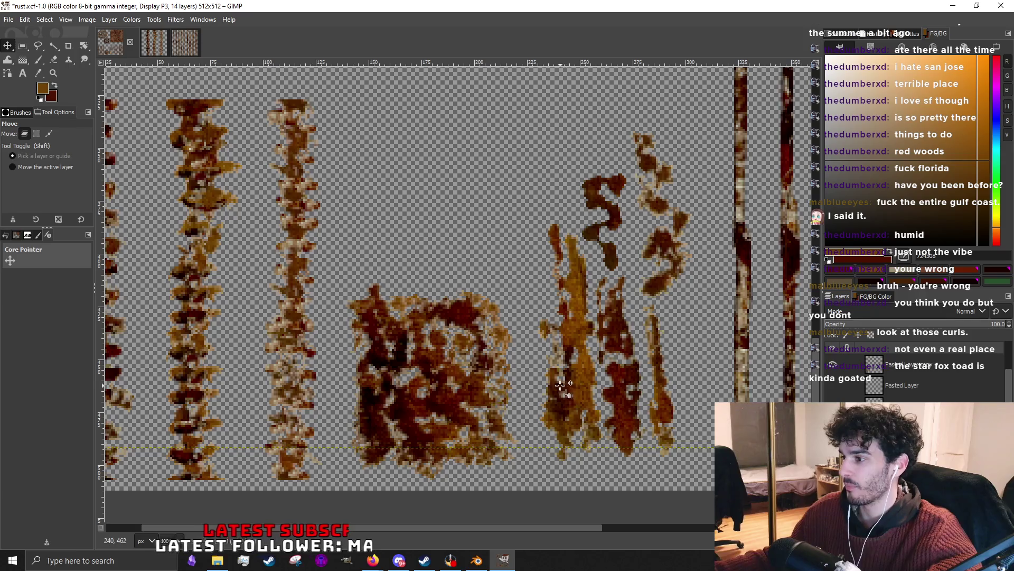
pyautogui.moveTo(561, 386); pyautogui.dragTo(538, 387)
pyautogui.moveTo(643, 396)
pyautogui.mouseDown()
pyautogui.moveTo(622, 396)
pyautogui.moveTo(651, 390)
pyautogui.mouseUp()
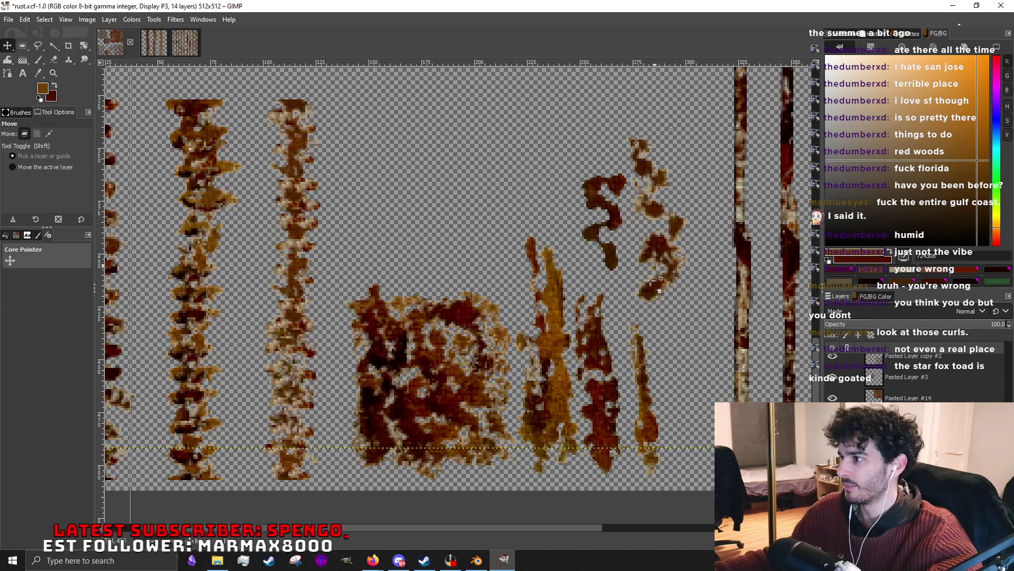
pyautogui.moveTo(626, 200); pyautogui.dragTo(606, 231)
pyautogui.scroll(-5, 547, 340)
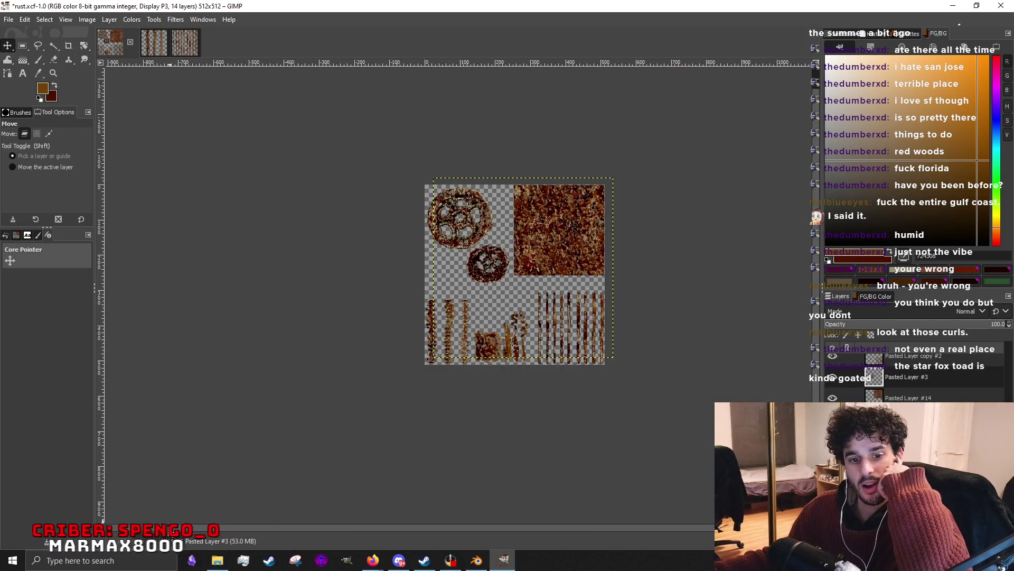
# Browse File Explorer from the Desktop into the shaft folder, then into the places folder.
pyautogui.click(217, 561)
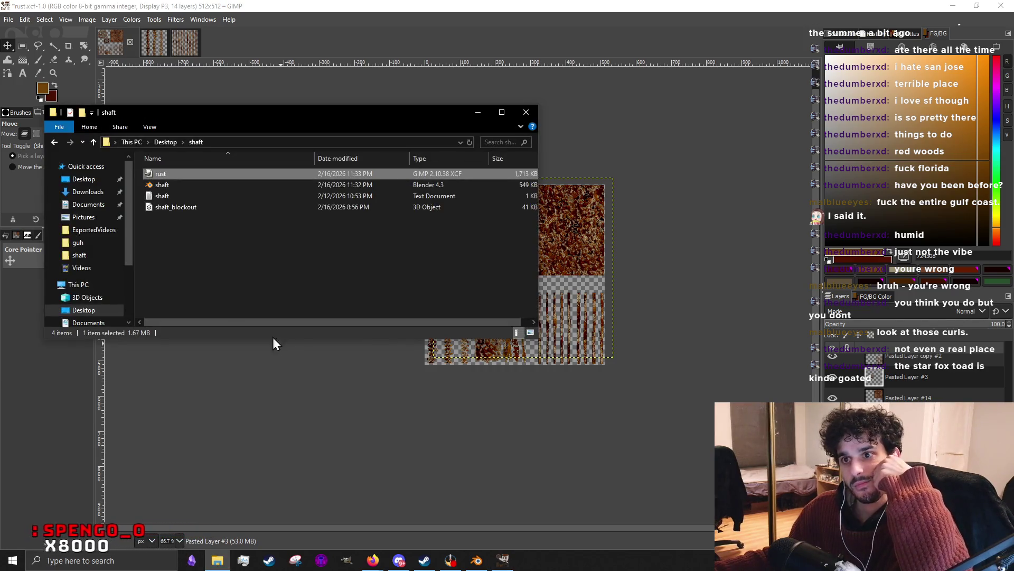
pyautogui.click(82, 180)
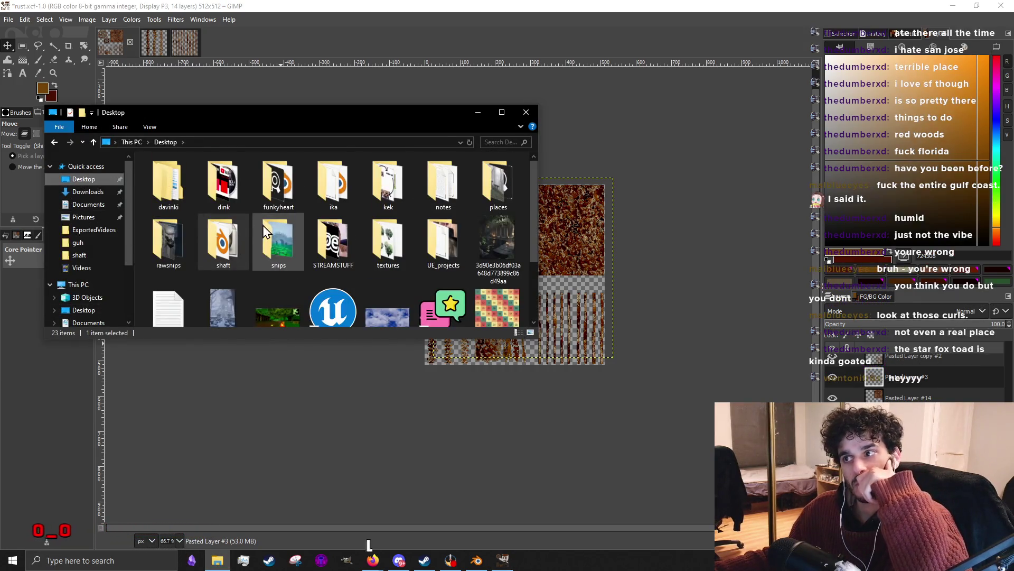
pyautogui.scroll(-2, 342, 258)
pyautogui.scroll(2, 402, 288)
pyautogui.scroll(-2, 401, 288)
pyautogui.scroll(2, 397, 292)
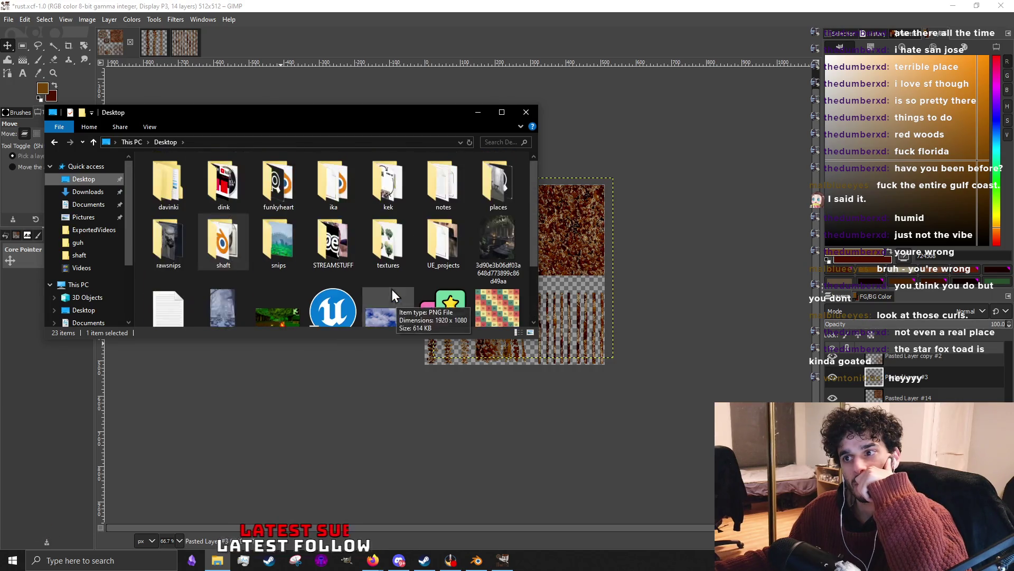
pyautogui.doubleClick(225, 242)
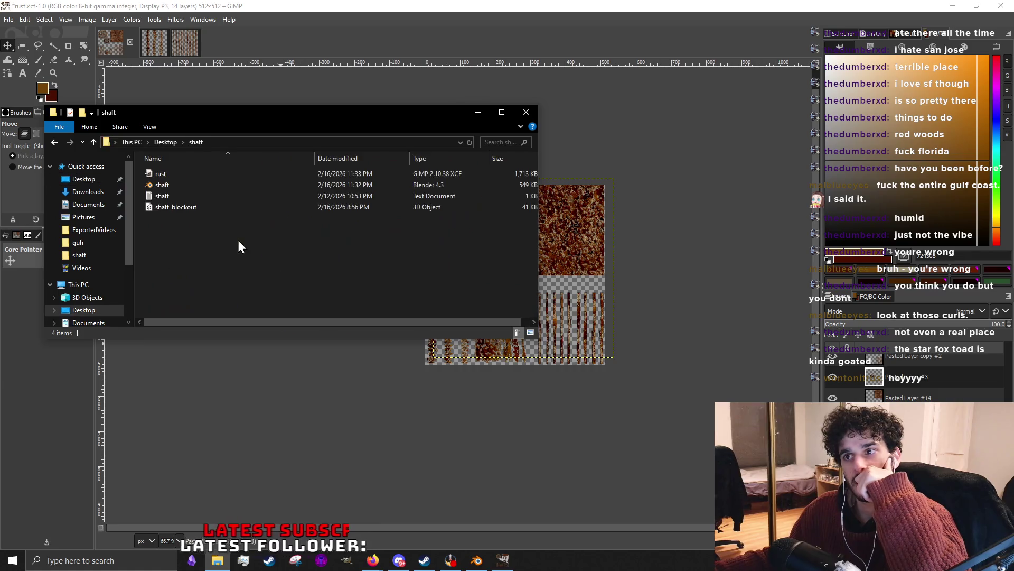
pyautogui.click(93, 142)
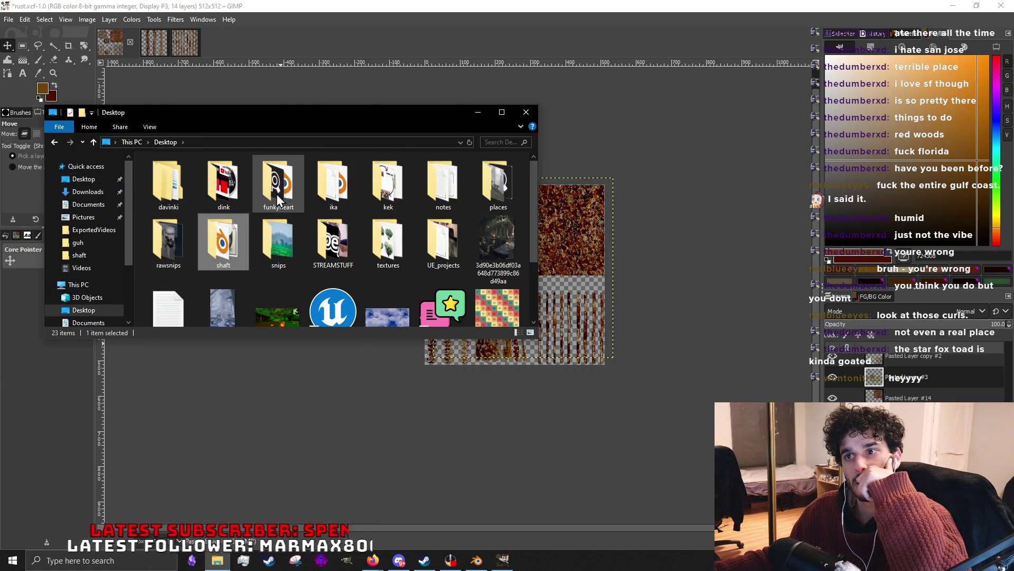
pyautogui.scroll(-1, 486, 279)
pyautogui.scroll(-1, 492, 289)
pyautogui.scroll(2, 500, 267)
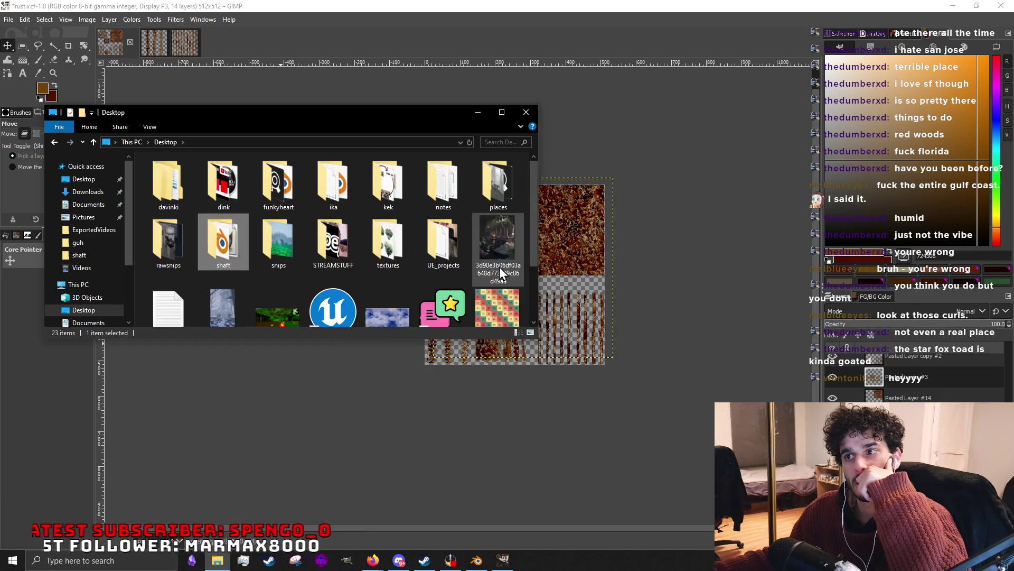
pyautogui.doubleClick(511, 182)
pyautogui.scroll(-2, 424, 240)
pyautogui.scroll(2, 434, 194)
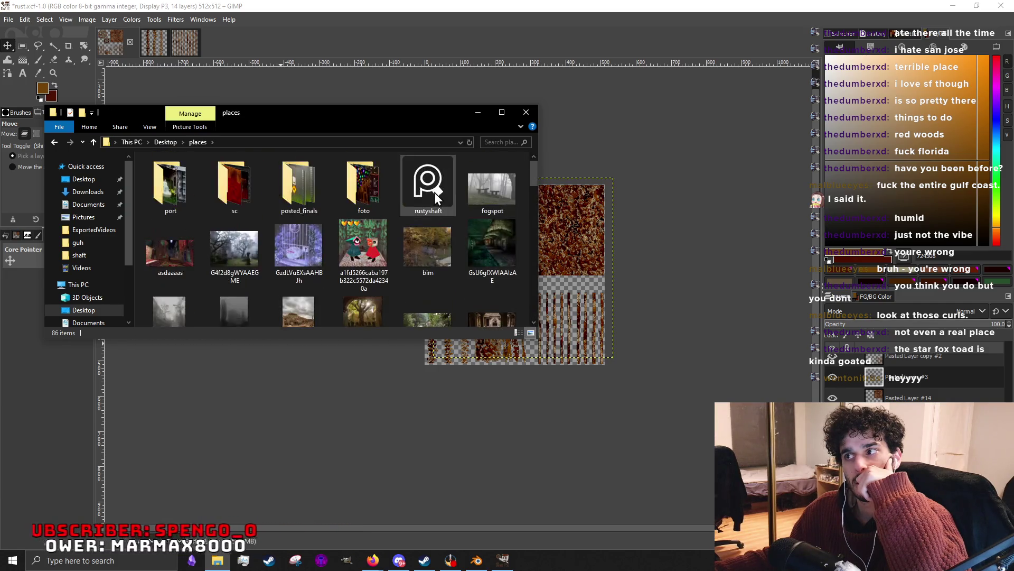
pyautogui.moveTo(435, 191); pyautogui.dragTo(166, 141)
# Drag rustyshaft into the shaft folder, confirm it sits there, and return to GIMP.
pyautogui.click(166, 141)
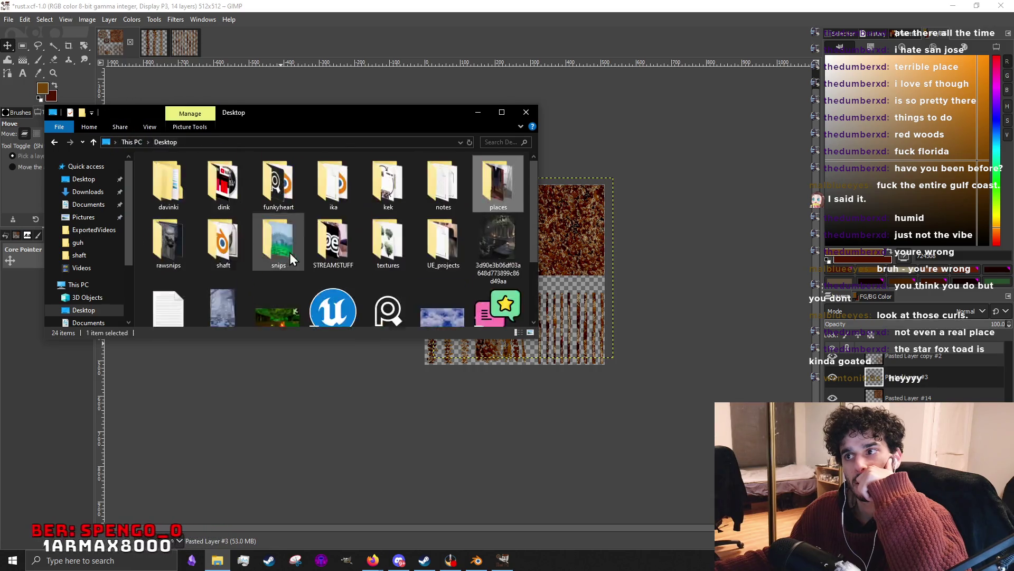
pyautogui.scroll(-2, 317, 270)
pyautogui.moveTo(389, 230); pyautogui.dragTo(234, 172)
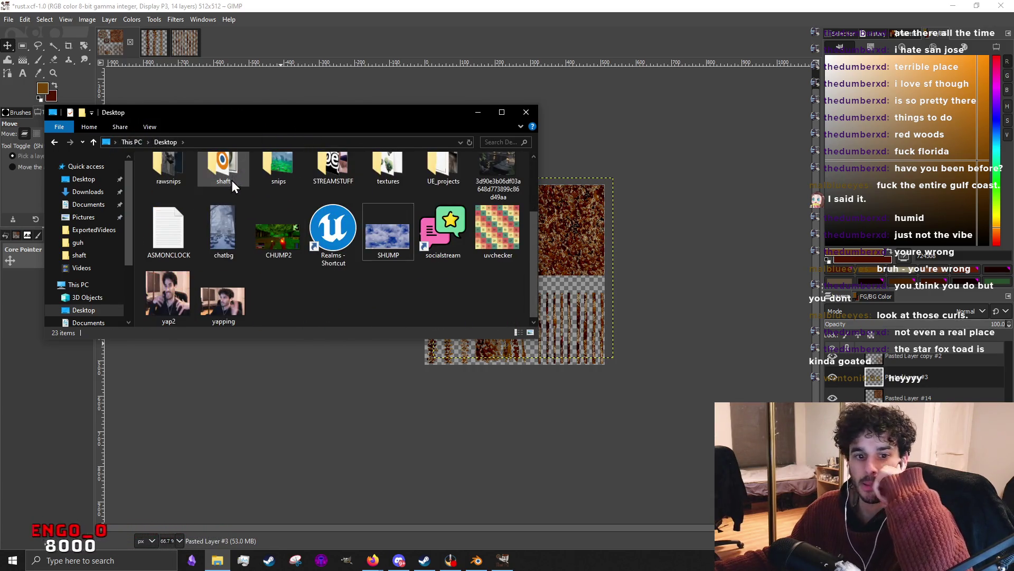
pyautogui.scroll(2, 243, 238)
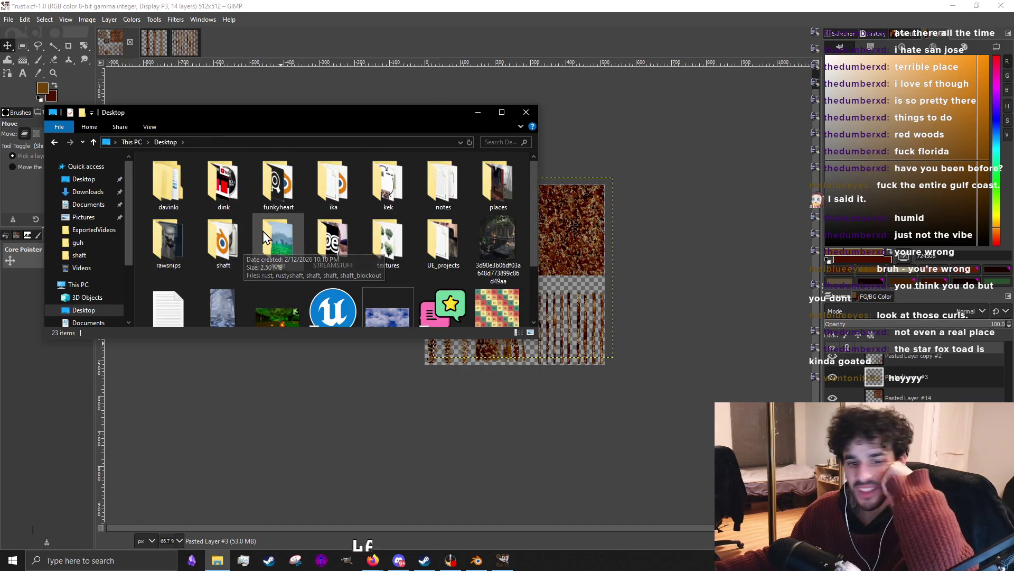
pyautogui.scroll(-2, 266, 262)
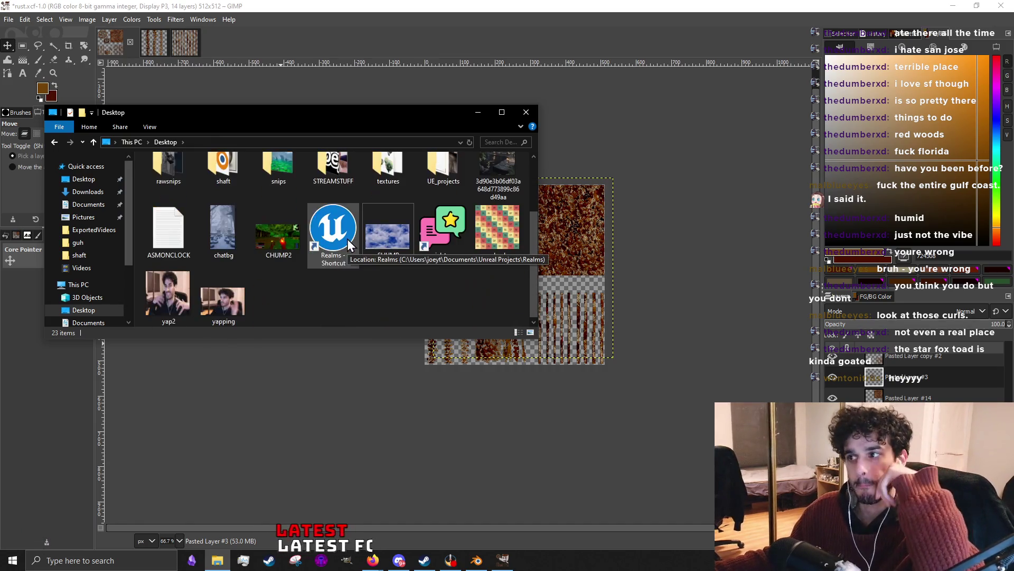
pyautogui.scroll(2, 274, 270)
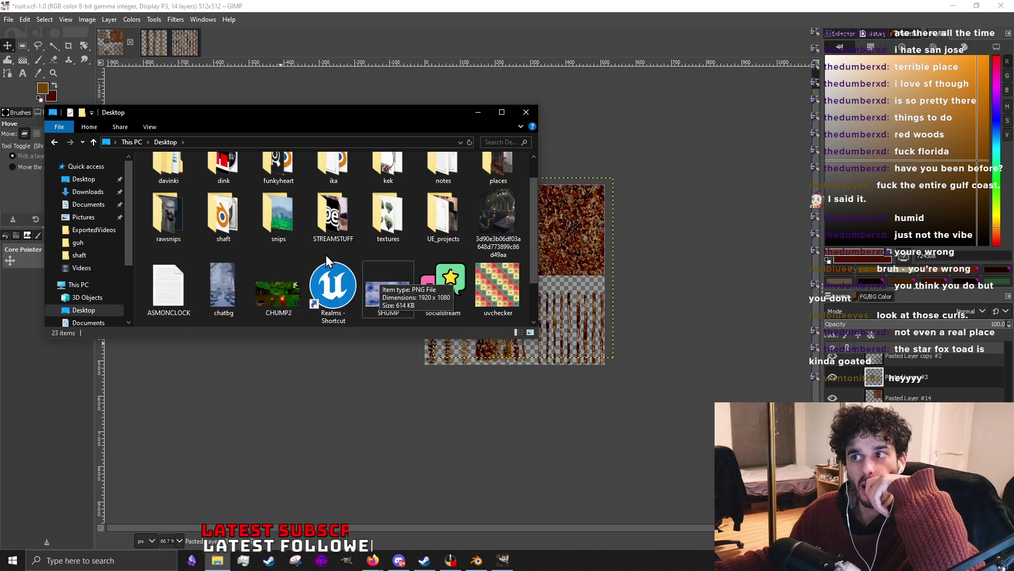
pyautogui.doubleClick(241, 255)
pyautogui.doubleClick(164, 184)
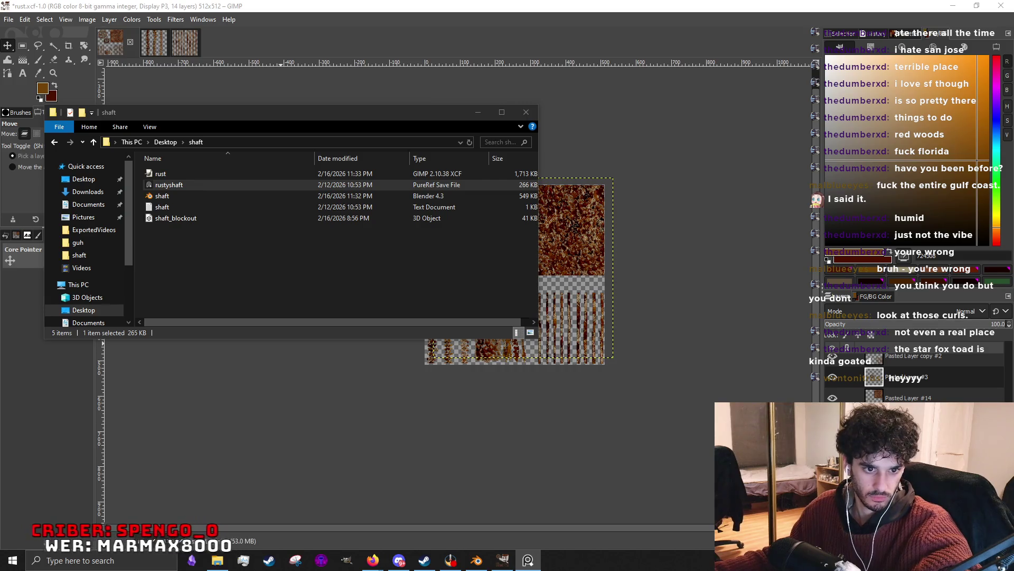
pyautogui.click(479, 111)
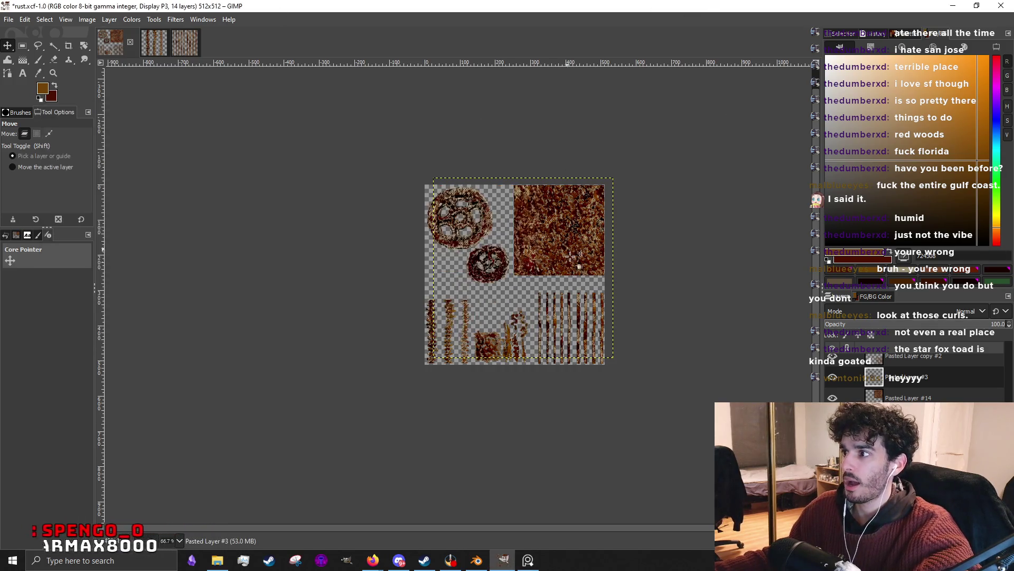
pyautogui.scroll(2, 504, 361)
pyautogui.scroll(2, 505, 362)
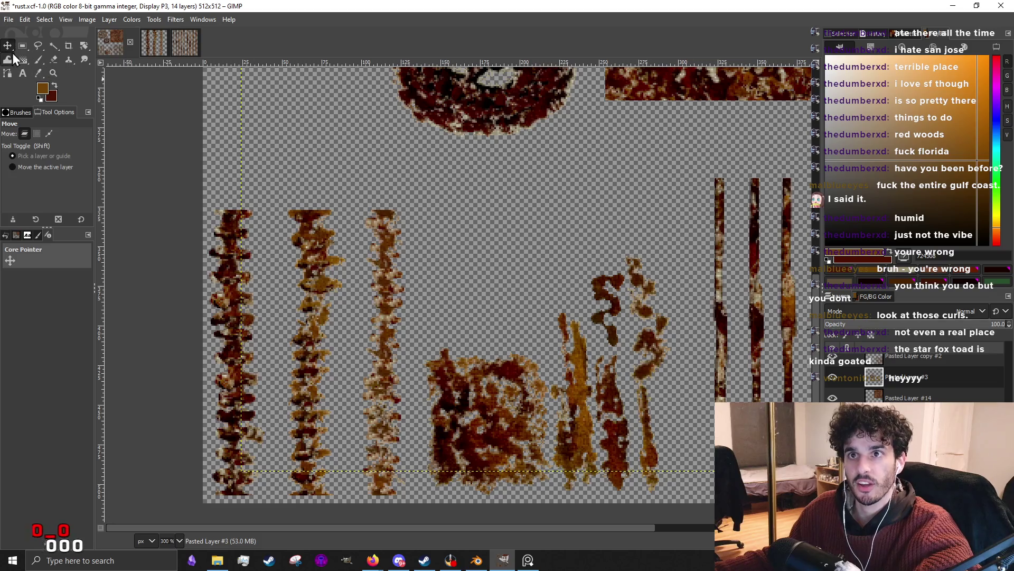
pyautogui.scroll(1, 413, 304)
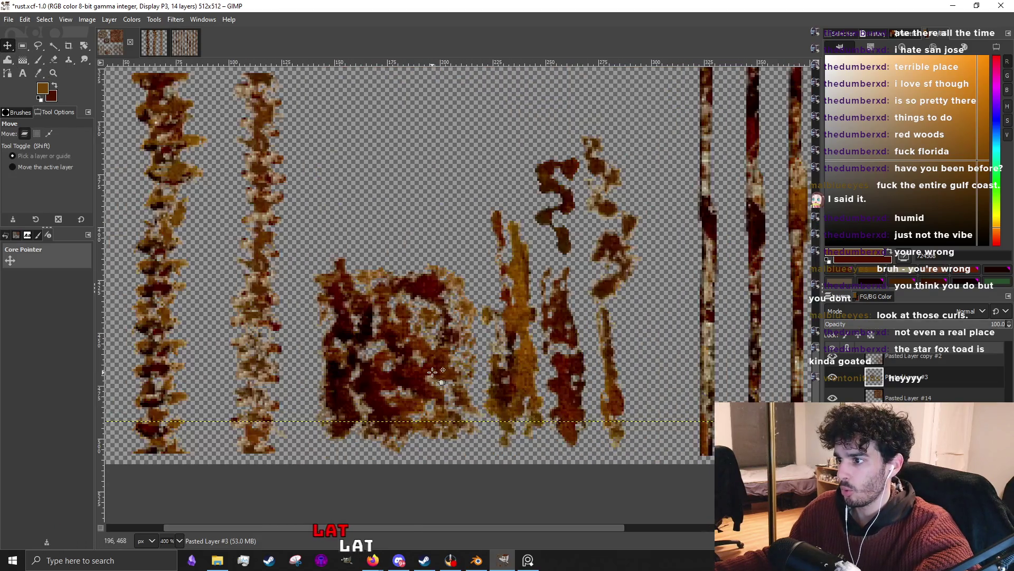
pyautogui.scroll(-2, 432, 375)
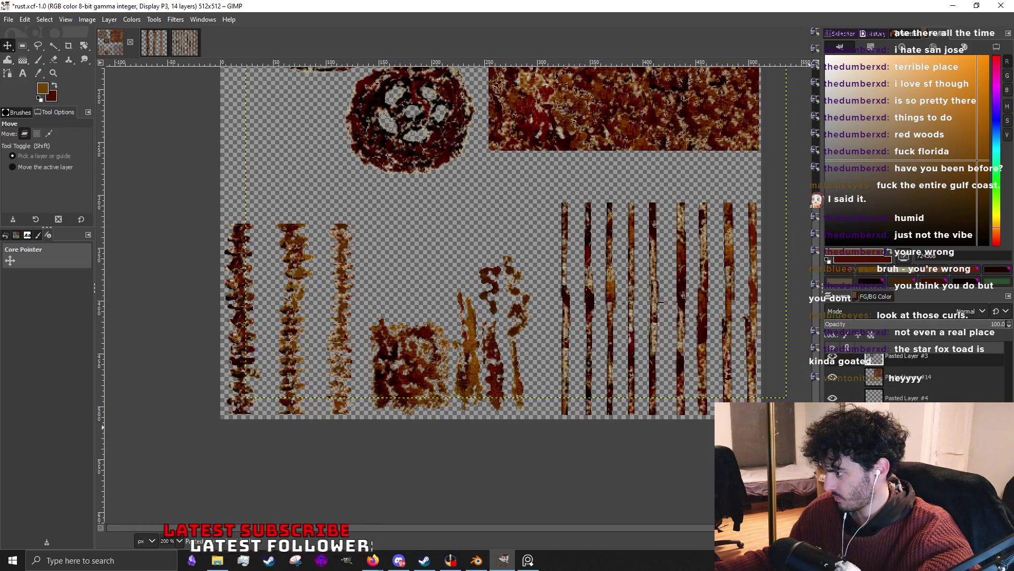
# Activate the IMG_0554.HEIC full-image layer and dismiss its attributes unchanged.
pyautogui.press('pageup')
pyautogui.doubleClick(873, 377)
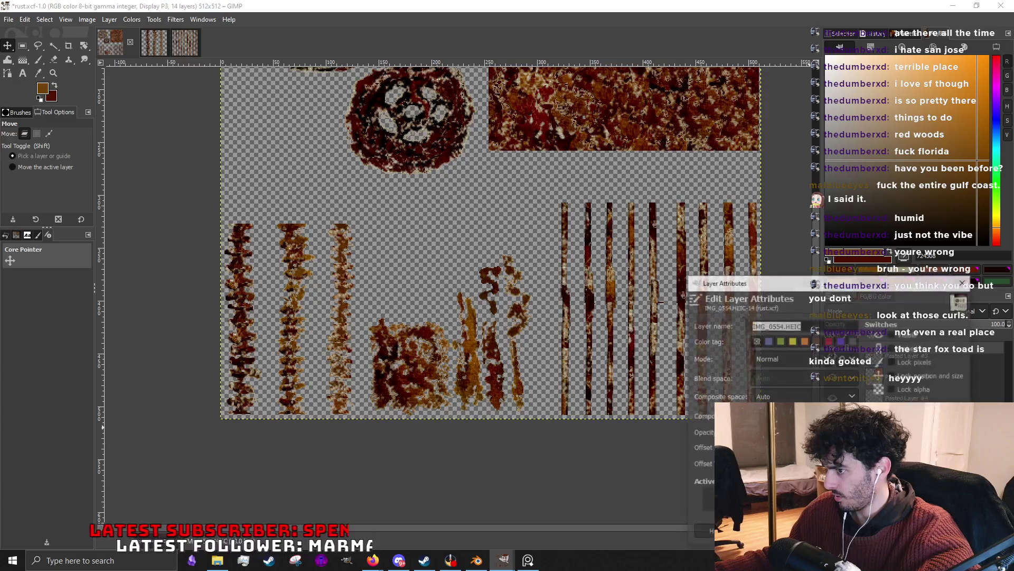
pyautogui.press('Escape')
pyautogui.scroll(1, 442, 367)
pyautogui.scroll(1, 442, 366)
pyautogui.scroll(-2, 278, 242)
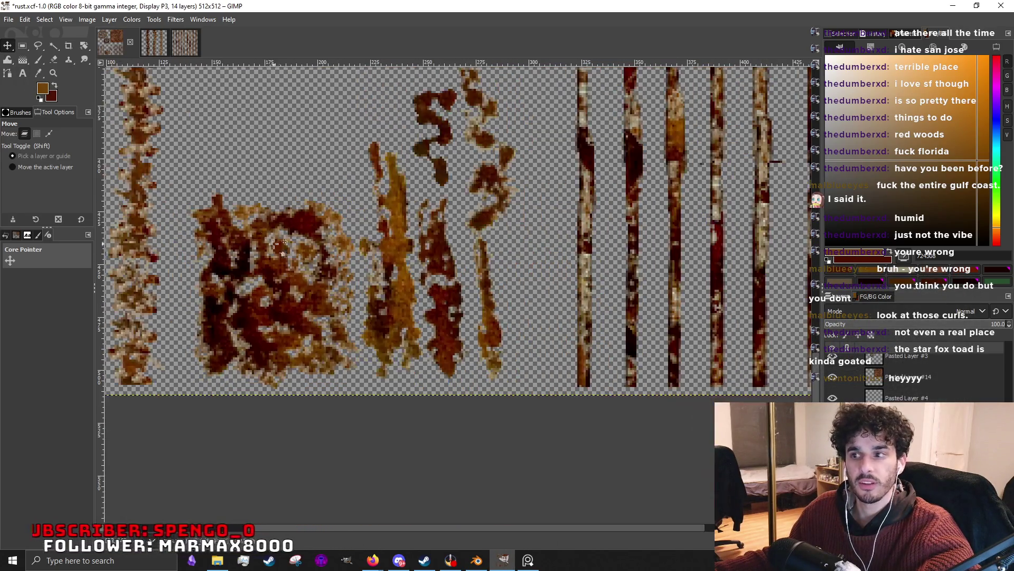
# Nudge the square rust patch, the orange drip streak and the curly dark piece left into place.
pyautogui.moveTo(293, 290); pyautogui.dragTo(296, 299)
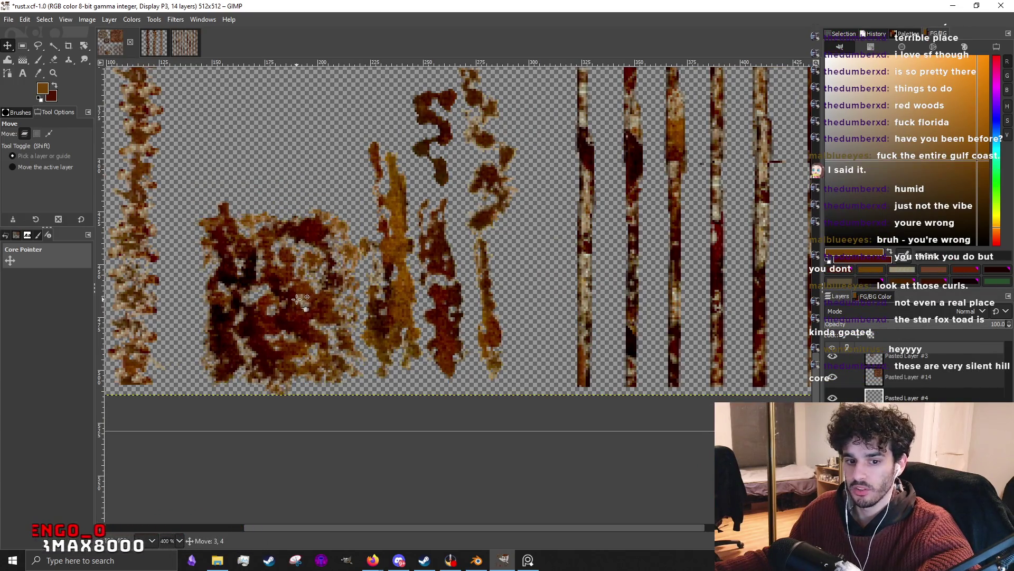
pyautogui.moveTo(299, 298); pyautogui.dragTo(298, 300)
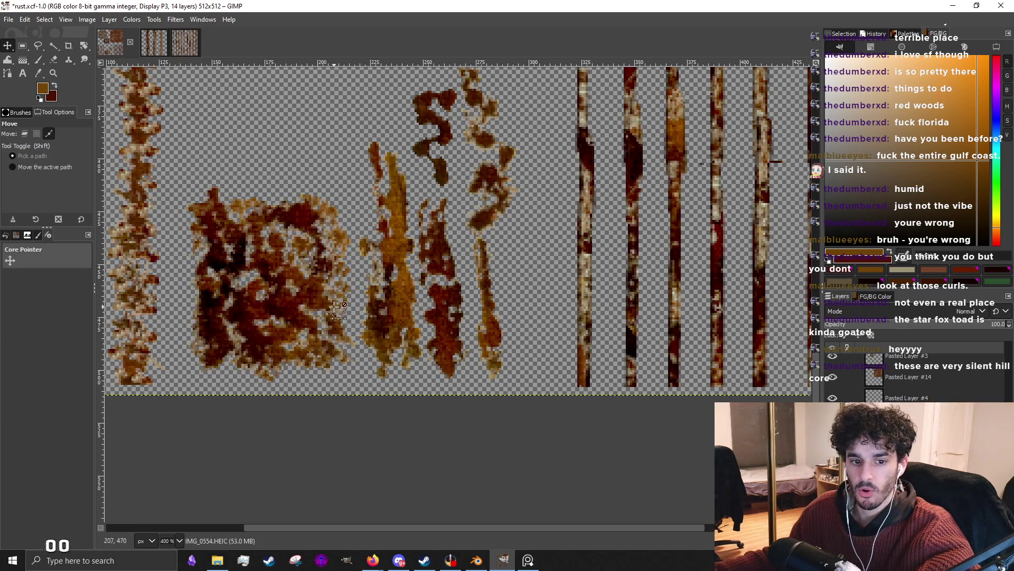
pyautogui.scroll(-2, 374, 311)
pyautogui.scroll(2, 374, 313)
pyautogui.moveTo(405, 319); pyautogui.dragTo(399, 319)
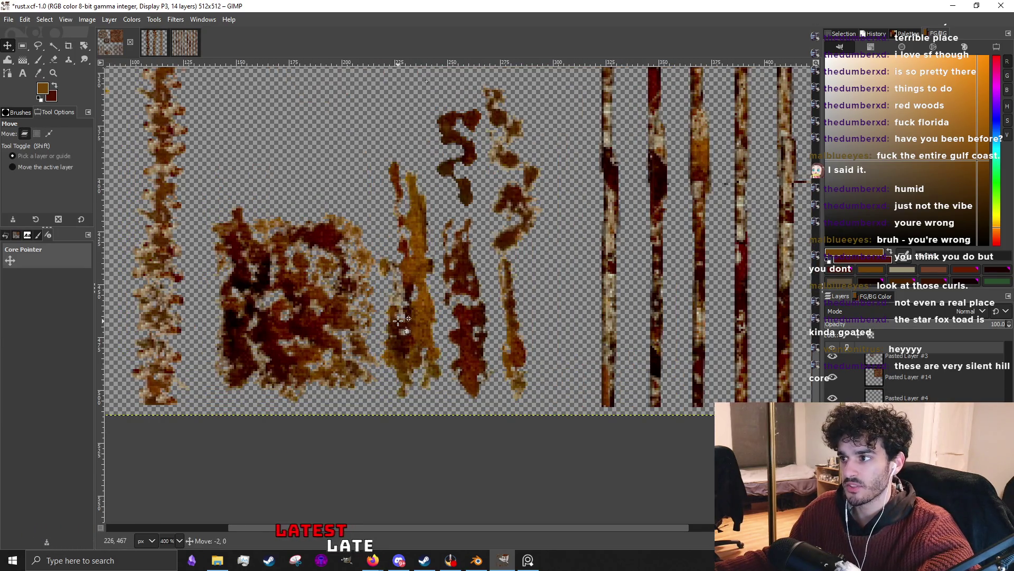
pyautogui.moveTo(447, 284); pyautogui.dragTo(443, 284)
pyautogui.scroll(-3, 476, 285)
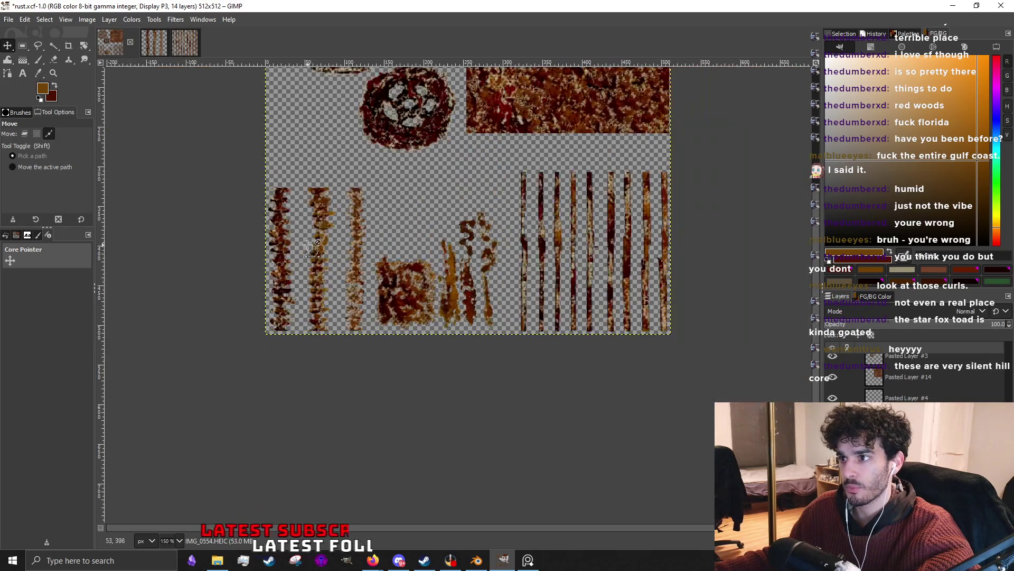
pyautogui.scroll(3, 467, 295)
pyautogui.moveTo(470, 274); pyautogui.dragTo(464, 276)
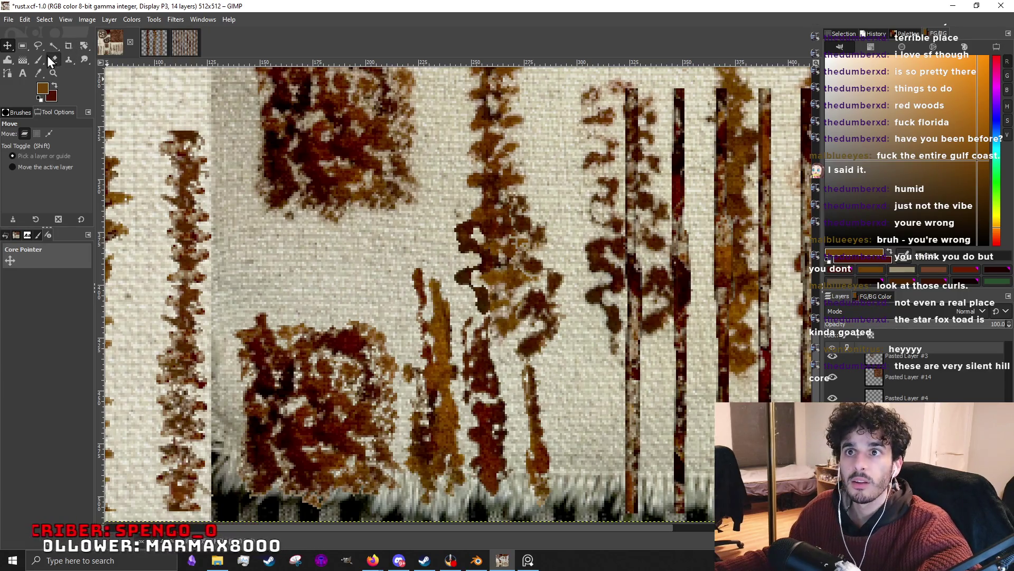
# Rectangle-select an area of the cloth texture and paste it as a new layer.
pyautogui.click(23, 45)
pyautogui.keyDown('ctrl'); pyautogui.scroll(-2, 439, 275); pyautogui.keyUp('ctrl')
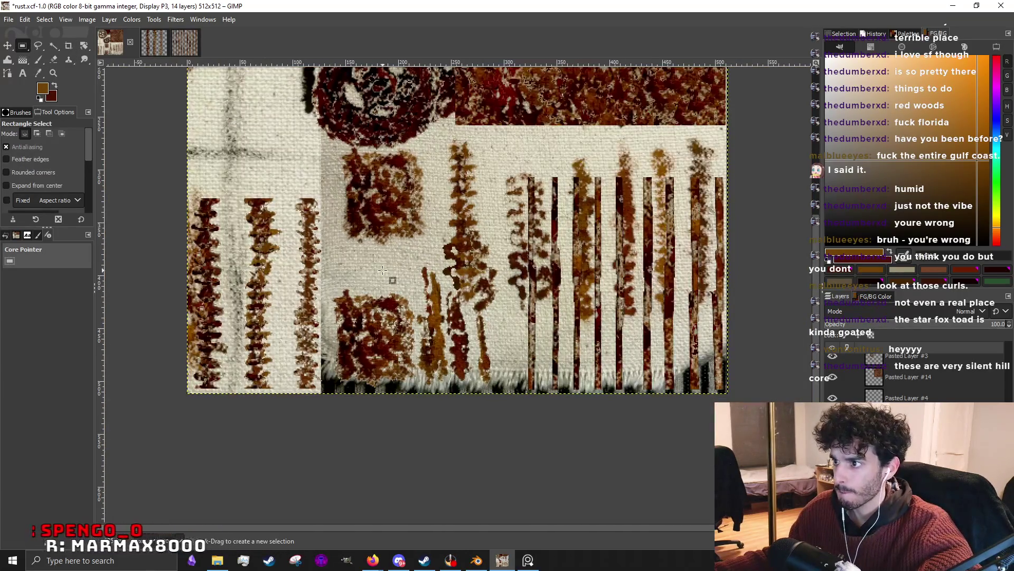
pyautogui.scroll(1, 385, 269)
pyautogui.moveTo(435, 284); pyautogui.dragTo(475, 232)
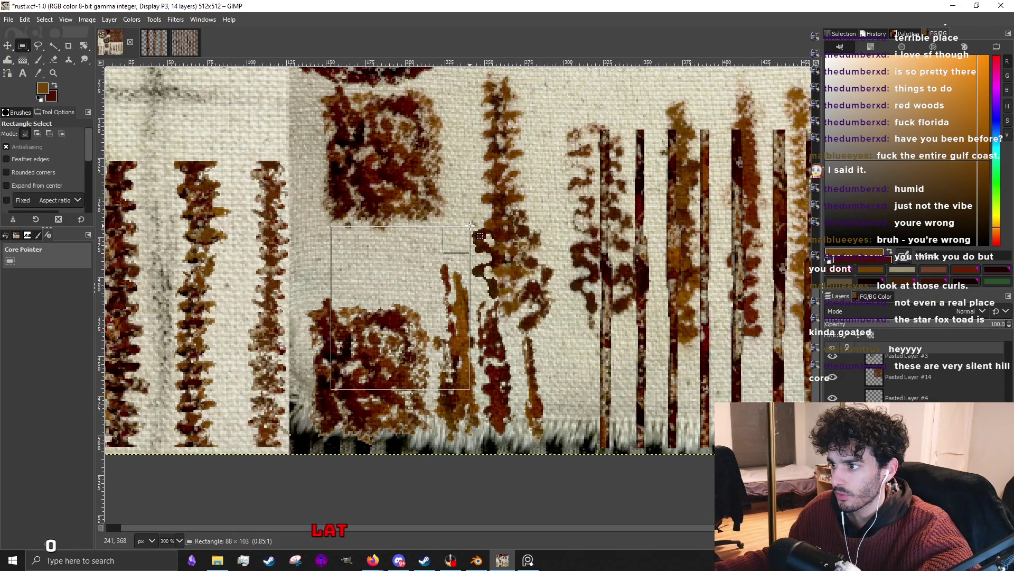
pyautogui.moveTo(463, 236)
pyautogui.mouseDown()
pyautogui.moveTo(472, 237)
pyautogui.moveTo(457, 269)
pyautogui.mouseUp()
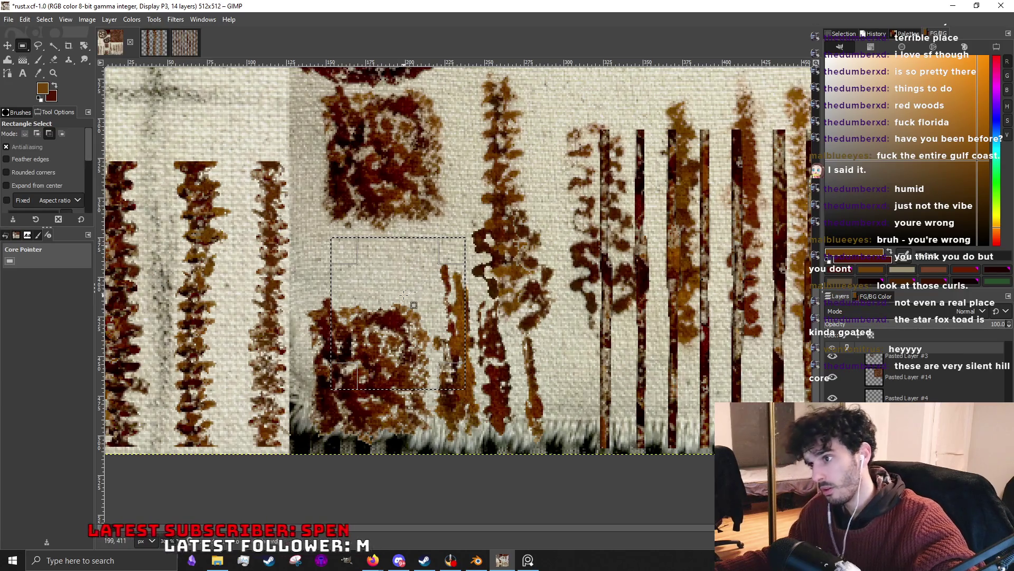
pyautogui.hotkey('ctrl', 'v')
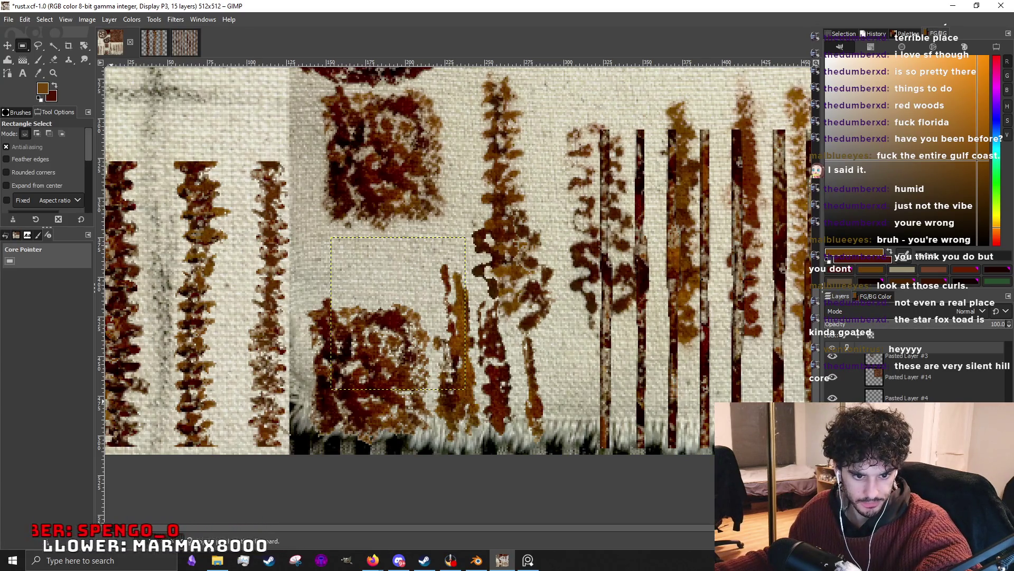
pyautogui.hotkey('alt', 'Tab')
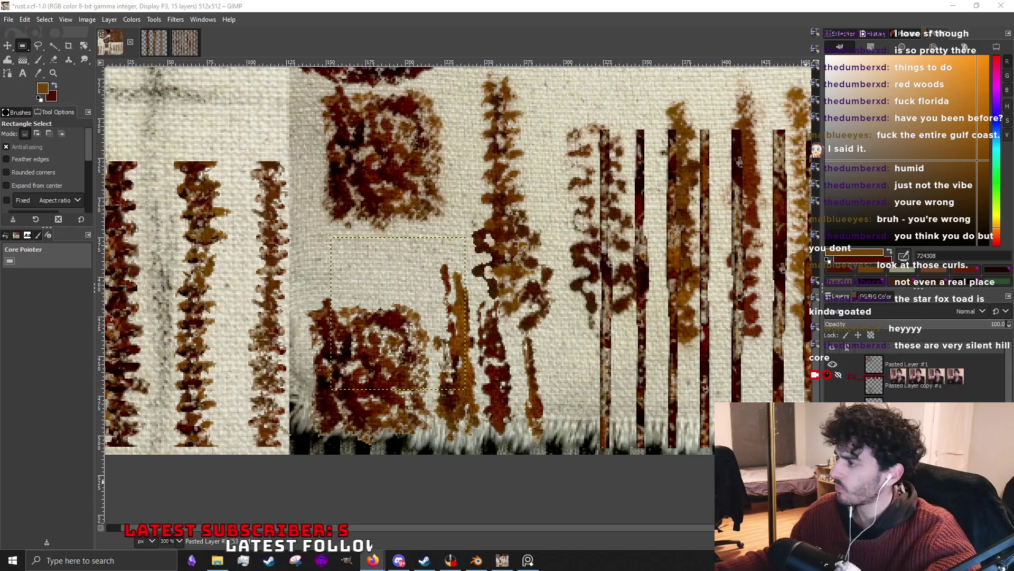
# Hide the full cloth background layer and move the cloth patch up into the empty space.
pyautogui.hotkey('ctrl', 'i')
pyautogui.press('Delete')
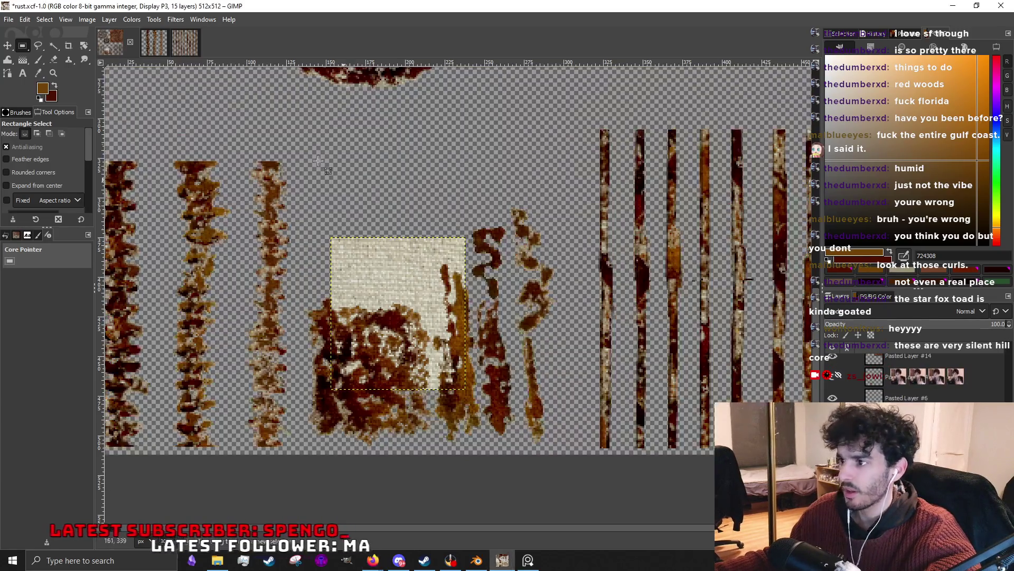
pyautogui.click(9, 47)
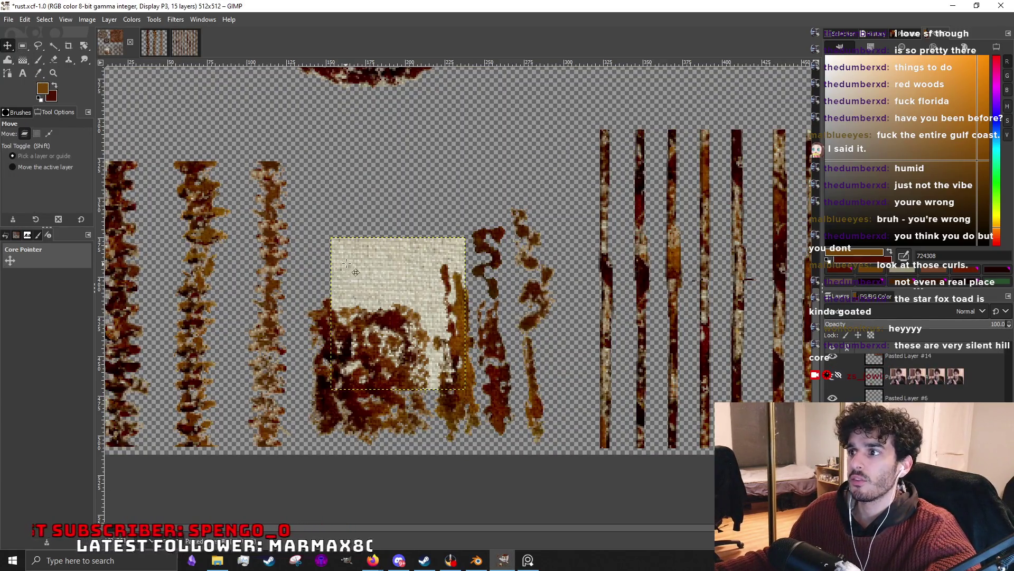
pyautogui.moveTo(343, 265); pyautogui.dragTo(334, 142)
pyautogui.scroll(2, 396, 190)
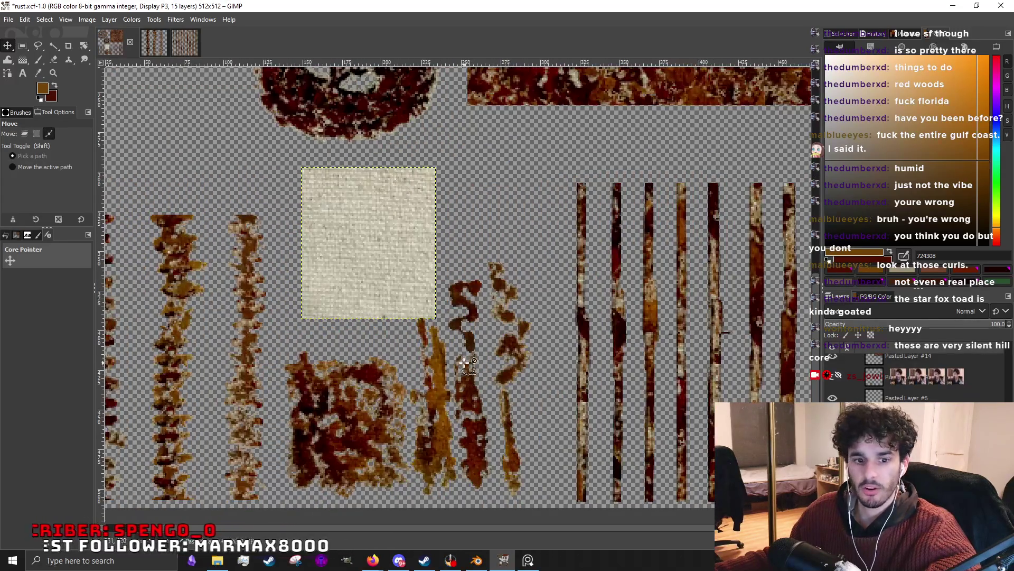
pyautogui.scroll(1, 466, 363)
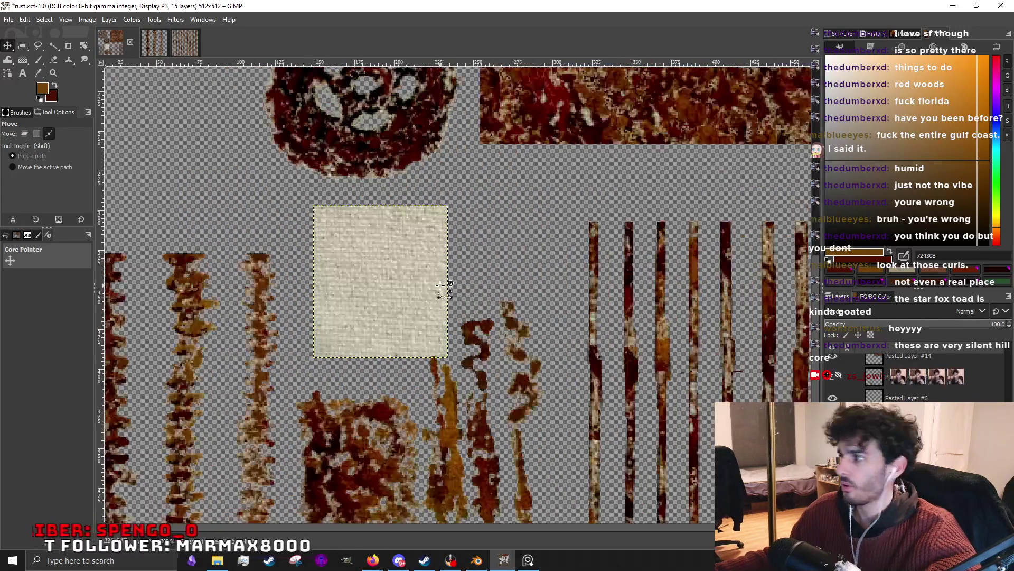
# Apply Colors > Exposure at about -0.291 to darken the cloth patch.
pyautogui.click(133, 19)
pyautogui.click(159, 103)
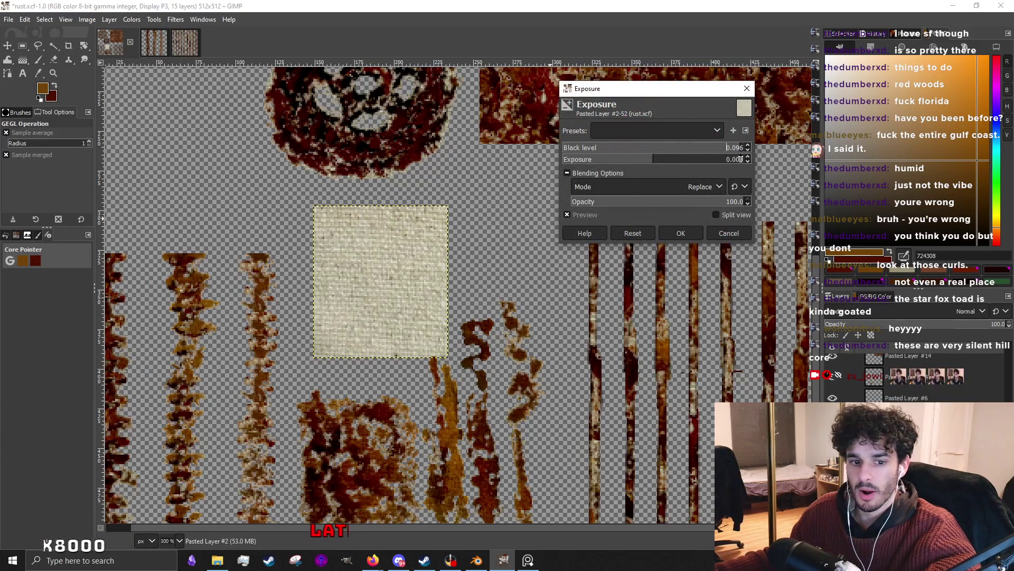
pyautogui.write('0')
pyautogui.press('Return')
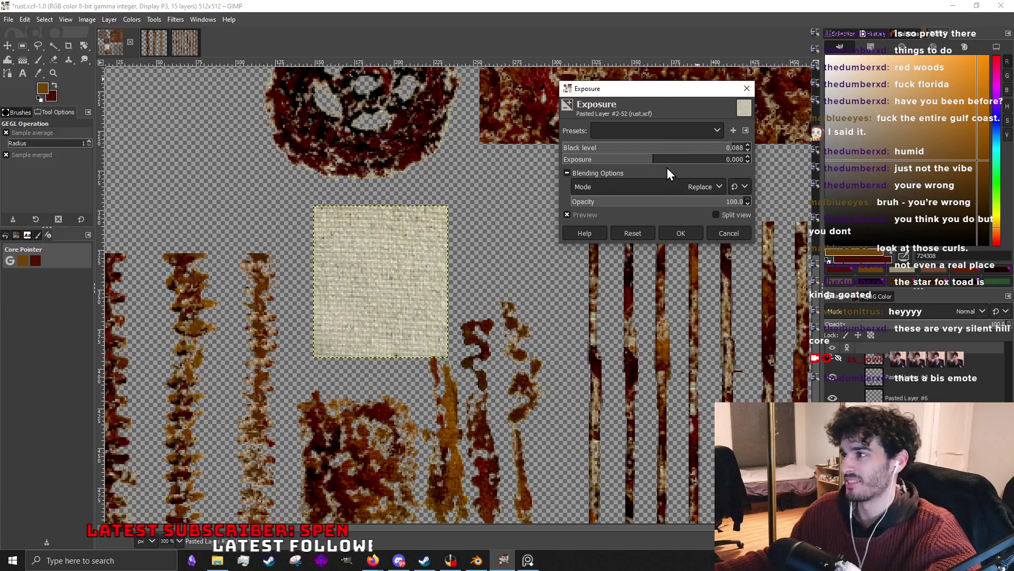
pyautogui.moveTo(653, 160); pyautogui.dragTo(653, 166)
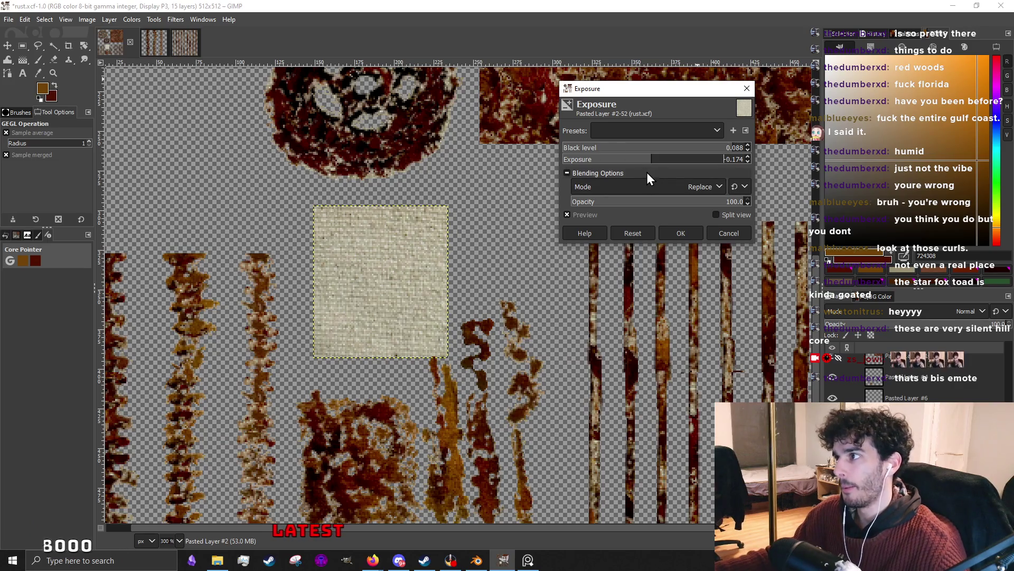
pyautogui.moveTo(647, 164); pyautogui.dragTo(651, 163)
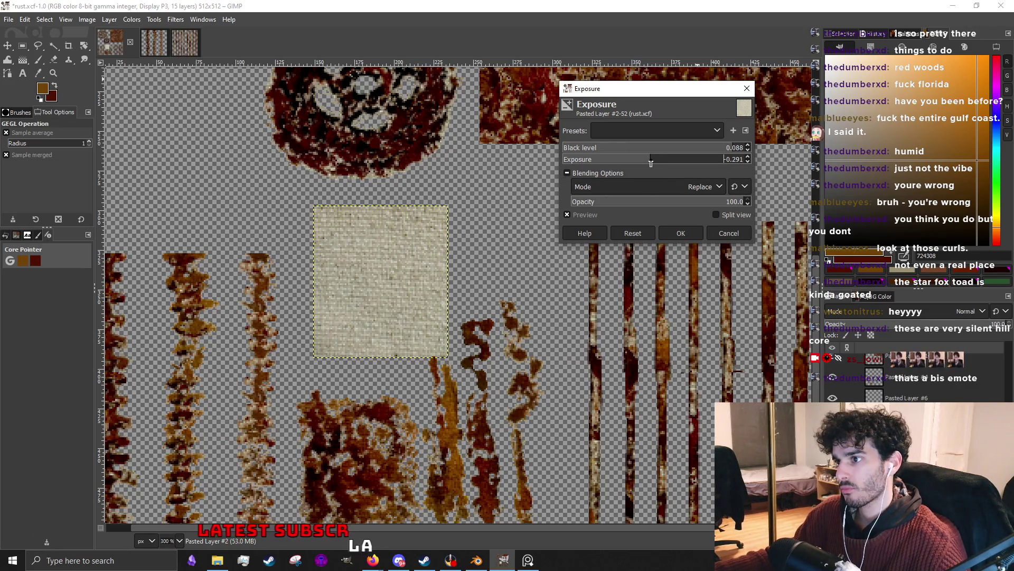
pyautogui.click(674, 232)
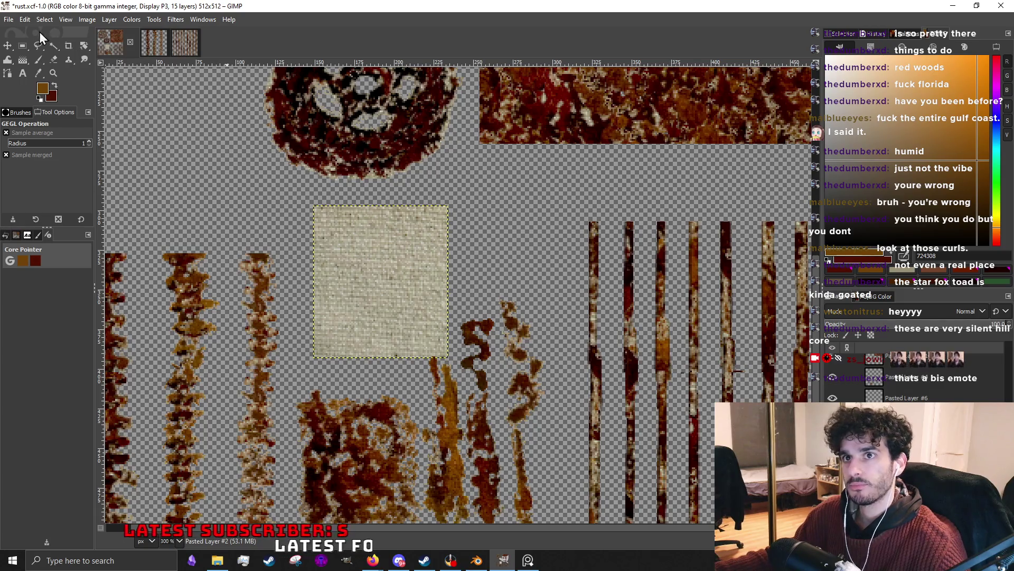
pyautogui.scroll(-3, 485, 324)
pyautogui.scroll(3, 389, 229)
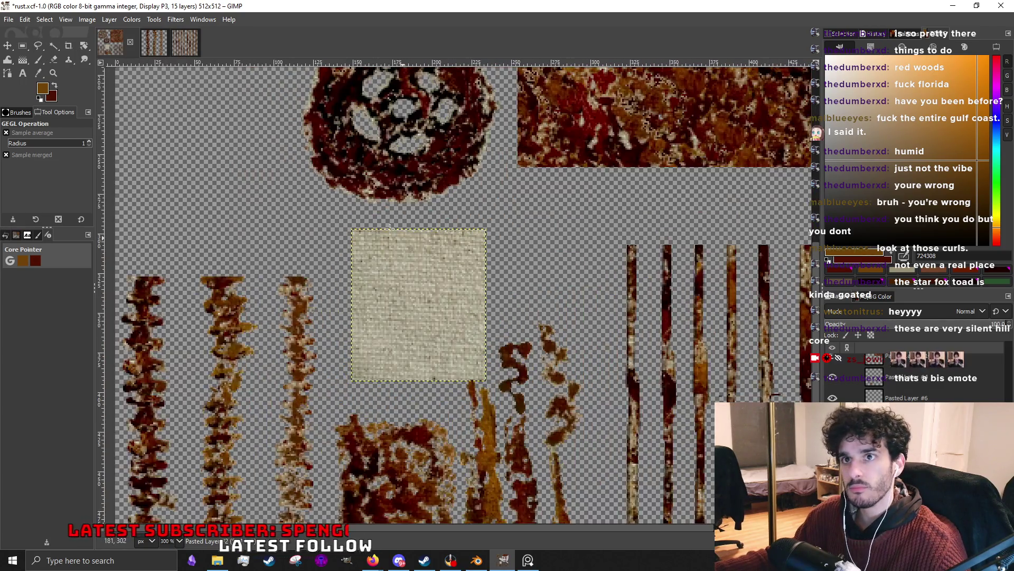
# Nudge the cloth patch slightly right and down and move the rust splat up beneath it.
pyautogui.click(7, 46)
pyautogui.moveTo(432, 319)
pyautogui.mouseDown()
pyautogui.moveTo(439, 325)
pyautogui.moveTo(432, 301)
pyautogui.mouseUp()
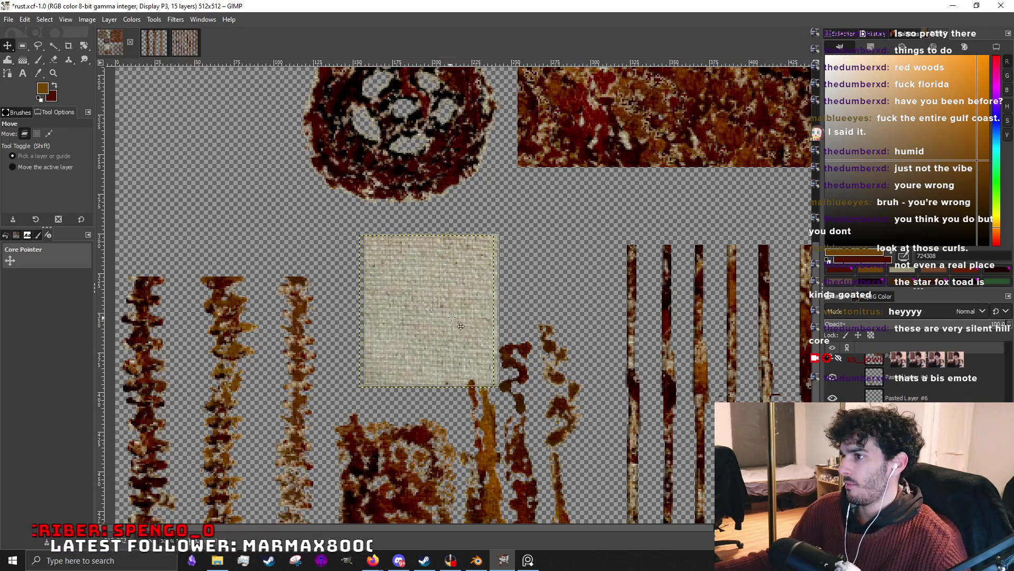
pyautogui.keyDown('ctrl'); pyautogui.scroll(-3, 440, 310); pyautogui.keyUp('ctrl')
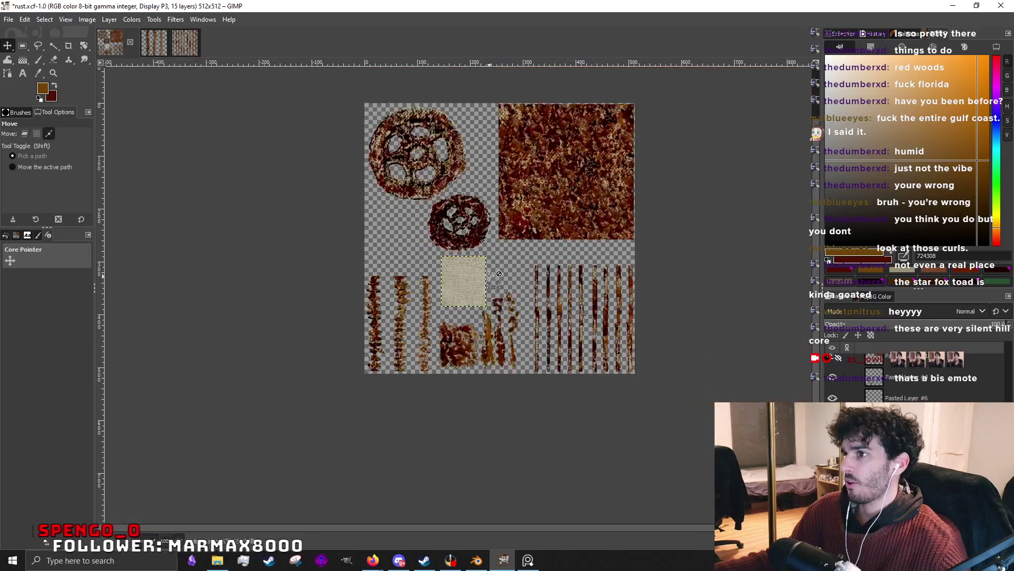
pyautogui.keyDown('ctrl'); pyautogui.scroll(4, 436, 173); pyautogui.keyUp('ctrl')
pyautogui.keyDown('ctrl'); pyautogui.scroll(-3, 424, 163); pyautogui.keyUp('ctrl')
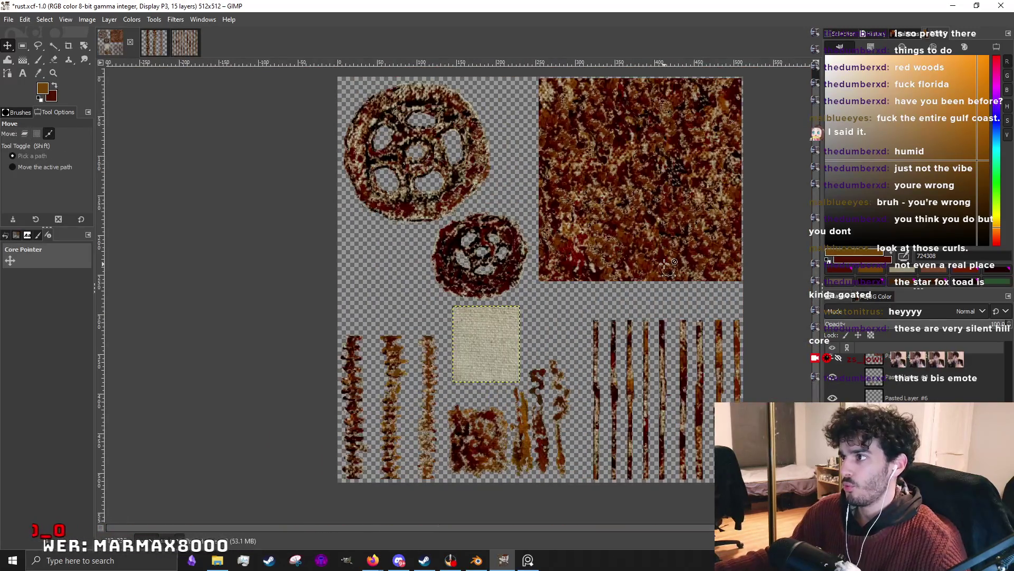
pyautogui.keyDown('ctrl'); pyautogui.scroll(2, 502, 430); pyautogui.keyUp('ctrl')
pyautogui.moveTo(477, 444)
pyautogui.mouseDown()
pyautogui.moveTo(487, 252)
pyautogui.moveTo(485, 442)
pyautogui.mouseUp()
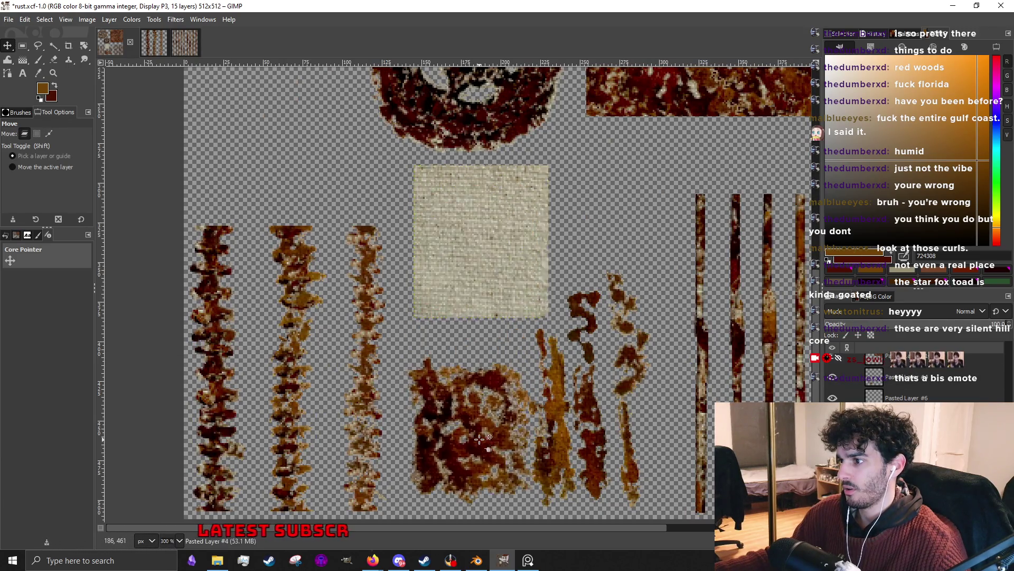
# Step through the stripe and streak layers to check which one is active.
pyautogui.click(550, 408)
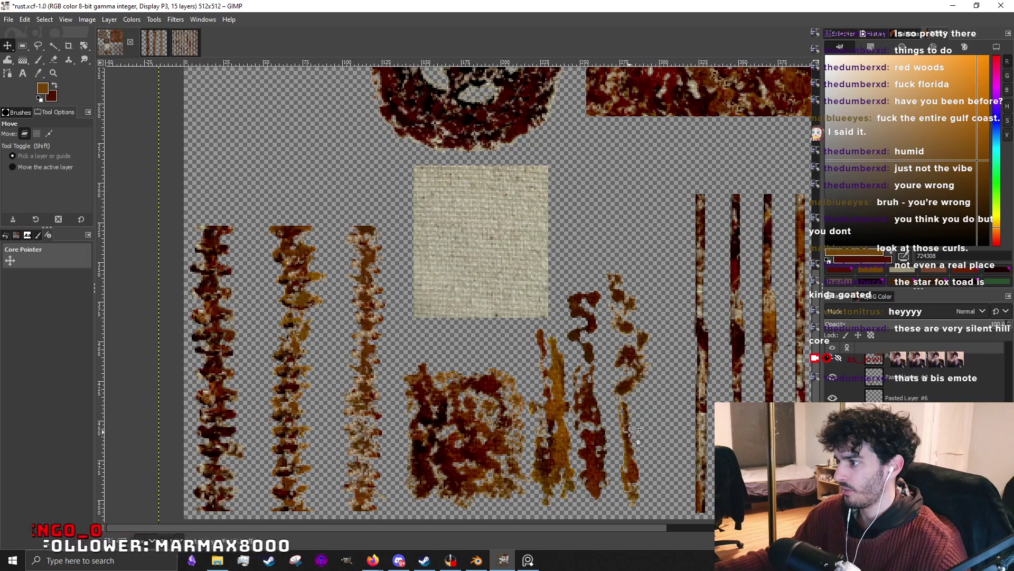
pyautogui.click(640, 376)
pyautogui.click(590, 349)
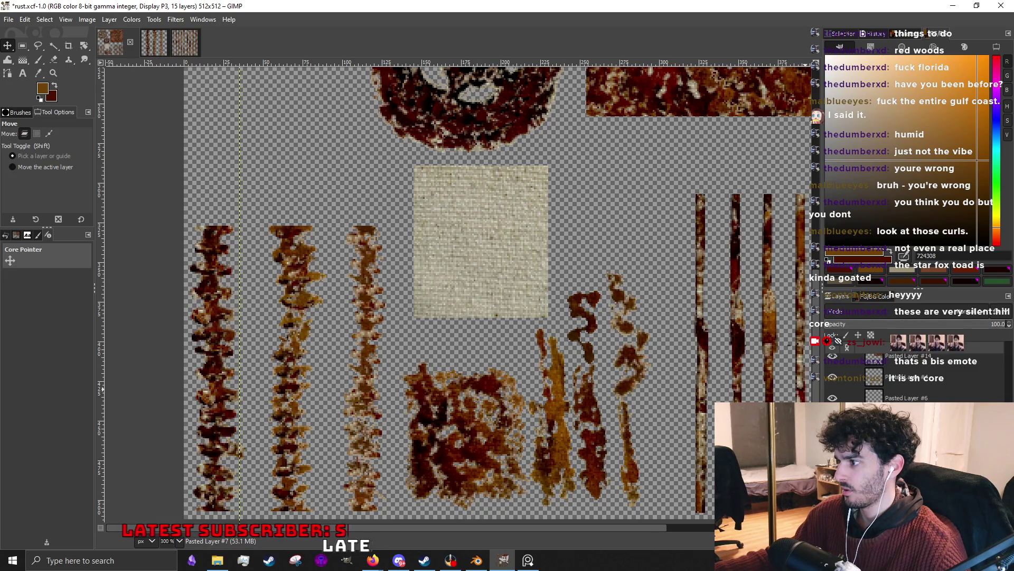
pyautogui.press('pageup')
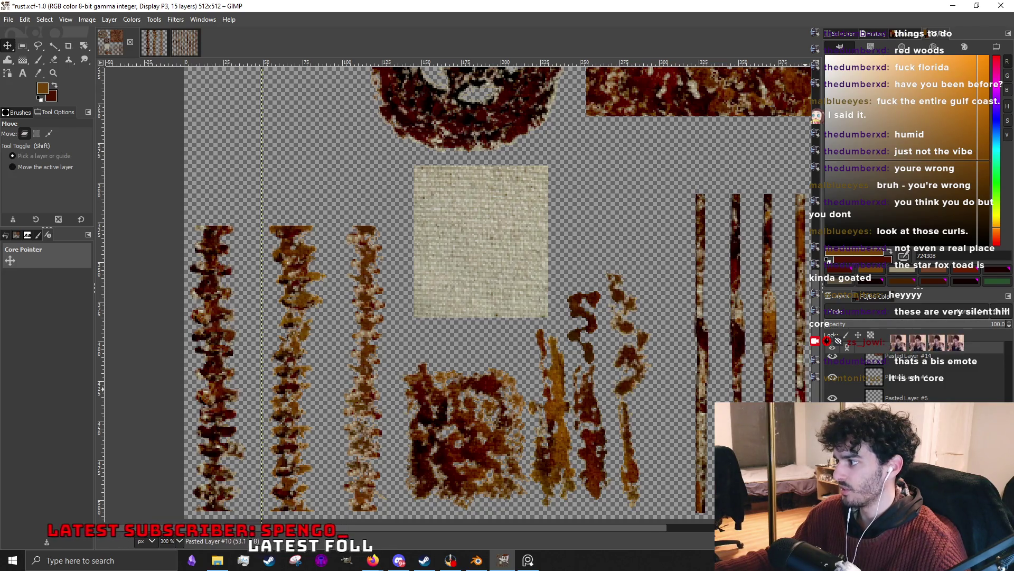
pyautogui.press('pageup')
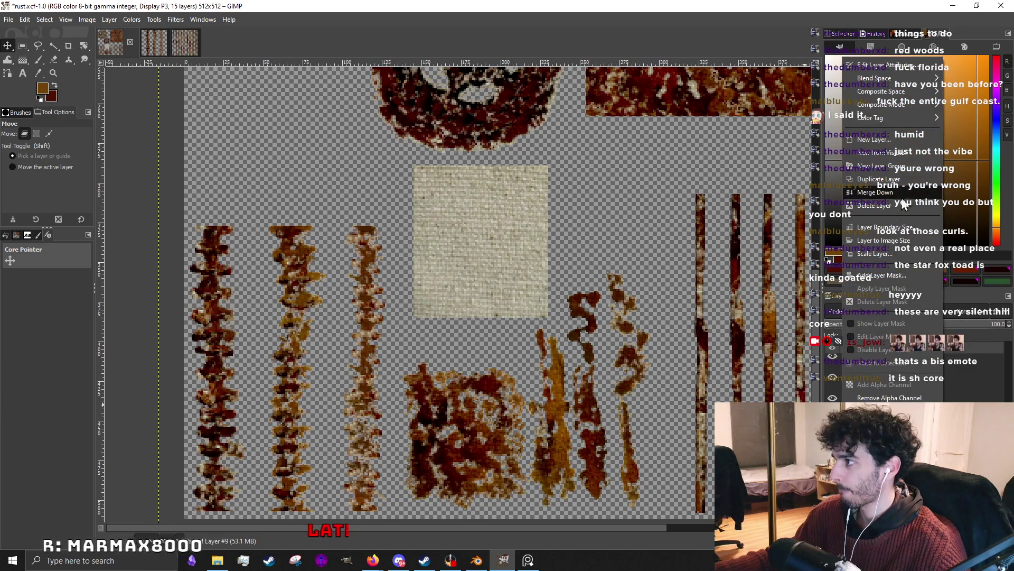
# Merge streak layers down and move the orange streak up and right.
pyautogui.press('Delete')
pyautogui.rightClick(840, 361)
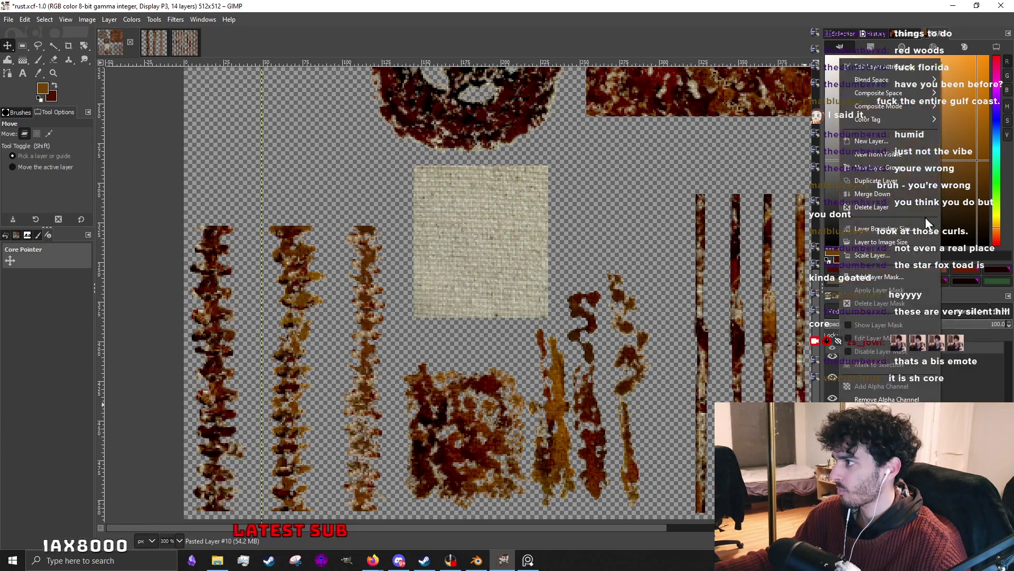
pyautogui.press('Escape')
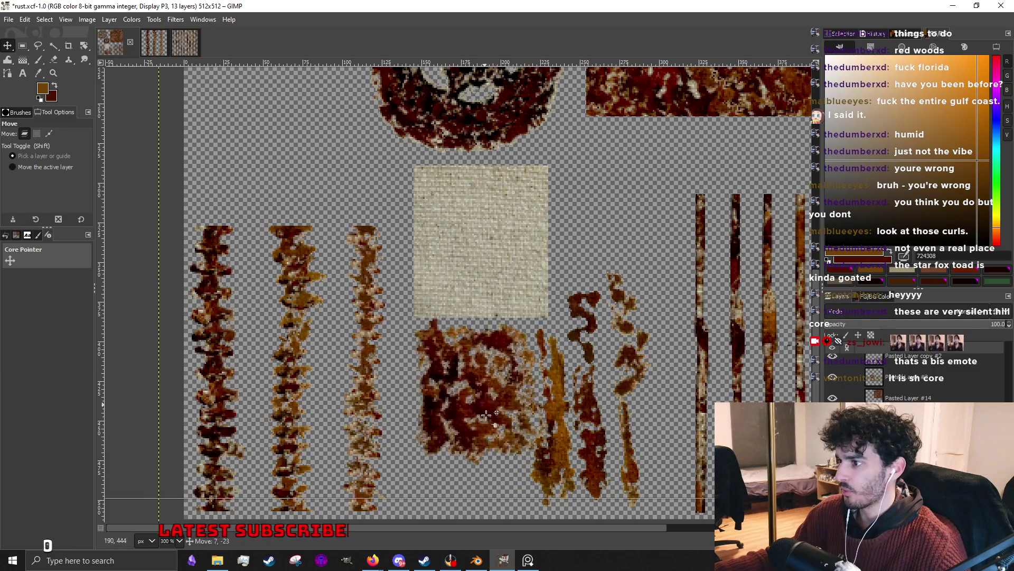
pyautogui.moveTo(551, 444)
pyautogui.mouseDown()
pyautogui.moveTo(576, 389)
pyautogui.moveTo(561, 432)
pyautogui.mouseUp()
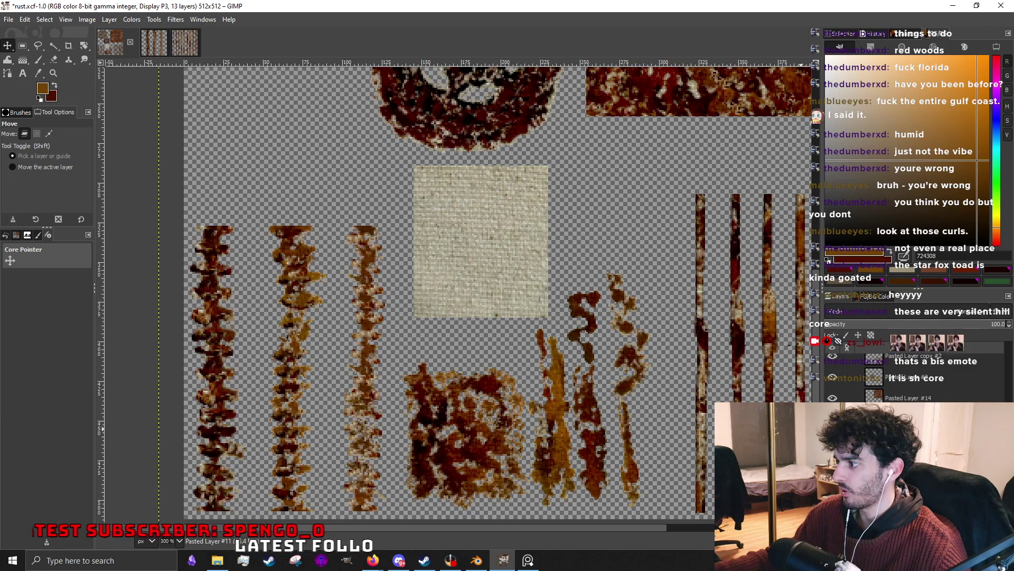
pyautogui.hotkey('ctrl', 'h')
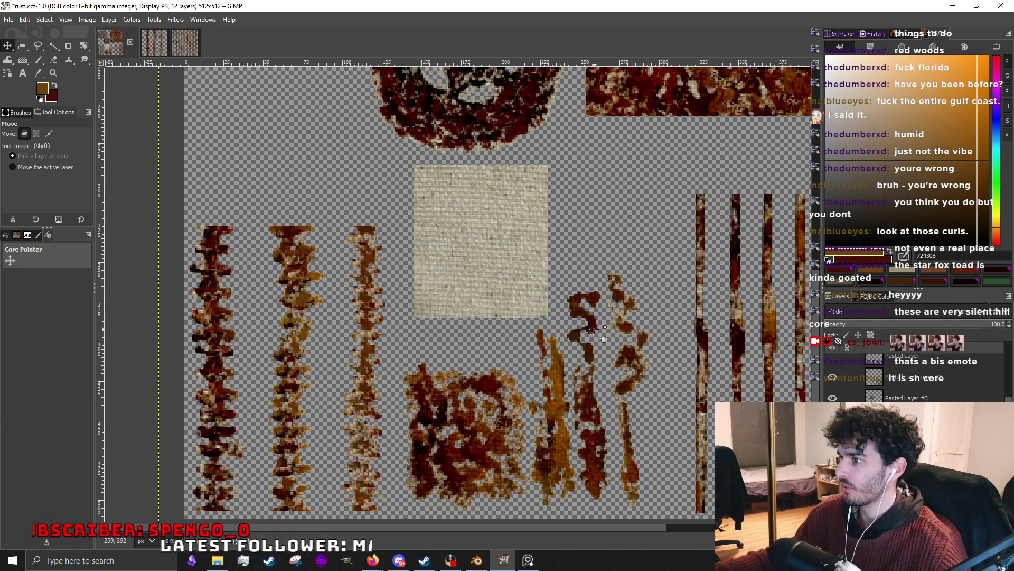
# Delete the unwanted pasted layer, leaving 11 layers, and bring Steam forward.
pyautogui.rightClick(880, 378)
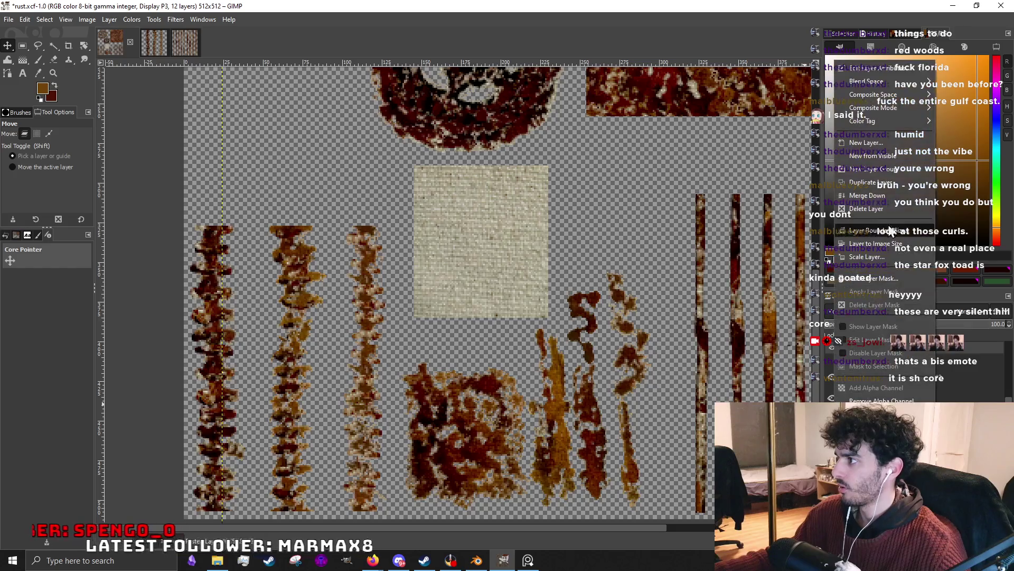
pyautogui.click(872, 206)
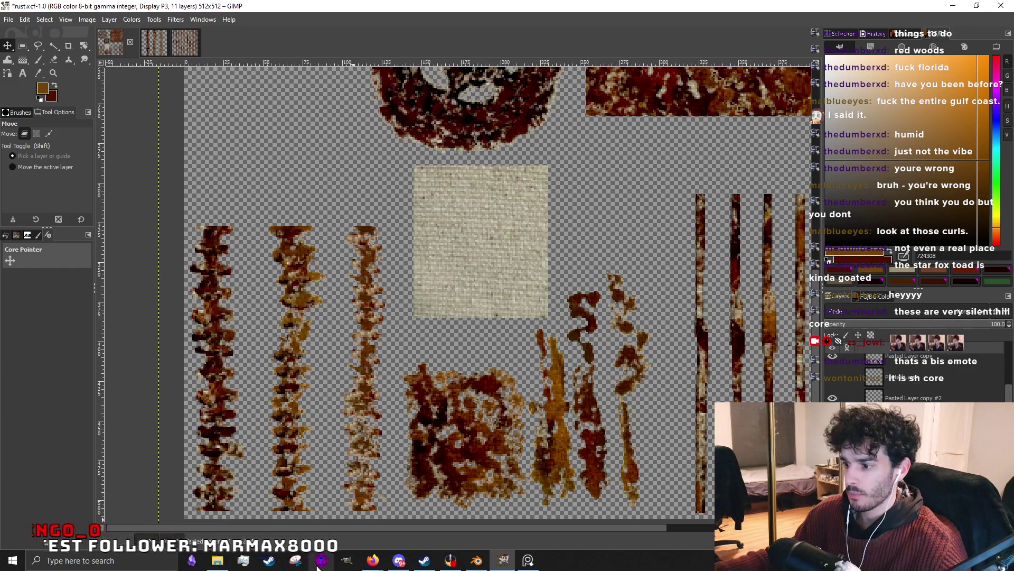
pyautogui.click(268, 560)
# Close Task Manager over Steam, leave 'welcome' in the store search, and switch to the browser.
pyautogui.click(424, 561)
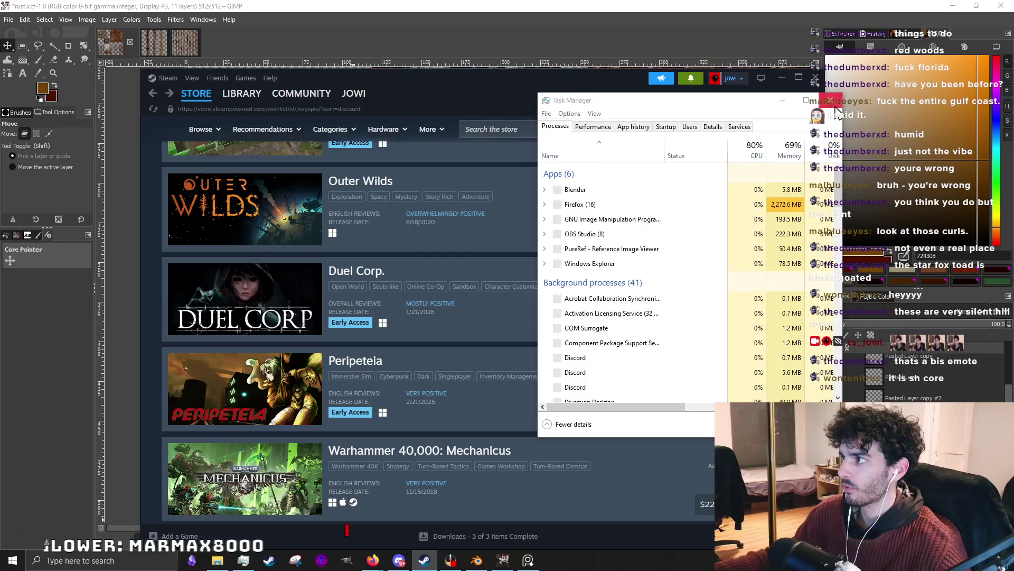
pyautogui.click(836, 109)
pyautogui.scroll(-5, 399, 389)
pyautogui.scroll(-5, 401, 407)
pyautogui.scroll(-3, 401, 408)
pyautogui.click(486, 130)
pyautogui.write('wel')
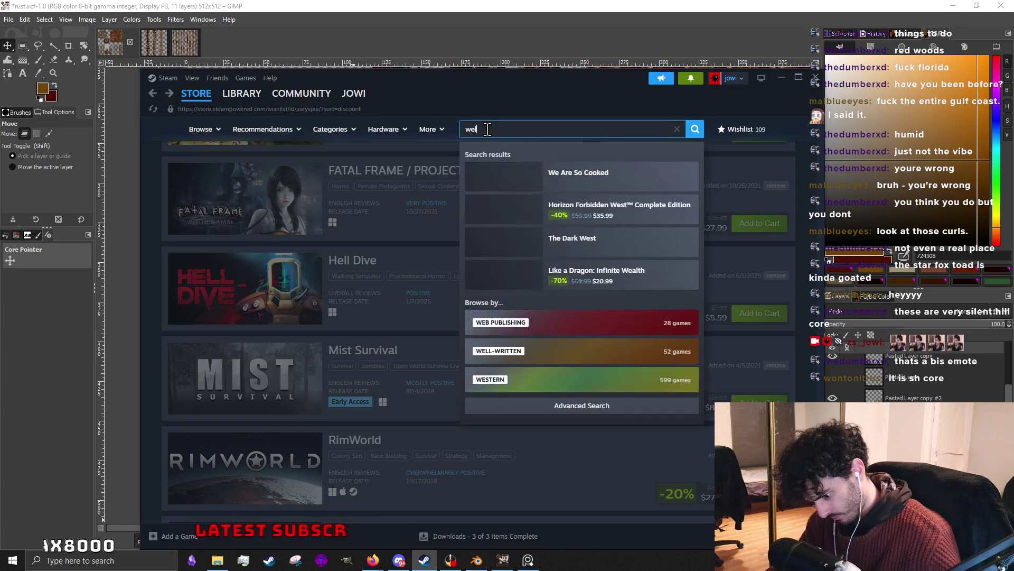
pyautogui.write('come')
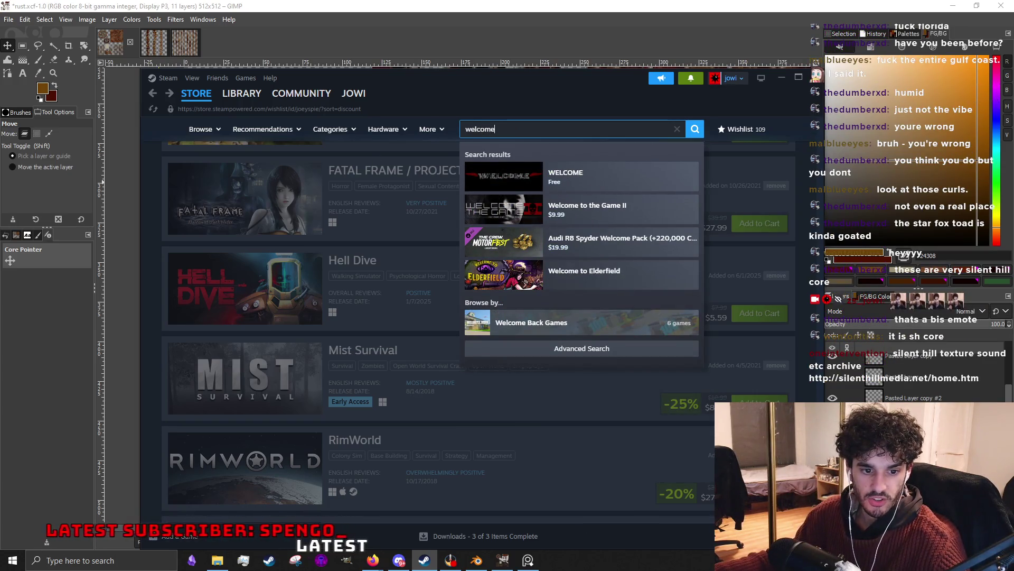
pyautogui.press('Escape')
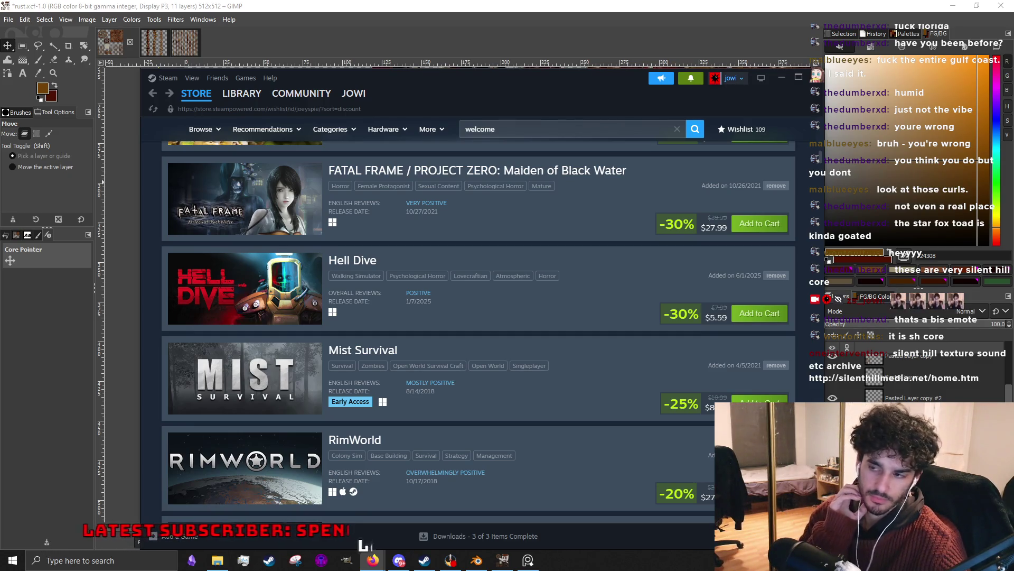
pyautogui.scroll(5, 507, 315)
pyautogui.scroll(5, 507, 315)
pyautogui.scroll(-4, 412, 358)
pyautogui.scroll(2, 403, 364)
pyautogui.scroll(3, 398, 337)
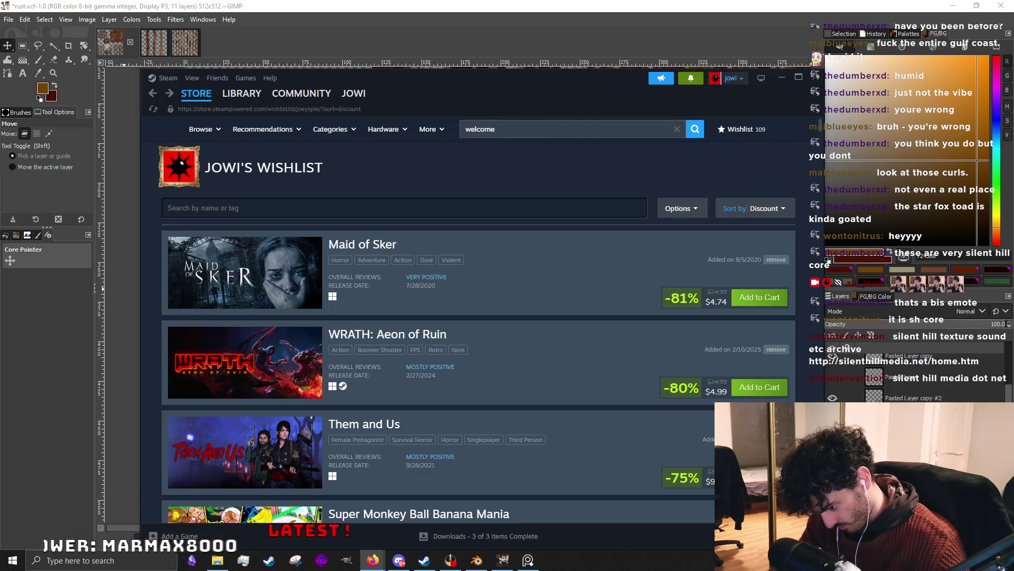
pyautogui.hotkey('alt', 'Tab')
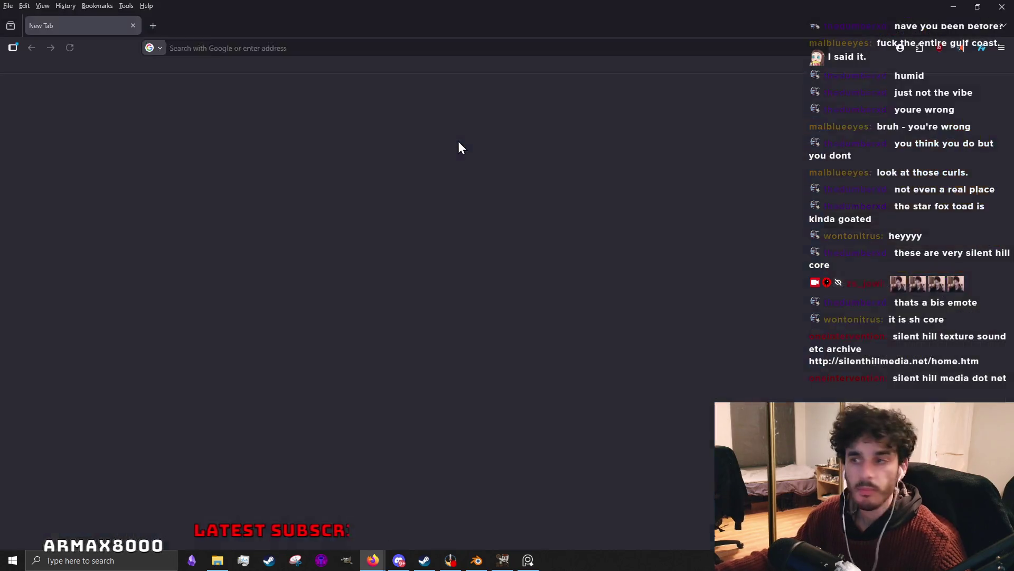
pyautogui.write('silenthillmedia.net')
# Visit silenthillmedia.net, view the SH3, SH4, SH1 and SH2 pages, then close Firefox.
pyautogui.press('Return')
pyautogui.click(570, 242)
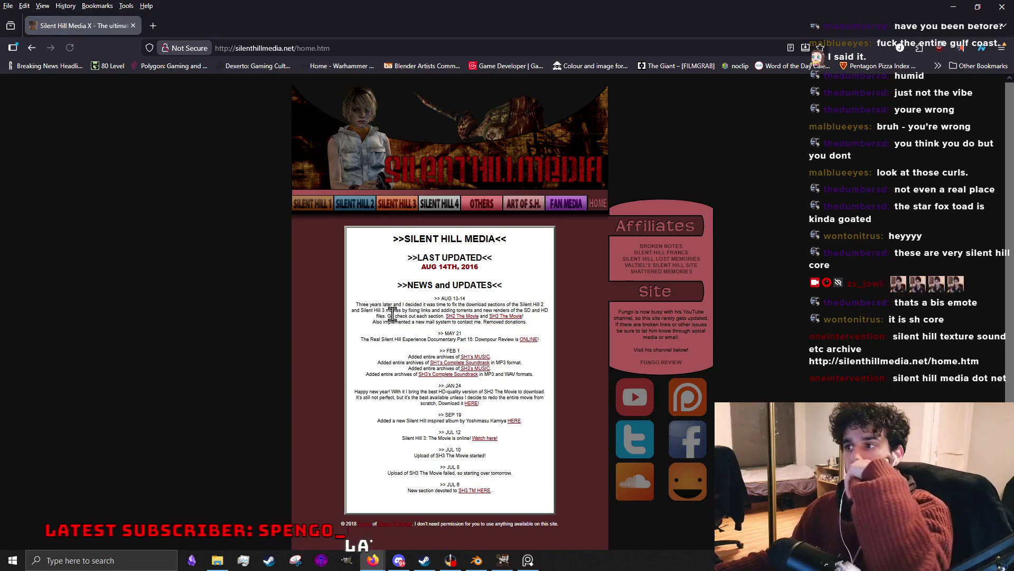
pyautogui.click(395, 206)
pyautogui.click(447, 208)
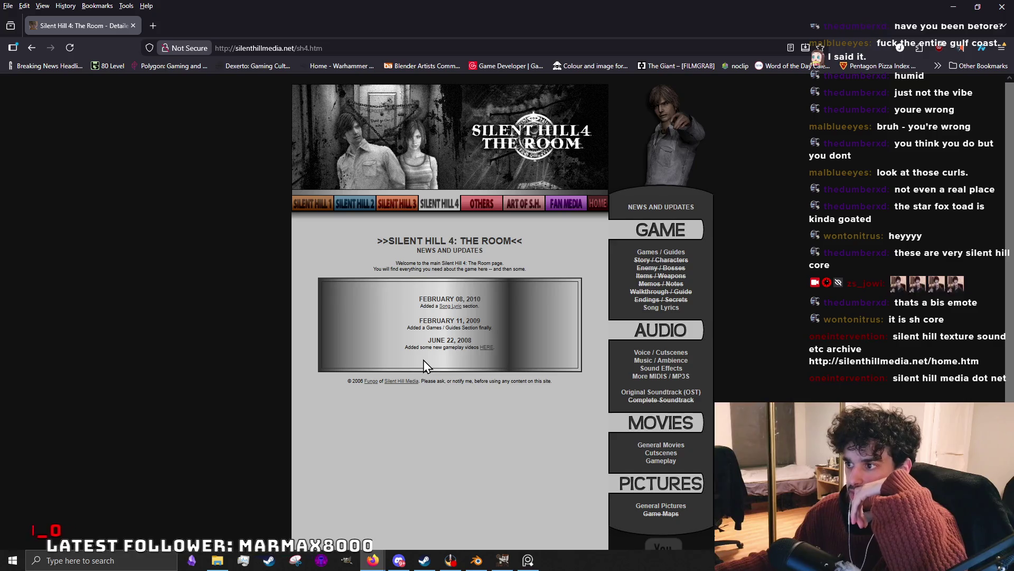
pyautogui.click(329, 203)
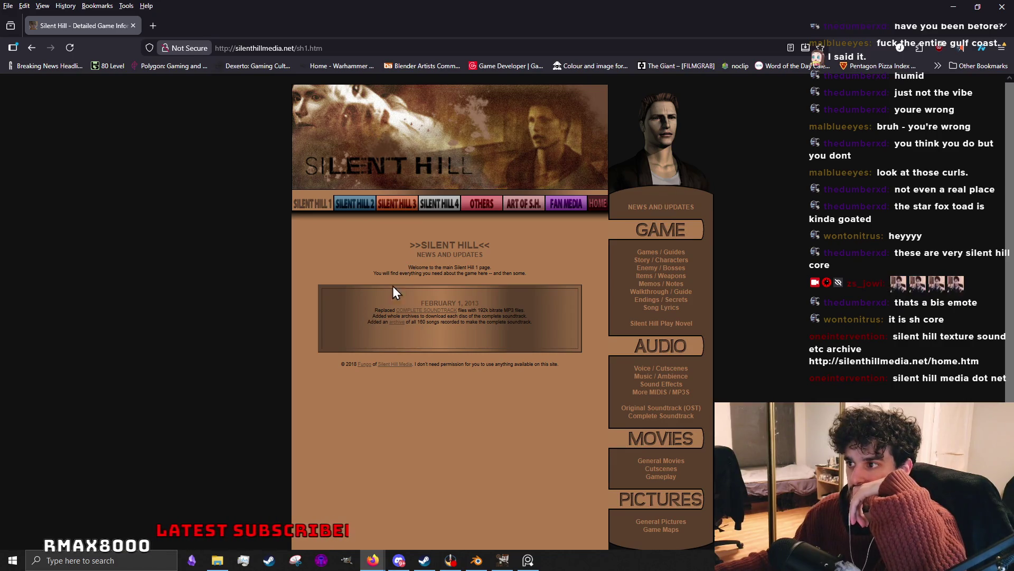
pyautogui.click(362, 205)
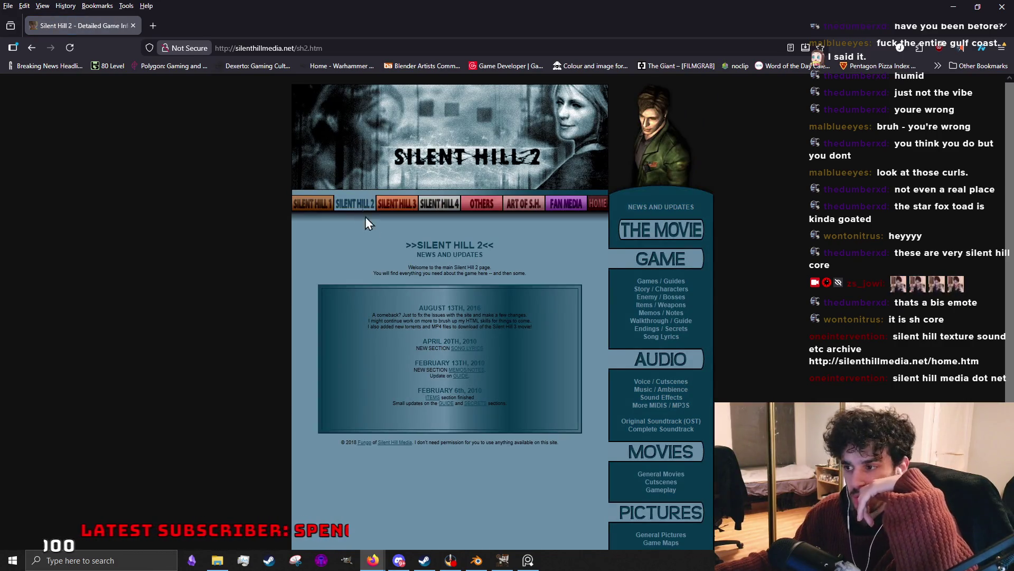
pyautogui.scroll(-2, 434, 296)
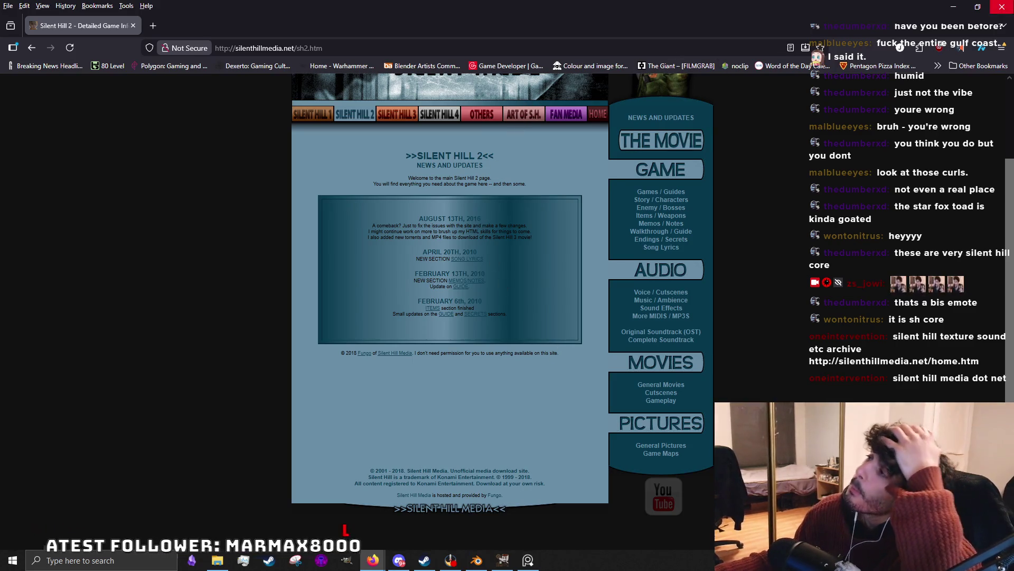
pyautogui.click(1008, 8)
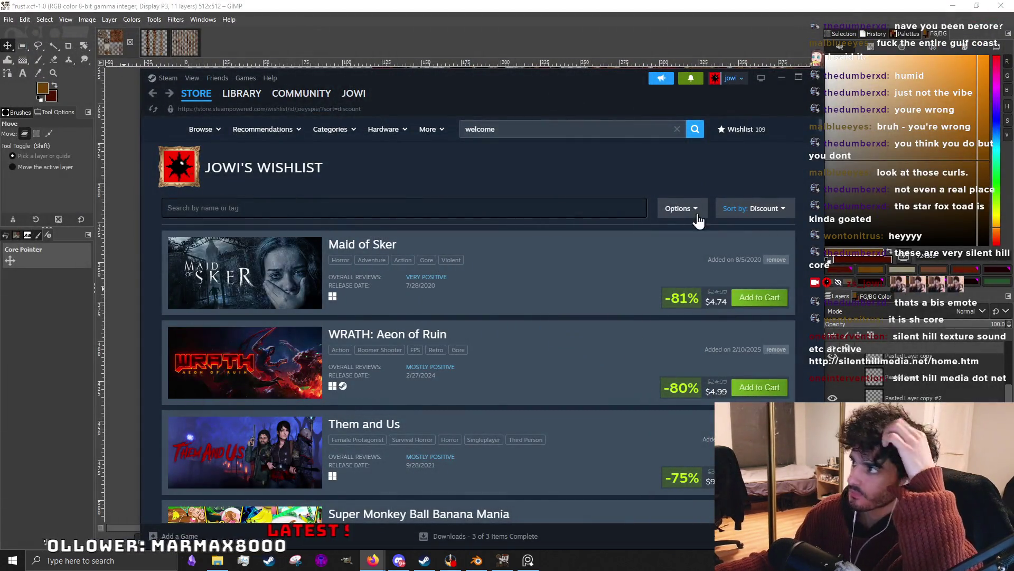
# Return from Steam to the atlas and nudge the cloth swatch slightly left and down.
pyautogui.click(781, 78)
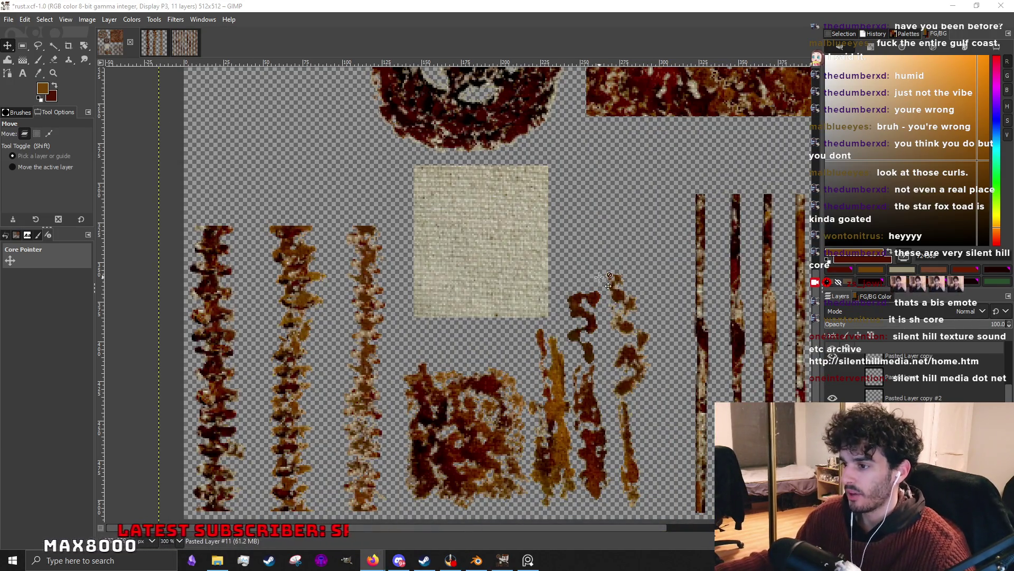
pyautogui.moveTo(585, 263); pyautogui.dragTo(576, 269)
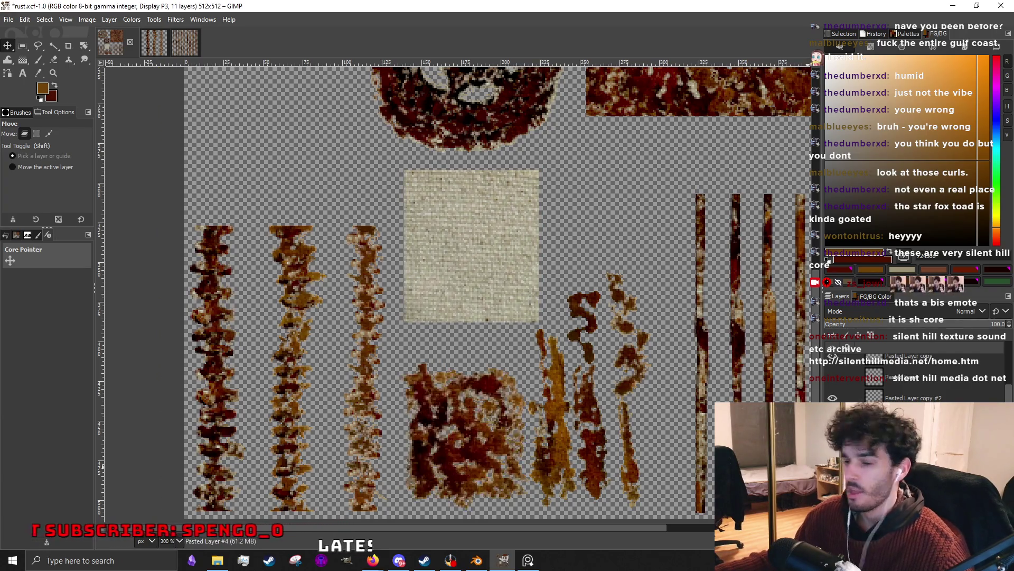
# Delete the unwanted pasted layer and paste the rust texture as a new layer.
pyautogui.rightClick(860, 373)
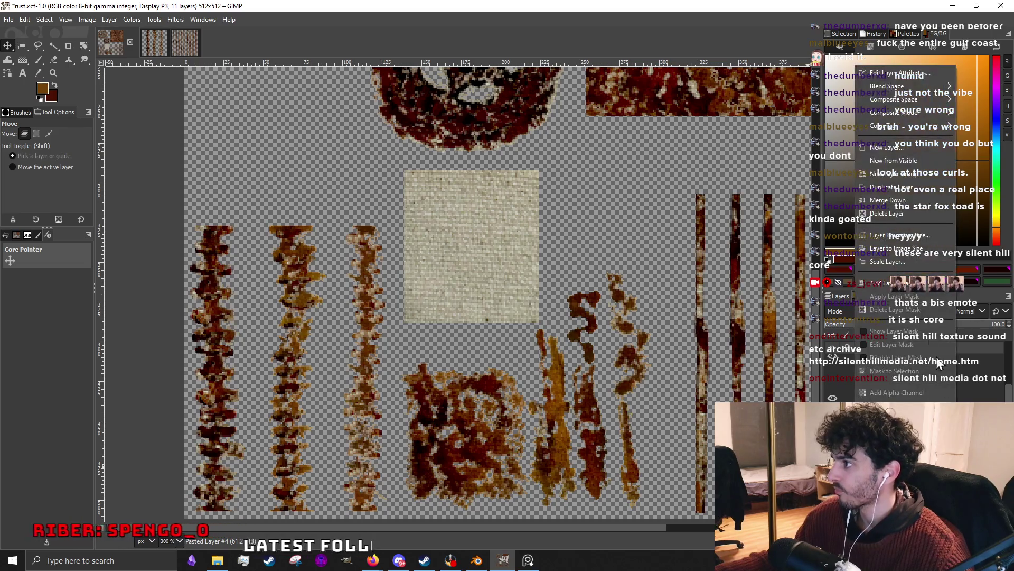
pyautogui.click(881, 199)
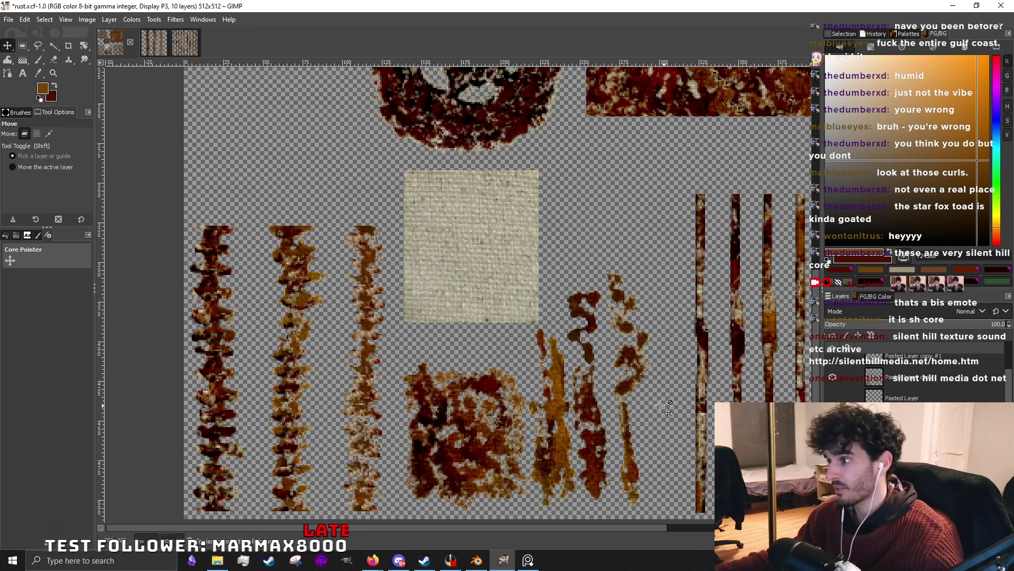
pyautogui.hotkey('ctrl', 'v')
# Lay the pasted rust patch over the cloth swatch, then copy and paste it again as another layer.
pyautogui.moveTo(490, 483); pyautogui.dragTo(489, 262)
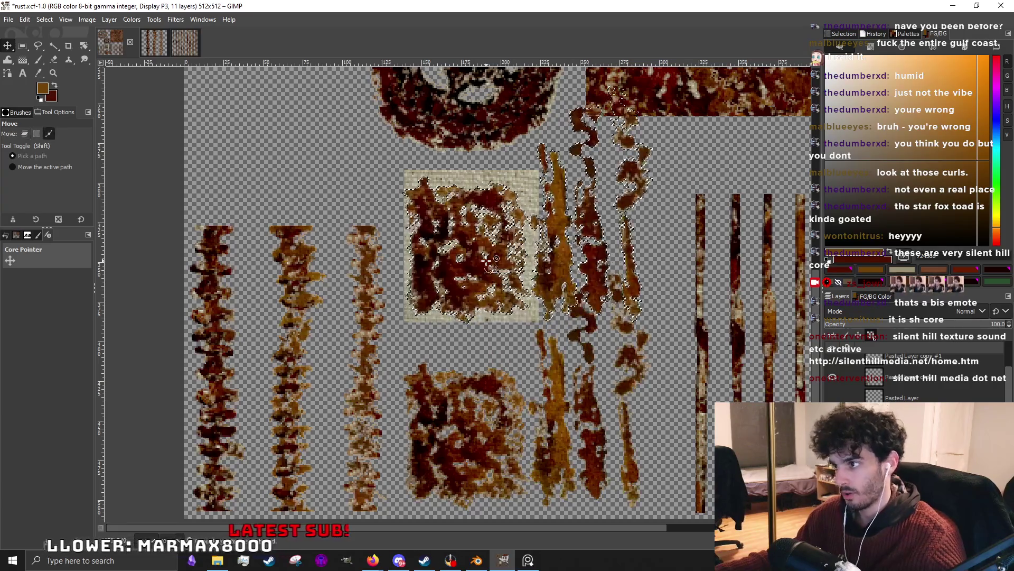
pyautogui.hotkey('ctrl', 'c')
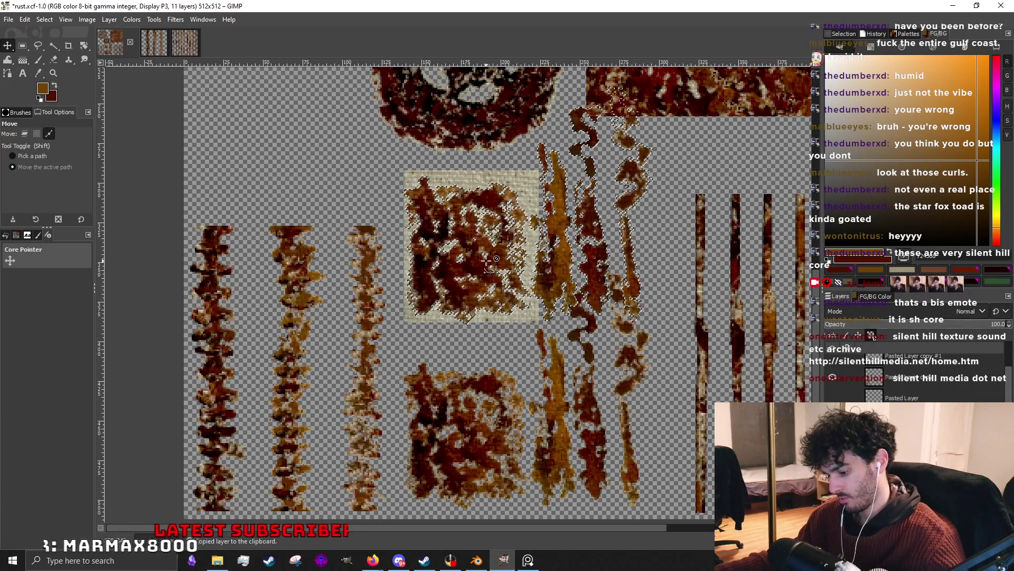
pyautogui.hotkey('ctrl', 'v')
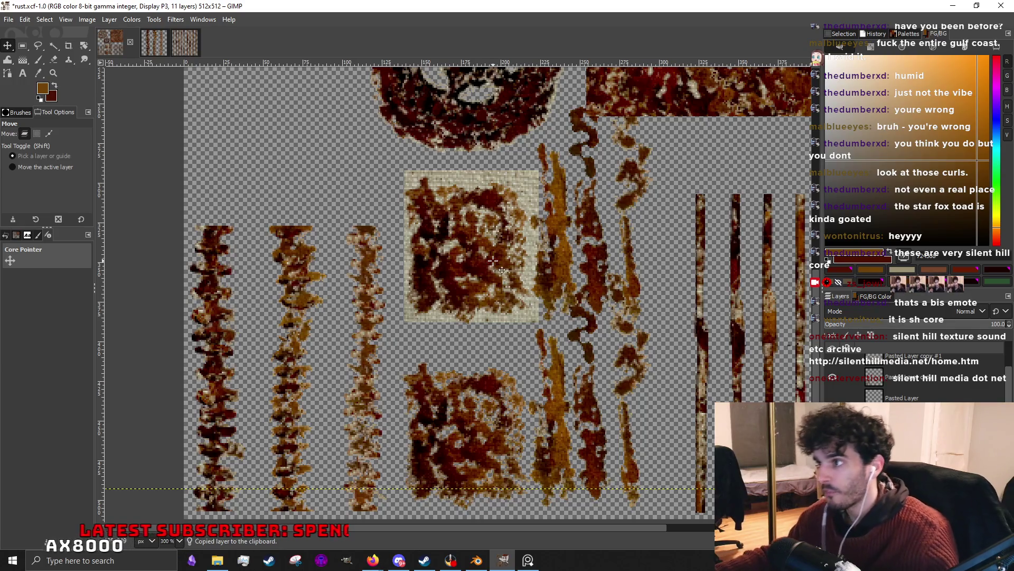
pyautogui.scroll(-3, 493, 262)
pyautogui.scroll(5, 531, 265)
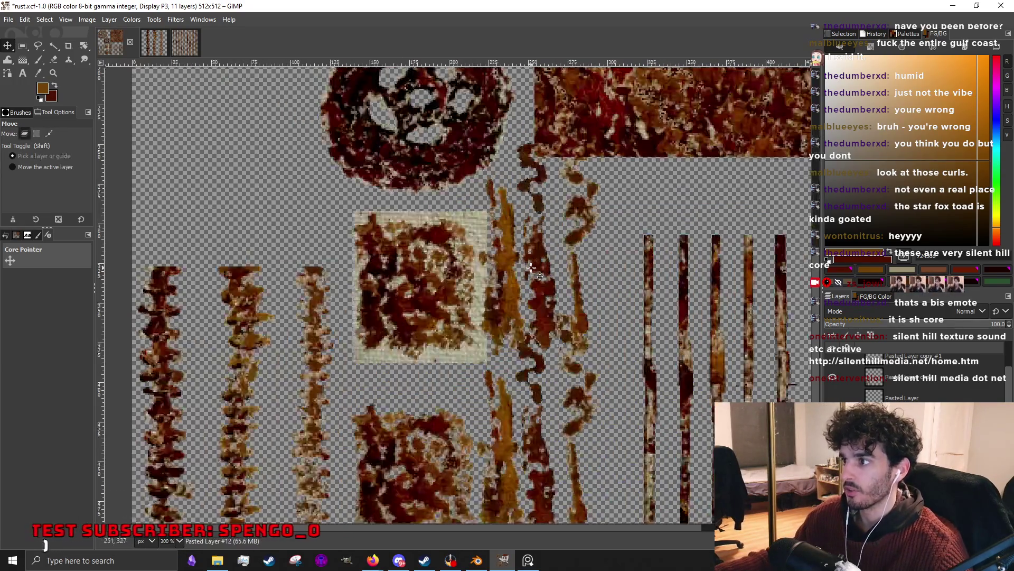
pyautogui.scroll(-1, 512, 342)
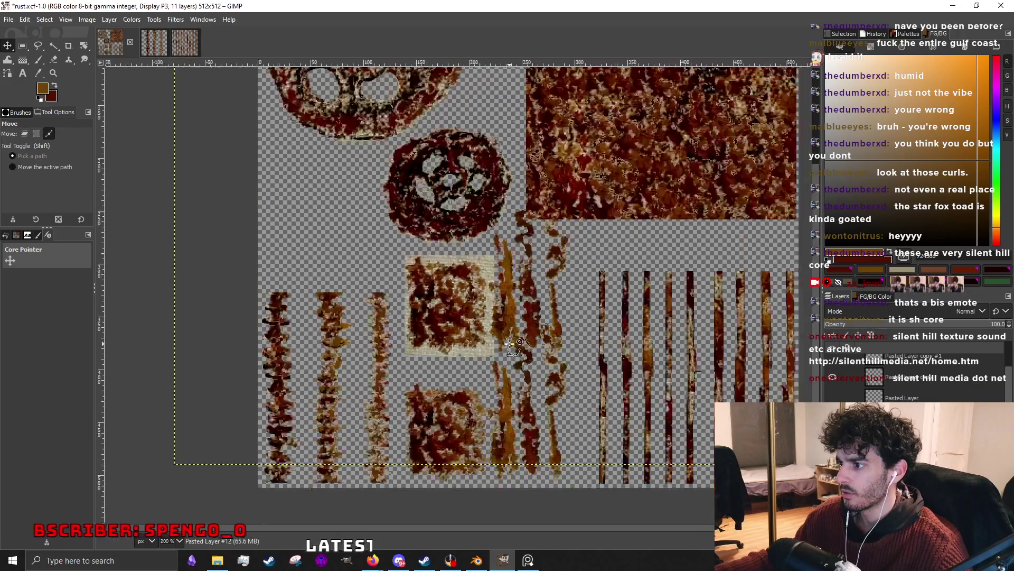
pyautogui.scroll(2, 509, 344)
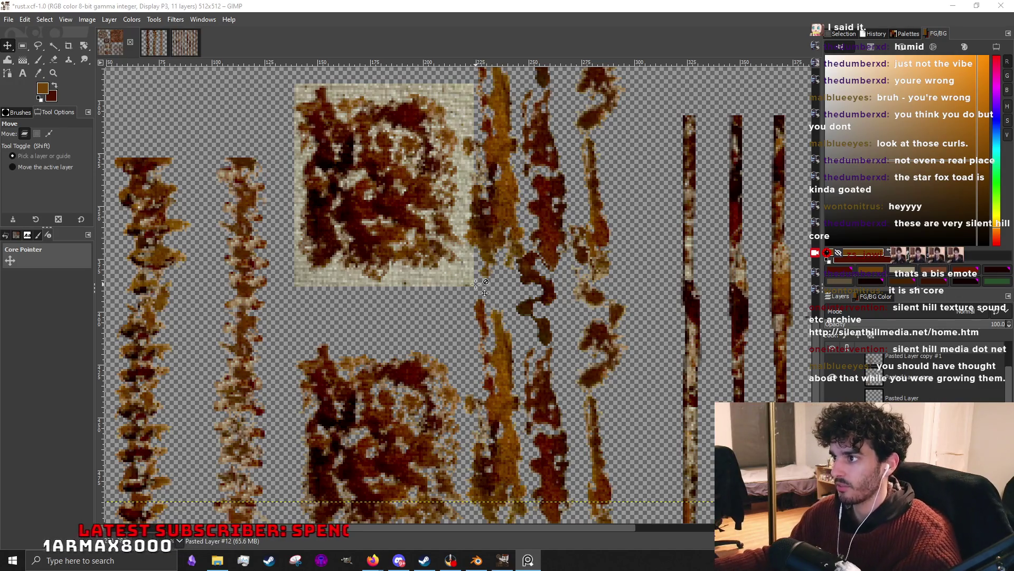
pyautogui.scroll(-2, 484, 238)
pyautogui.scroll(2, 485, 242)
pyautogui.scroll(1, 492, 248)
# Nudge the orange strand, rectangle-select around it and undo the stray strands and blob.
pyautogui.moveTo(491, 250); pyautogui.dragTo(503, 243)
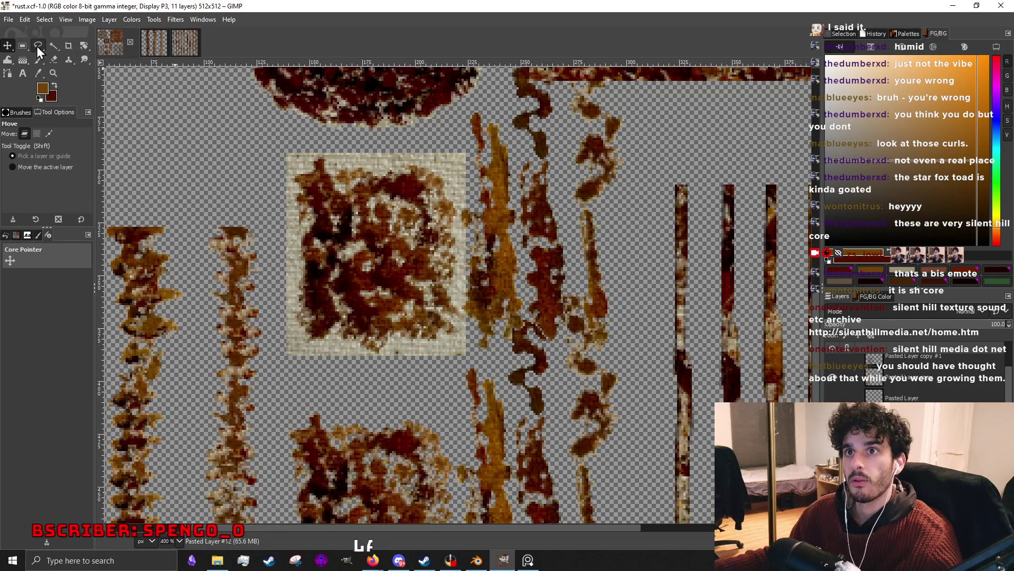
pyautogui.press('r')
pyautogui.scroll(-3, 523, 412)
pyautogui.scroll(4, 523, 411)
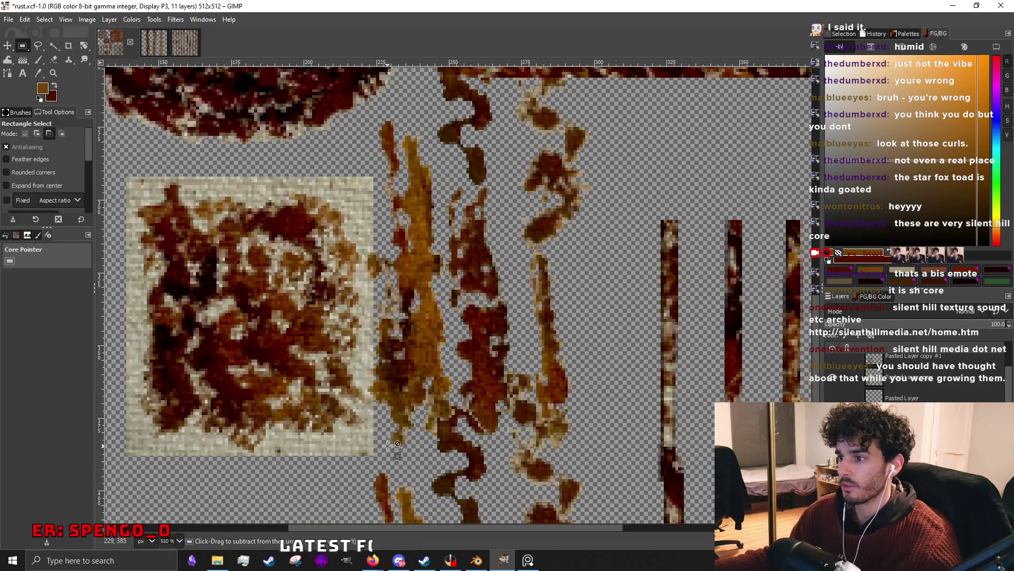
pyautogui.scroll(-3, 388, 447)
pyautogui.moveTo(383, 457); pyautogui.dragTo(457, 341)
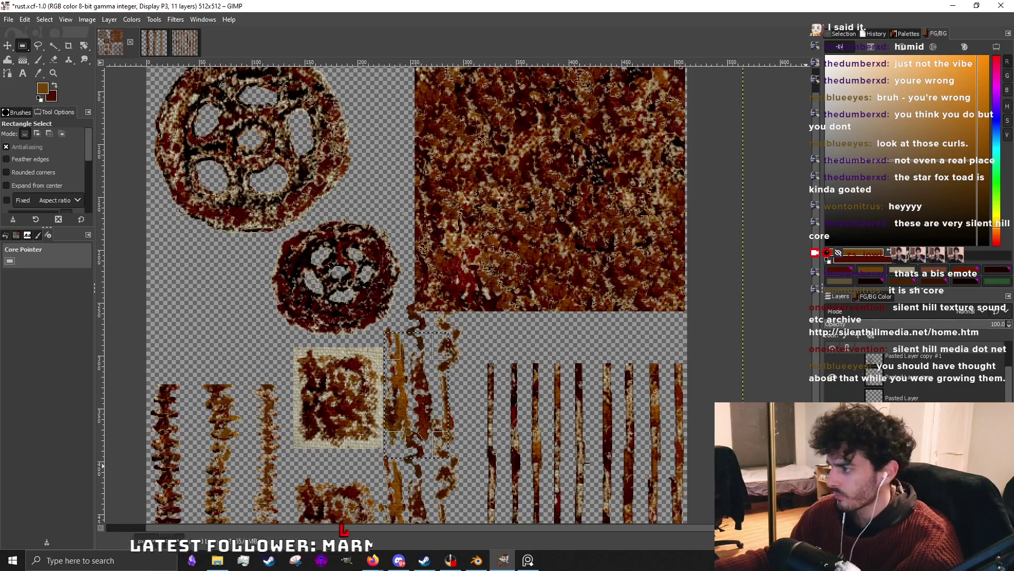
pyautogui.hotkey('ctrl', 'z')
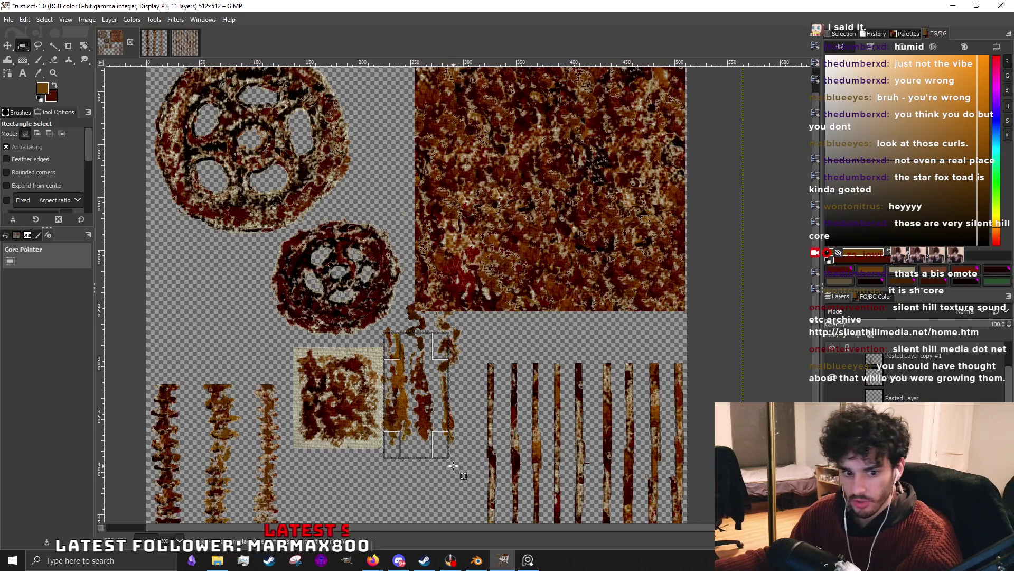
pyautogui.scroll(1, 463, 473)
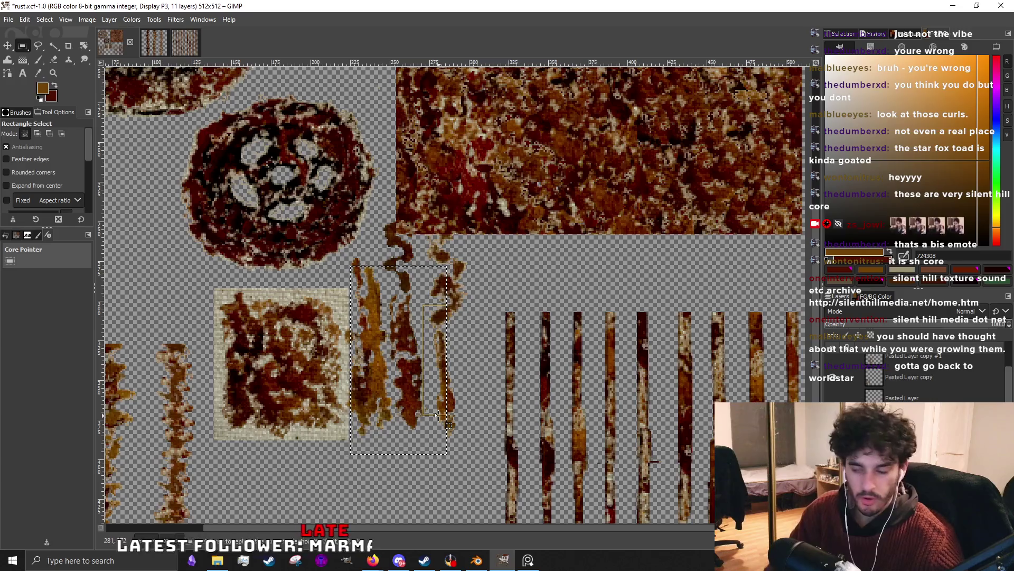
pyautogui.scroll(-1, 343, 319)
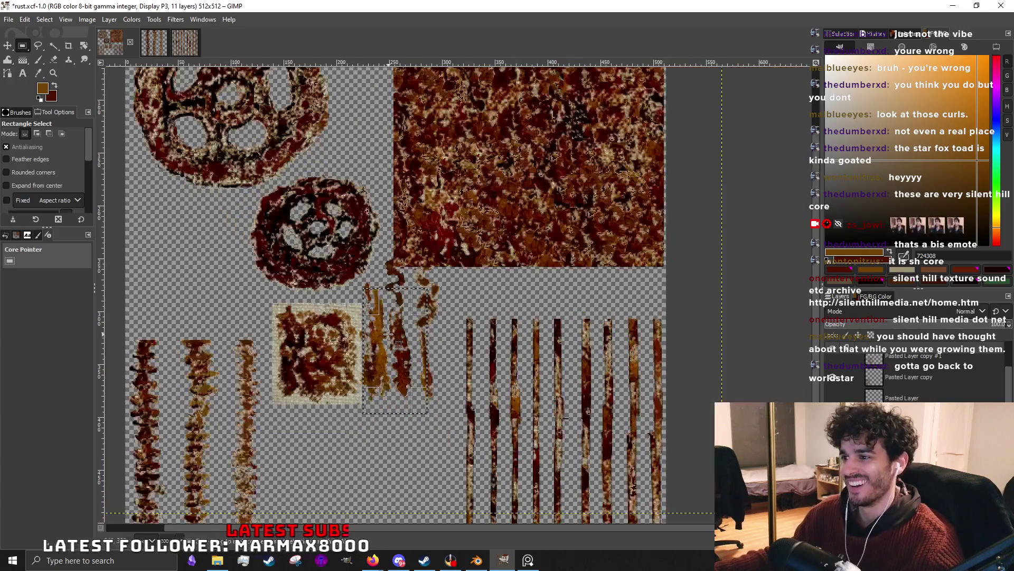
pyautogui.scroll(2, 368, 353)
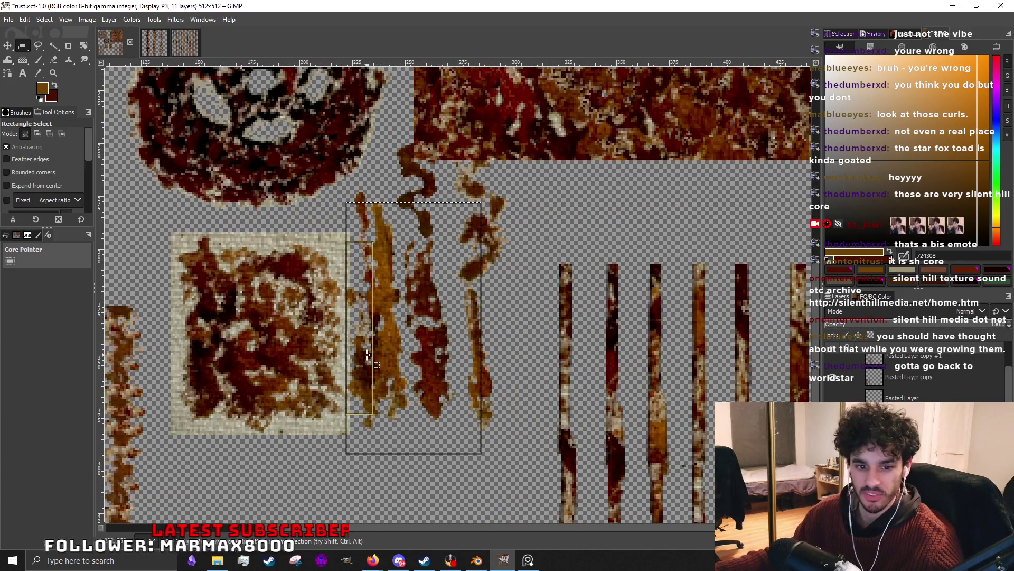
# Widen the selection around the drip streaks and switch to the web browser.
pyautogui.moveTo(368, 354); pyautogui.dragTo(501, 339)
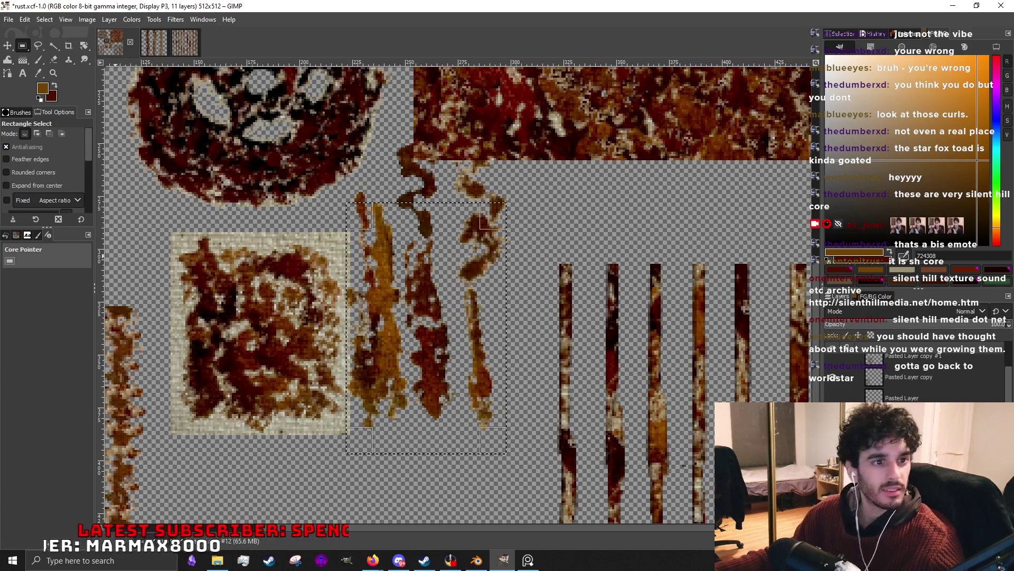
pyautogui.hotkey('alt', 'Tab')
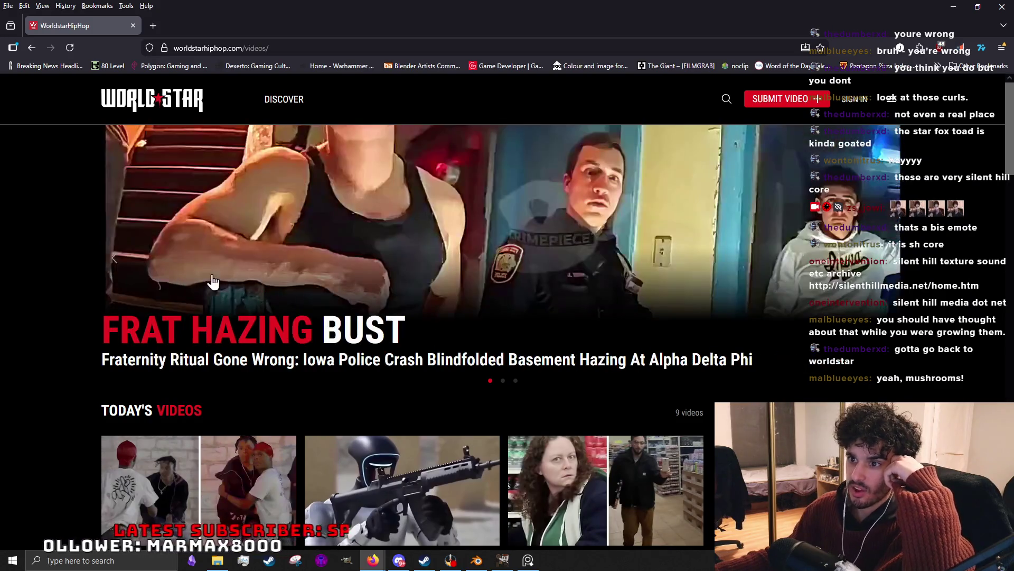
pyautogui.scroll(-2, 547, 329)
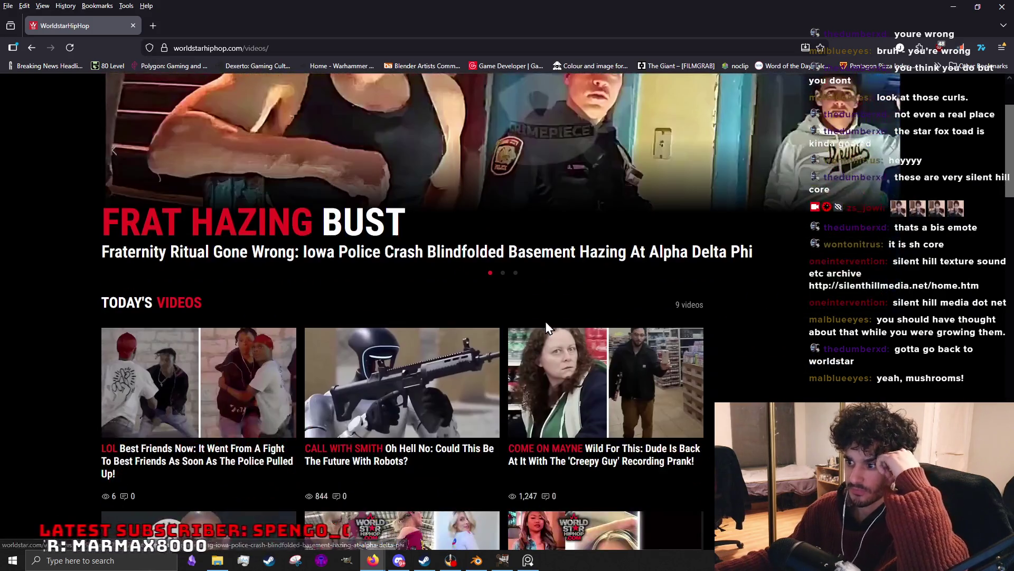
pyautogui.scroll(-3, 411, 313)
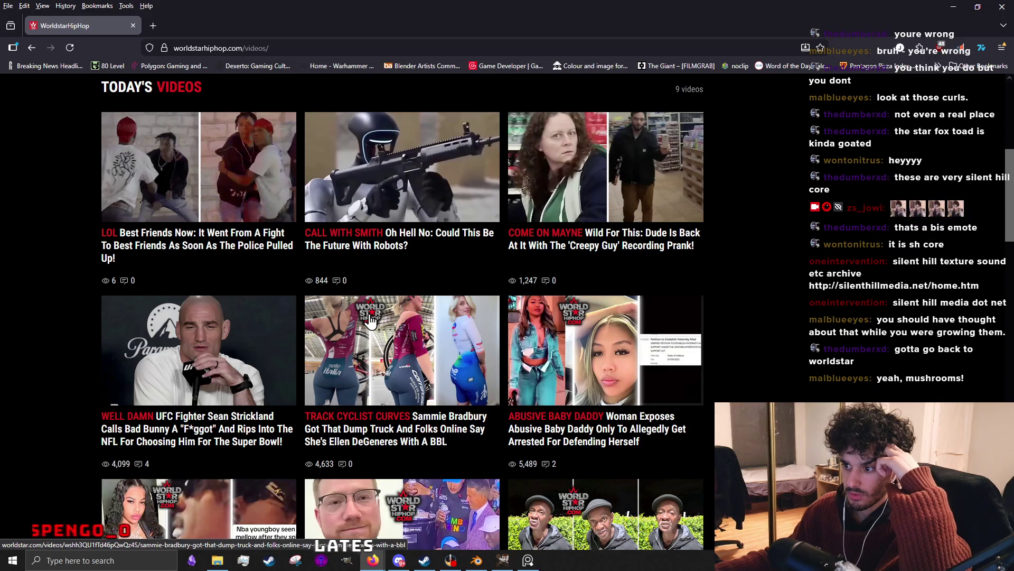
pyautogui.scroll(-1, 396, 394)
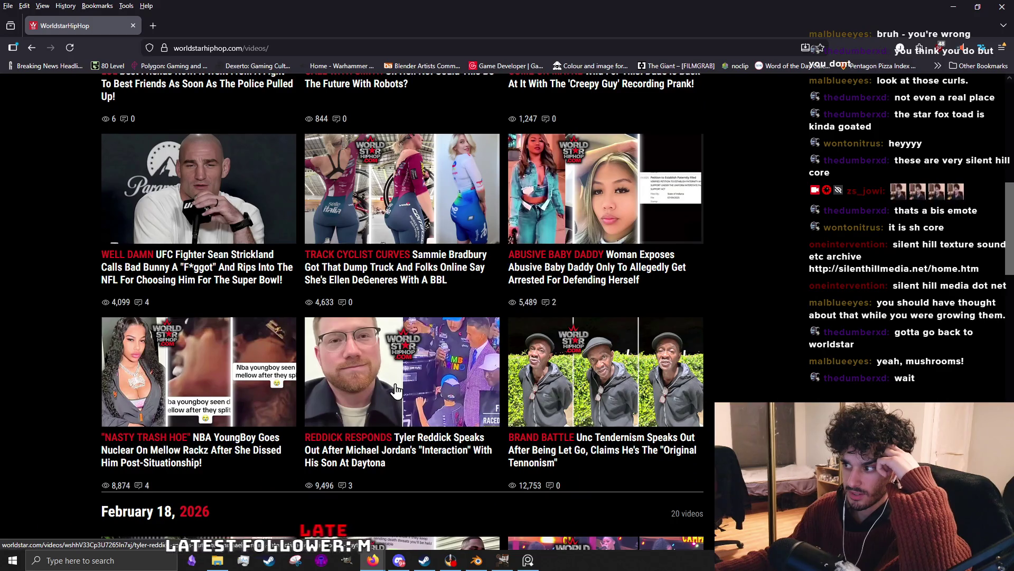
pyautogui.scroll(-2, 397, 388)
pyautogui.scroll(5, 397, 389)
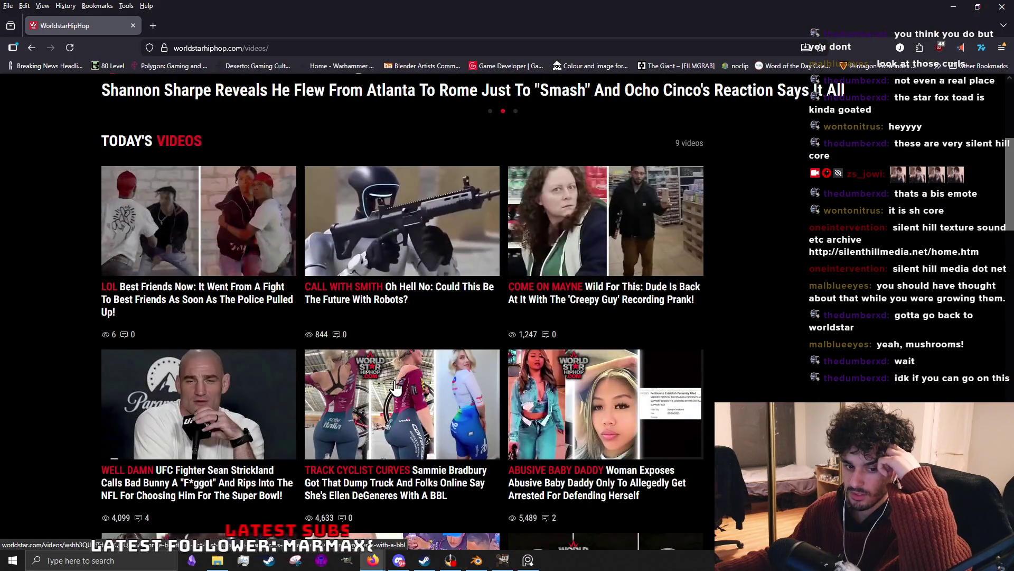
pyautogui.scroll(3, 394, 386)
# Return from Firefox to the texture atlas in GIMP.
pyautogui.hotkey('alt', 'Tab')
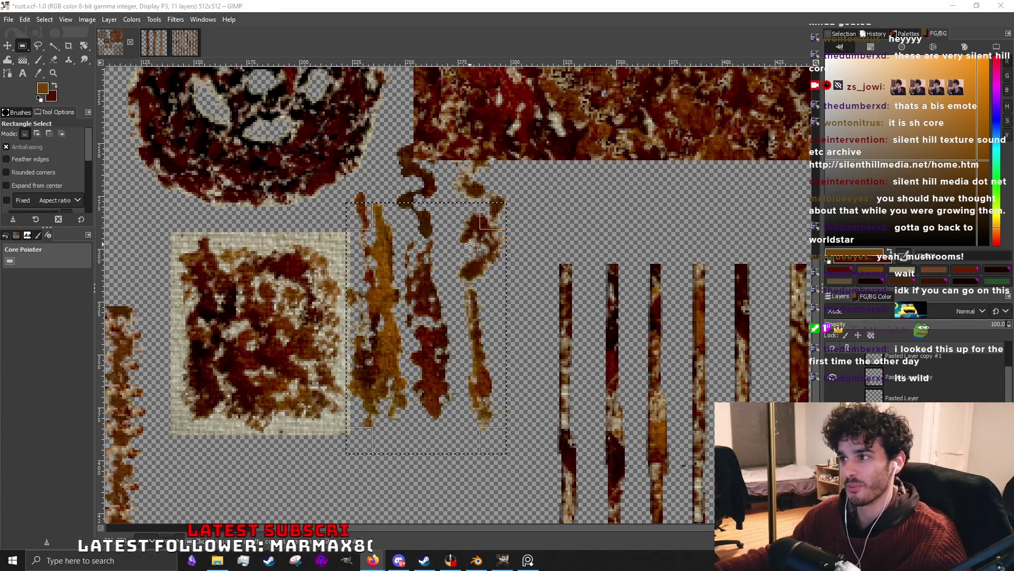
# Extend the selection over the drip streaks and cut them into a new pasted layer.
pyautogui.moveTo(487, 209); pyautogui.dragTo(488, 115)
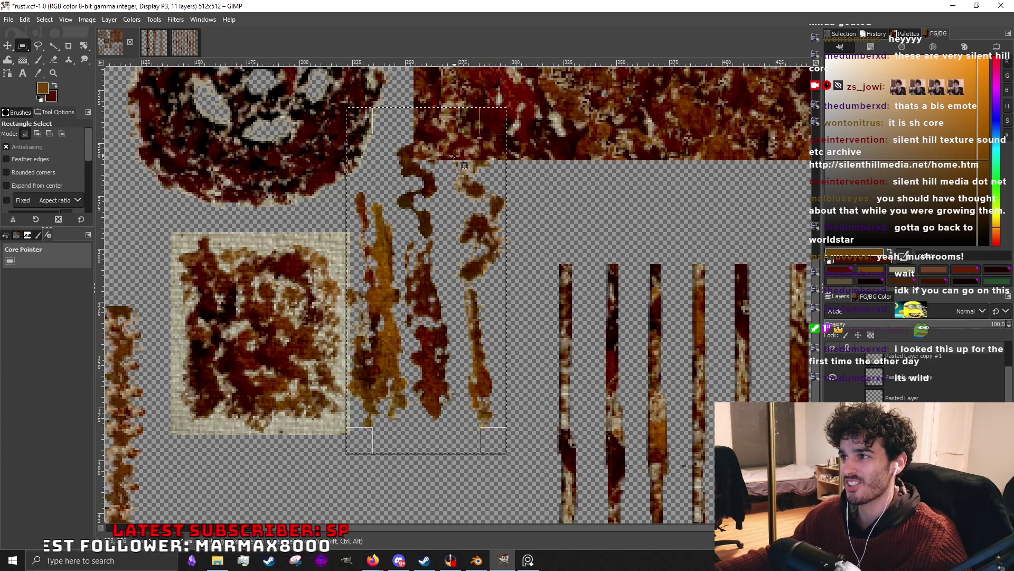
pyautogui.moveTo(481, 273); pyautogui.dragTo(492, 273)
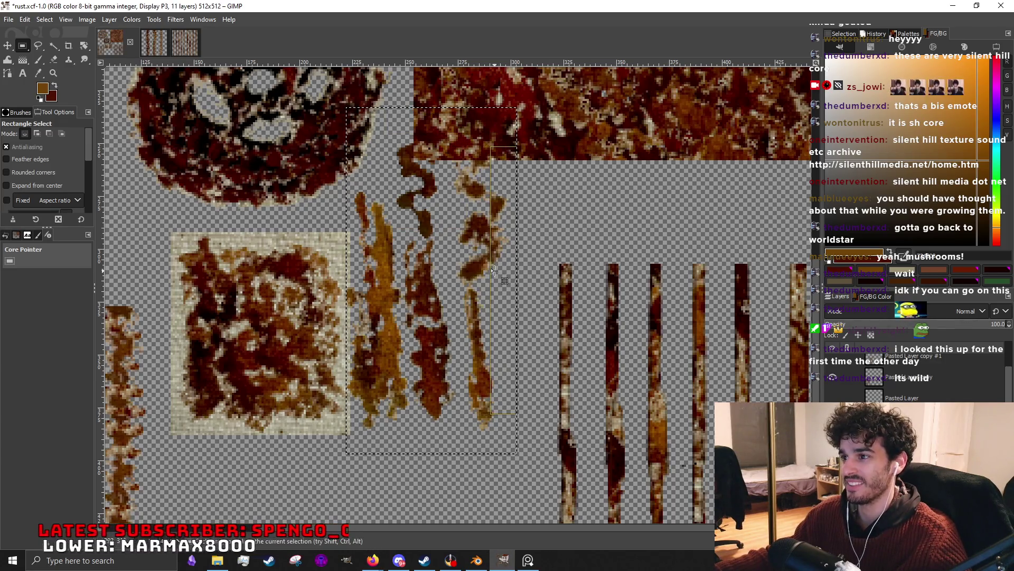
pyautogui.moveTo(376, 294); pyautogui.dragTo(373, 293)
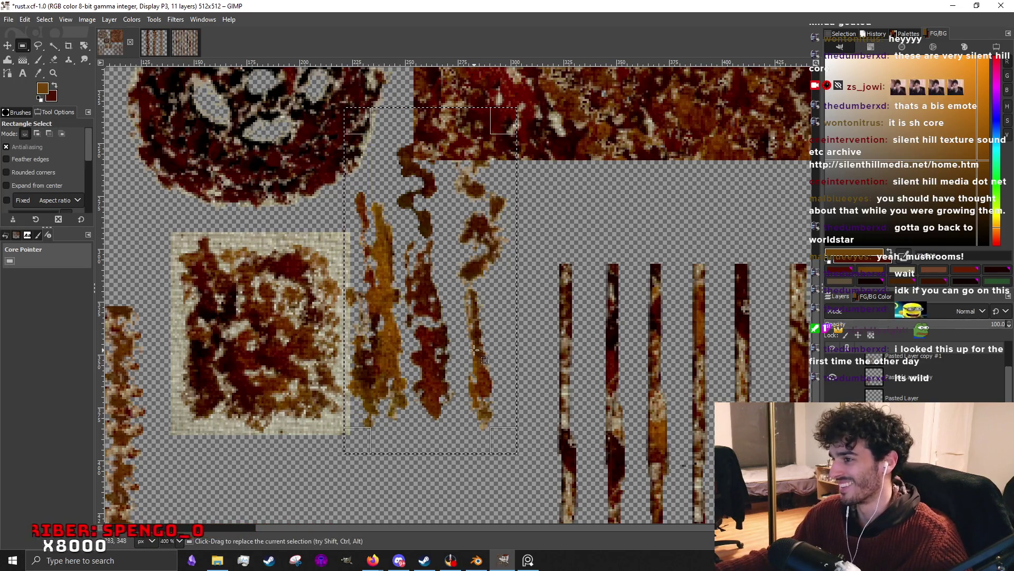
pyautogui.hotkey('ctrl', 'x')
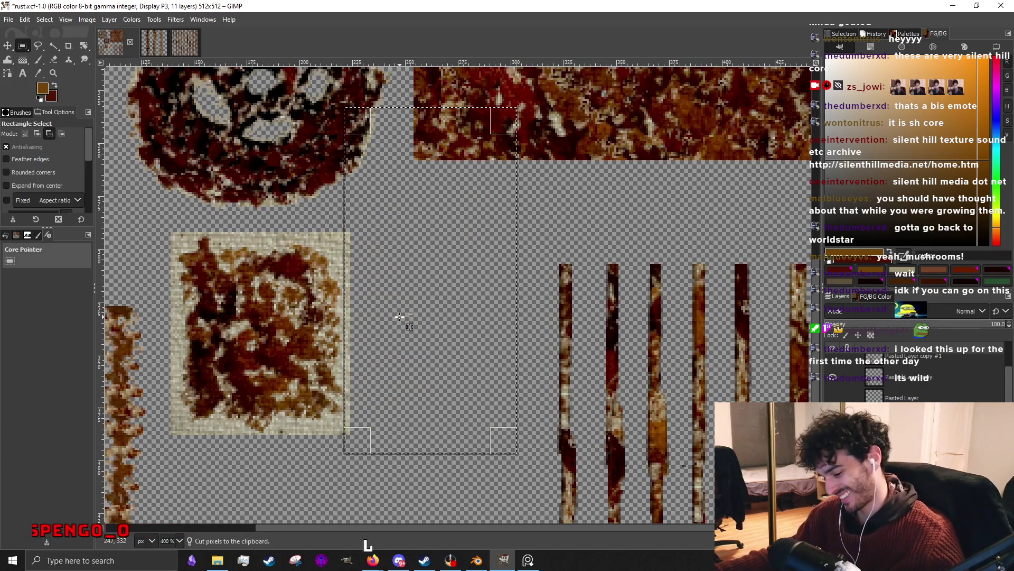
pyautogui.hotkey('ctrl', 'v')
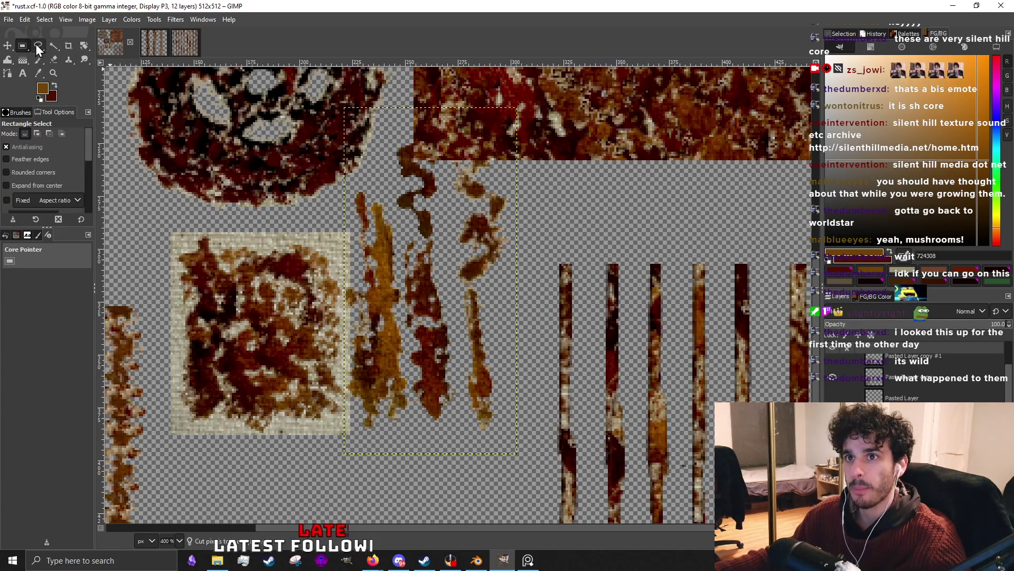
# Move the pasted drip streaks left and down toward the cloth swatch, then bring up the action search.
pyautogui.click(7, 45)
pyautogui.moveTo(389, 363)
pyautogui.mouseDown()
pyautogui.moveTo(235, 364)
pyautogui.moveTo(414, 361)
pyautogui.mouseUp()
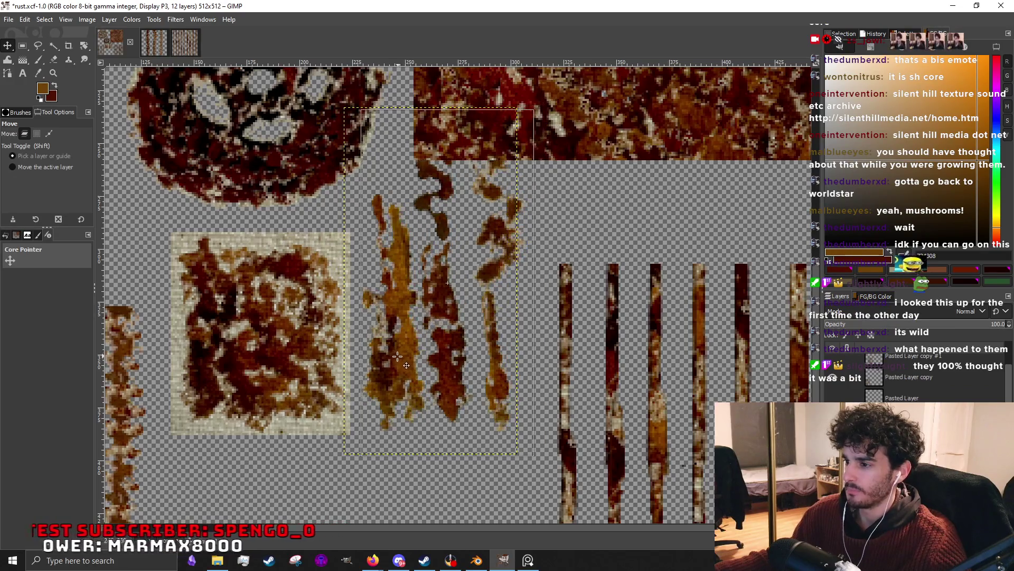
pyautogui.moveTo(405, 352); pyautogui.dragTo(382, 371)
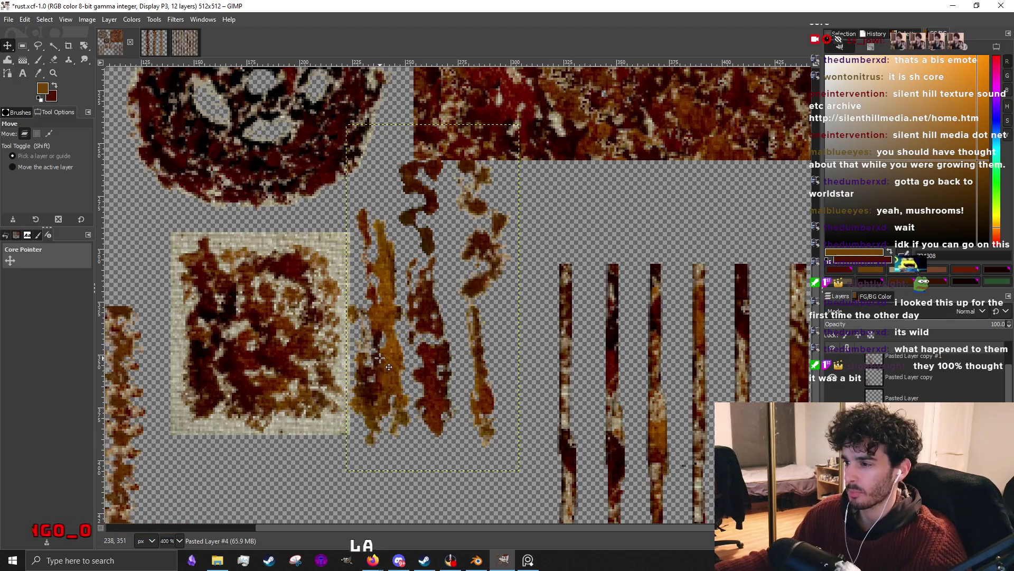
pyautogui.moveTo(384, 305); pyautogui.dragTo(360, 333)
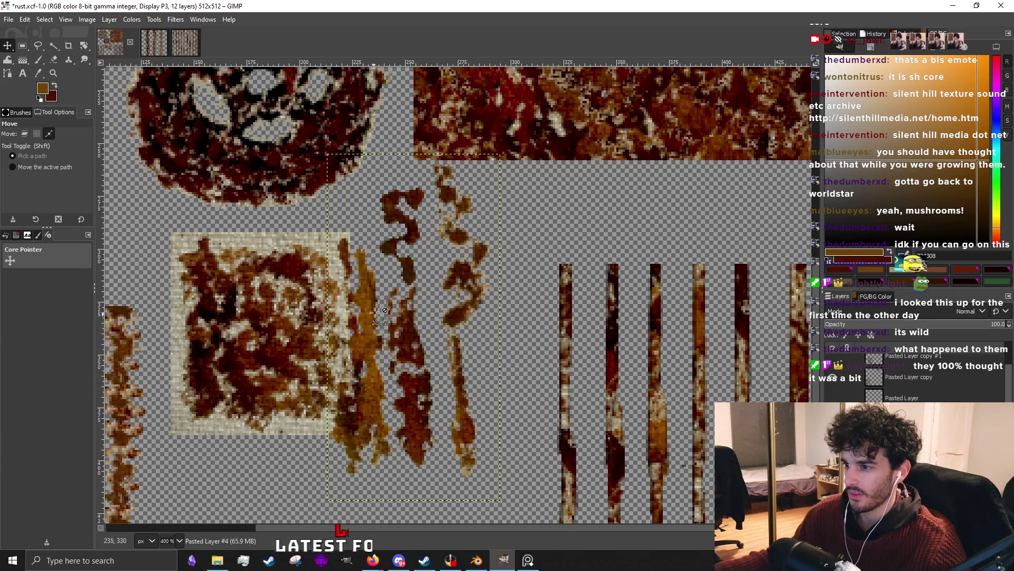
pyautogui.scroll(-4, 376, 306)
pyautogui.scroll(5, 375, 302)
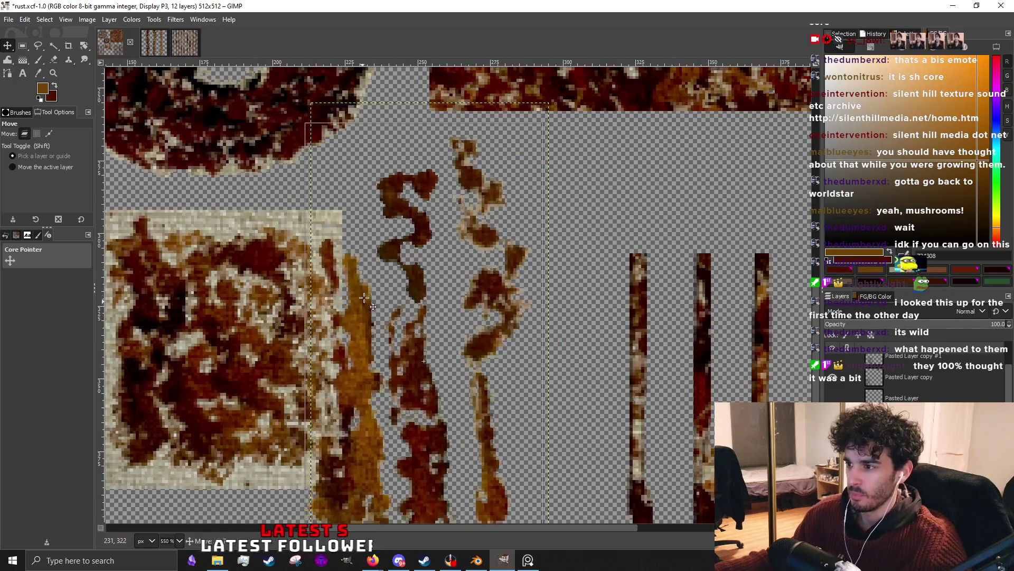
pyautogui.scroll(-1, 368, 281)
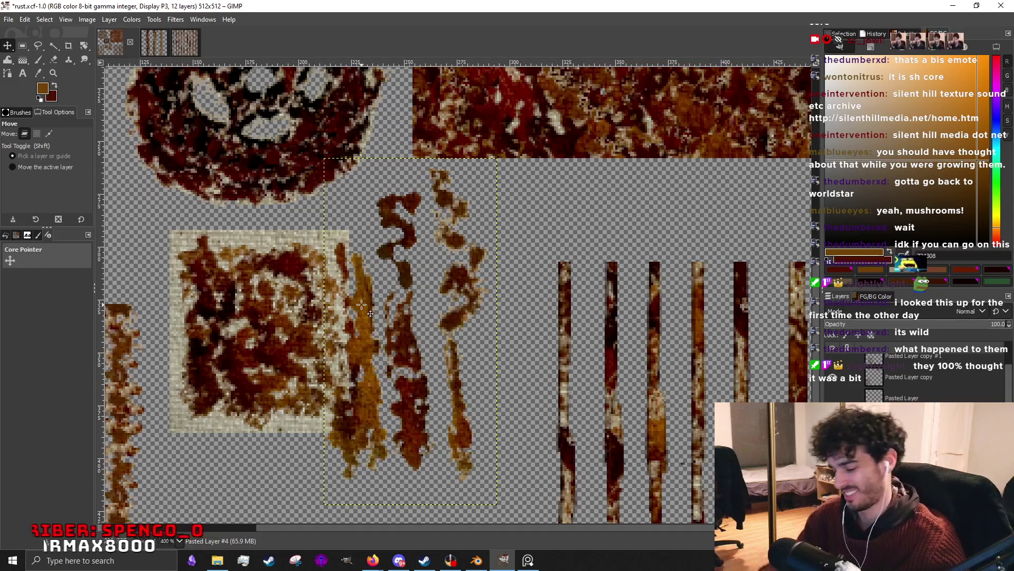
pyautogui.press('/')
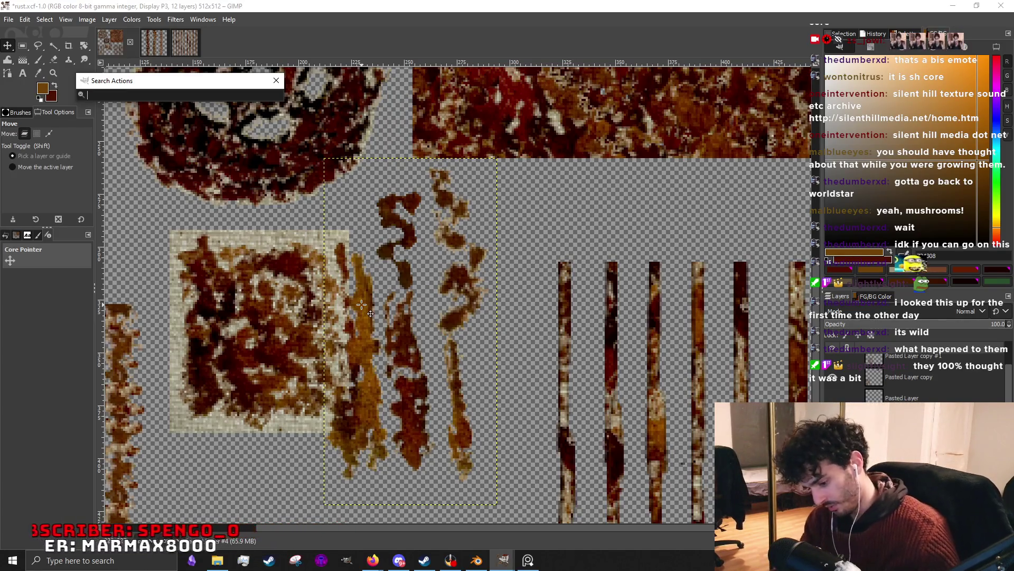
pyautogui.write('rotate')
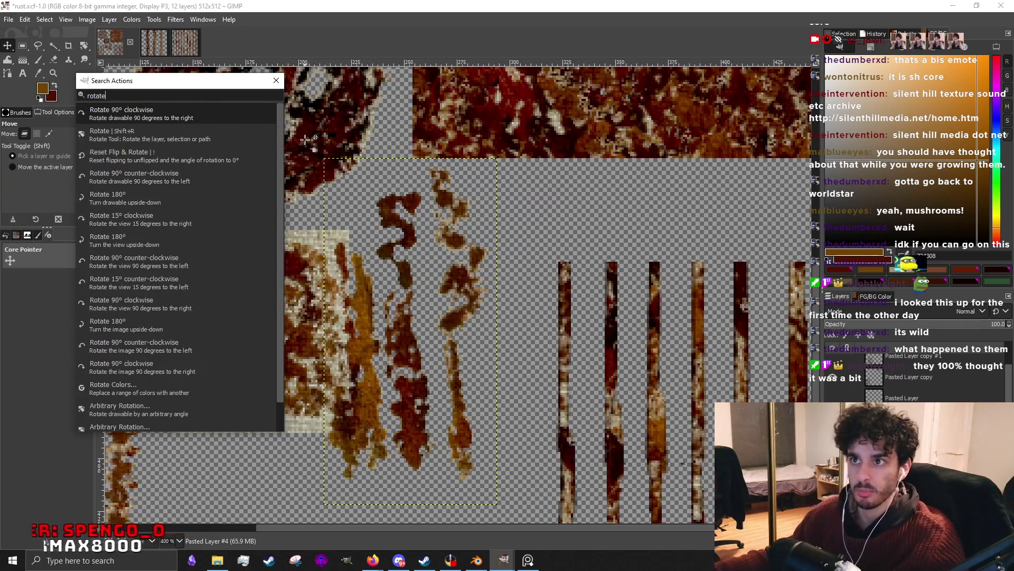
# Rotate the drip layer 90° clockwise and position the horizontal drips over the cloth swatch.
pyautogui.click(196, 121)
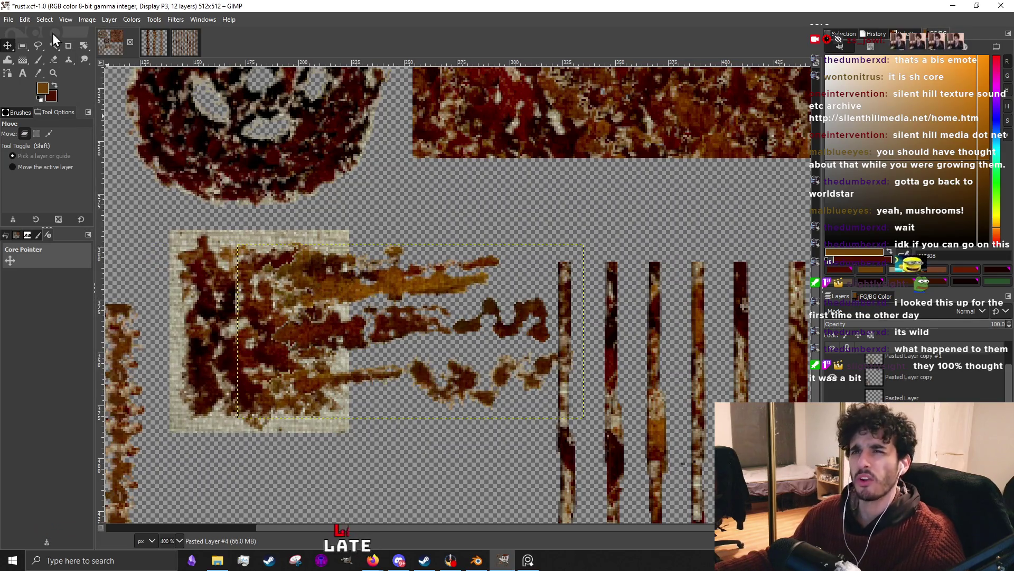
pyautogui.moveTo(343, 281); pyautogui.dragTo(276, 293)
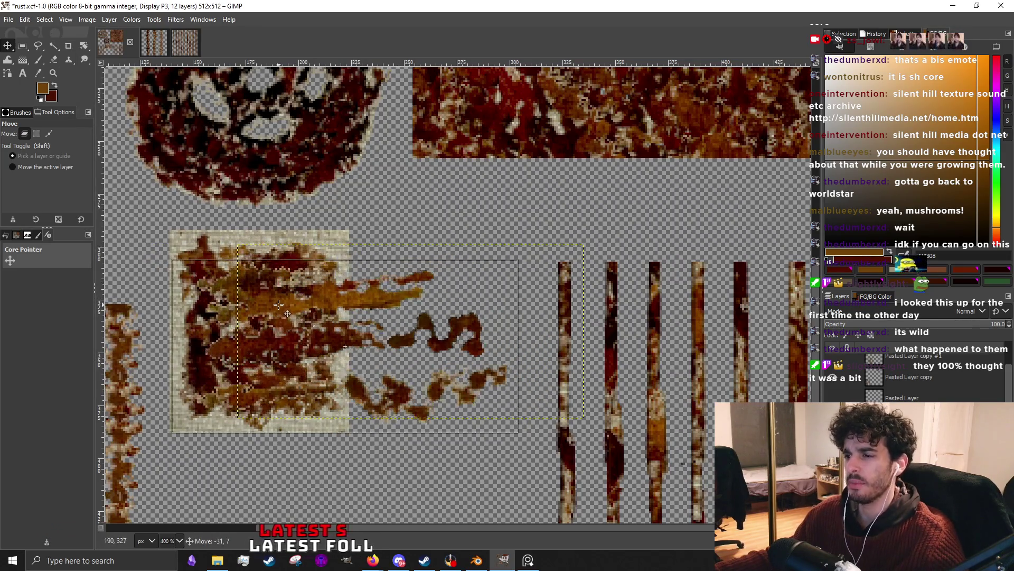
pyautogui.moveTo(288, 255); pyautogui.dragTo(305, 240)
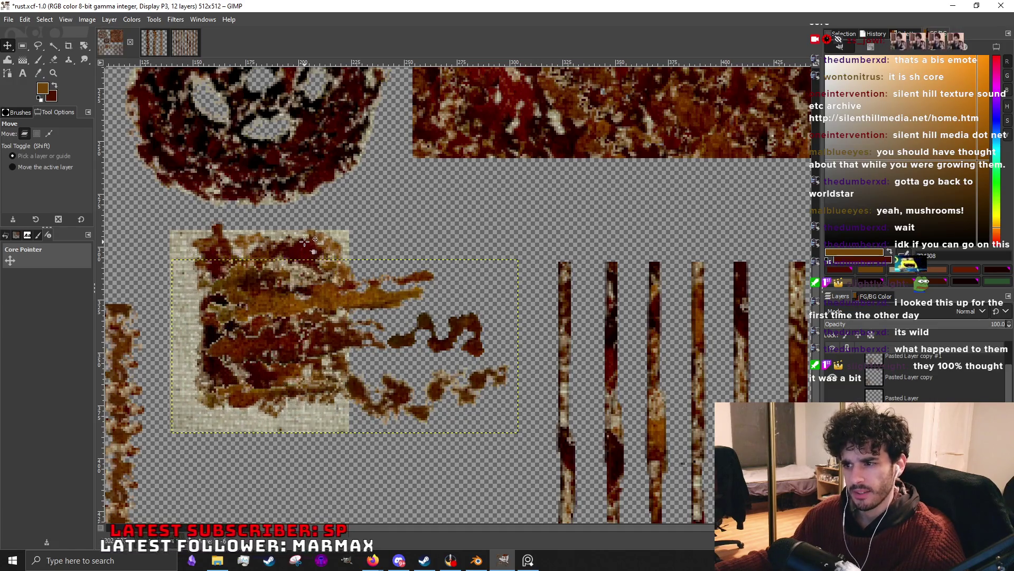
pyautogui.moveTo(355, 295); pyautogui.dragTo(346, 287)
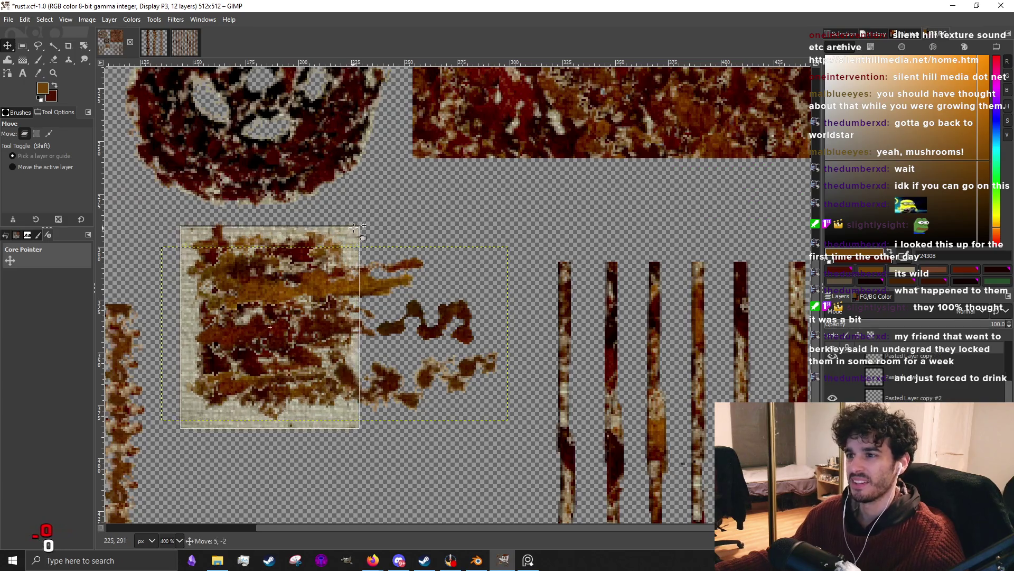
pyautogui.scroll(-1, 341, 317)
pyautogui.scroll(1, 339, 317)
pyautogui.moveTo(339, 317); pyautogui.dragTo(332, 346)
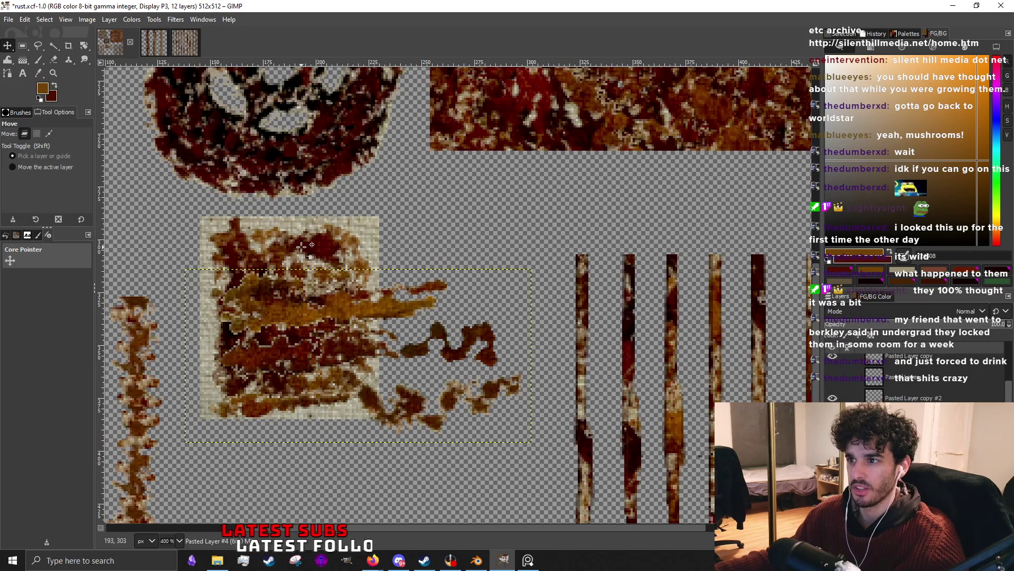
pyautogui.moveTo(302, 247); pyautogui.dragTo(291, 247)
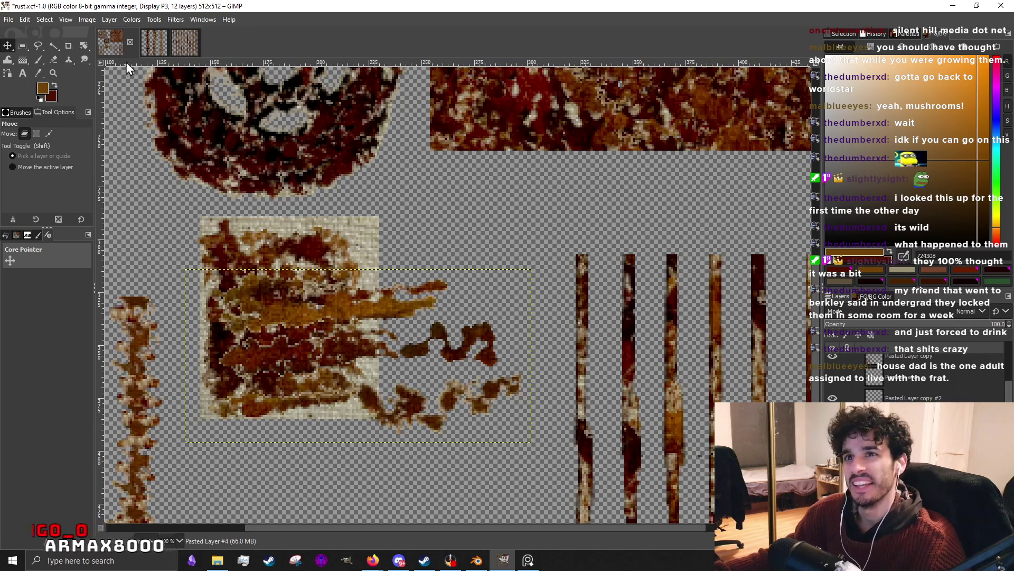
# Outline the orange smear with a freehand selection and cut it to the clipboard.
pyautogui.click(38, 47)
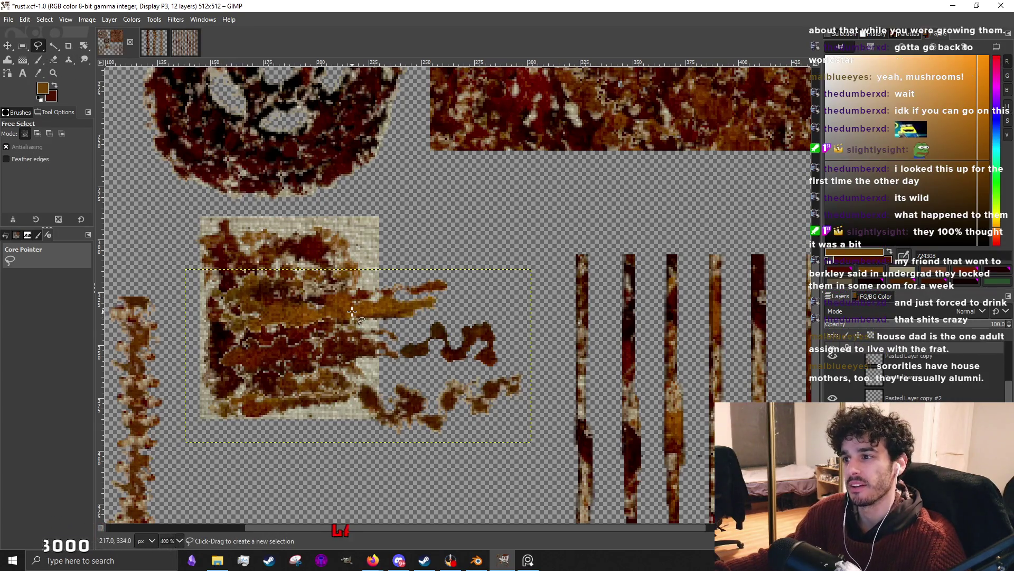
pyautogui.keyDown('ctrl'); pyautogui.scroll(2, 352, 311); pyautogui.keyUp('ctrl')
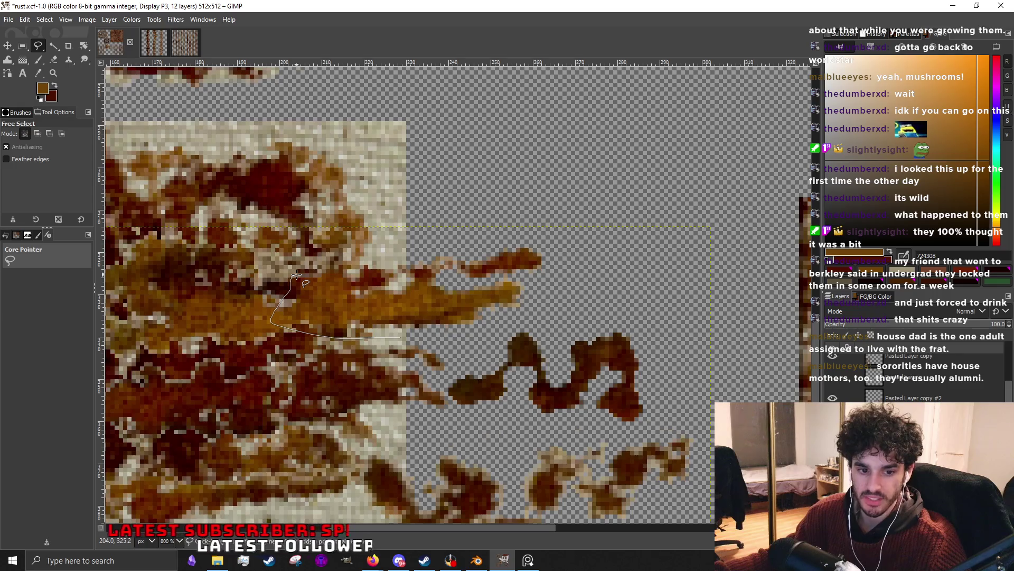
pyautogui.moveTo(295, 275); pyautogui.dragTo(363, 235)
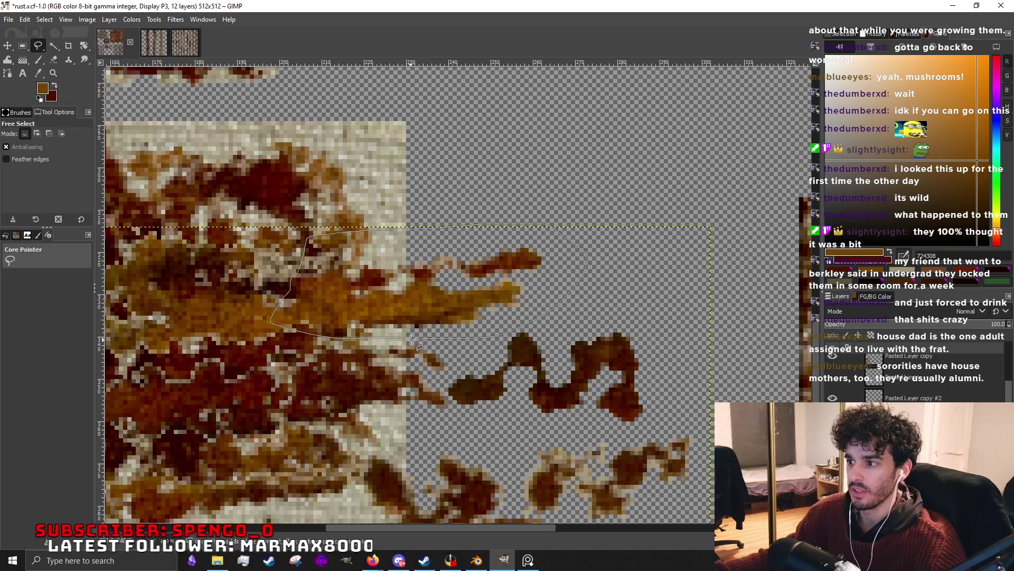
pyautogui.click(400, 338)
pyautogui.press('Return')
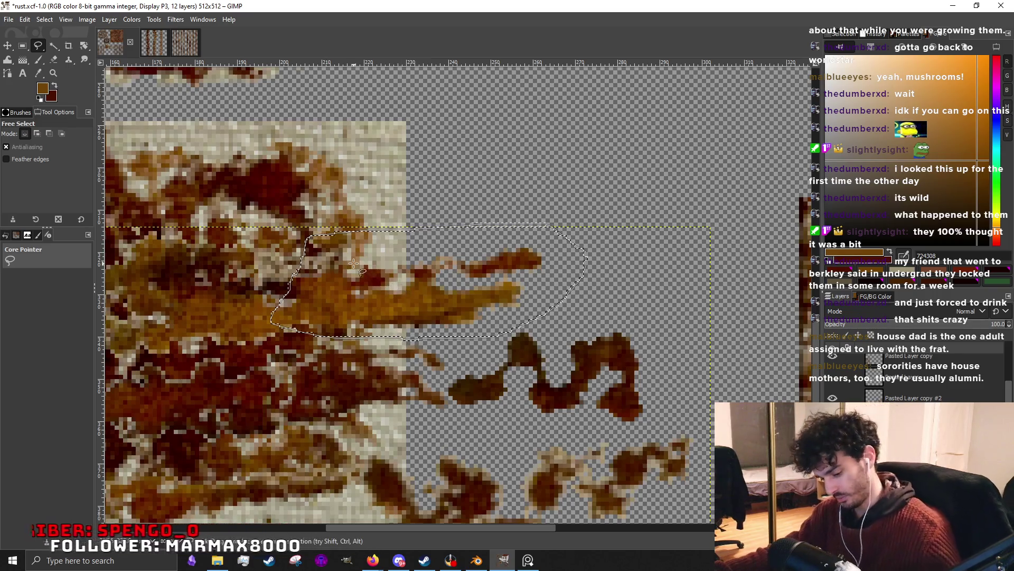
pyautogui.press('Delete')
# Paste the smear as its own new layer and move it up-left onto the top of the swatch.
pyautogui.hotkey('ctrl', 'v')
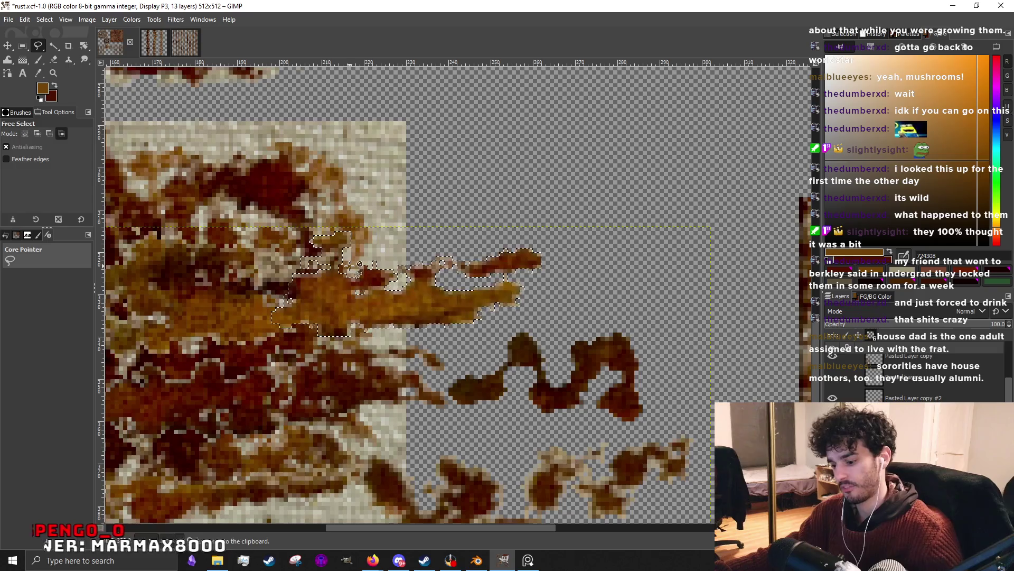
pyautogui.hotkey('ctrl', 'shift', 'n')
pyautogui.press('m')
pyautogui.moveTo(322, 283); pyautogui.dragTo(289, 196)
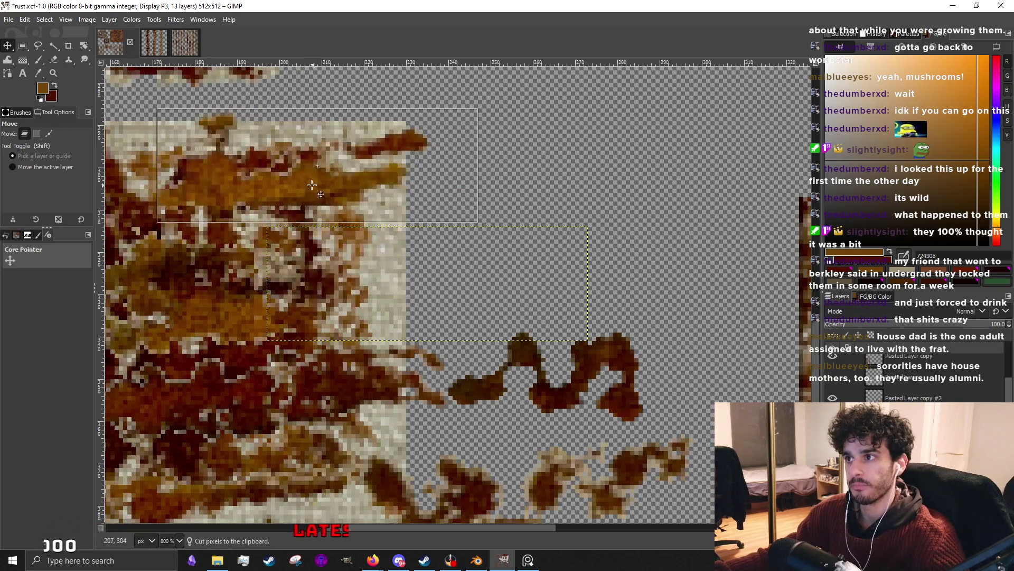
pyautogui.scroll(-2, 507, 226)
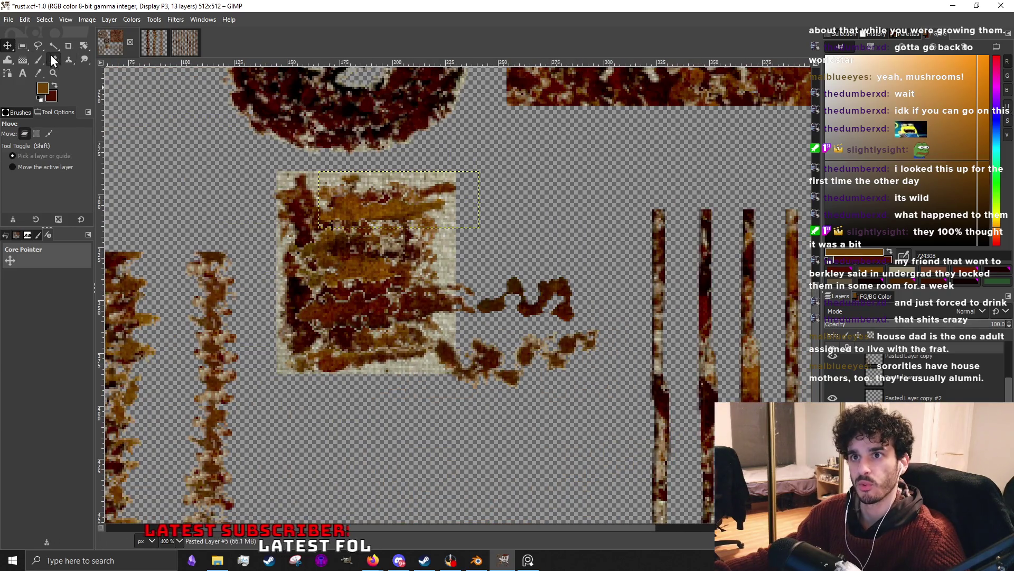
# Box in the brown squiggle with a rectangle selection and make its layer the active one.
pyautogui.click(23, 47)
pyautogui.moveTo(478, 322); pyautogui.dragTo(587, 275)
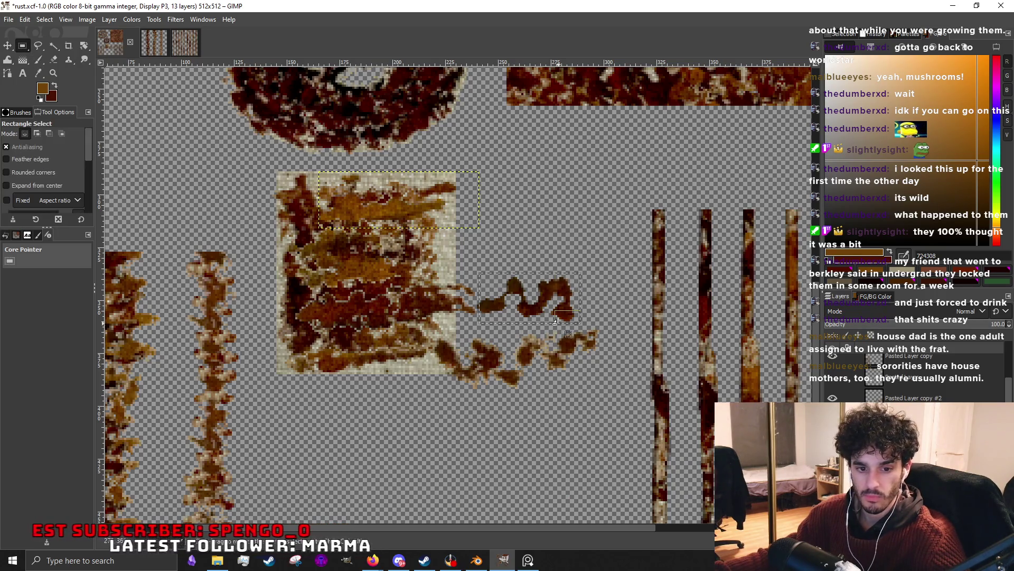
pyautogui.keyDown('ctrl'); pyautogui.scroll(2, 554, 331); pyautogui.keyUp('ctrl')
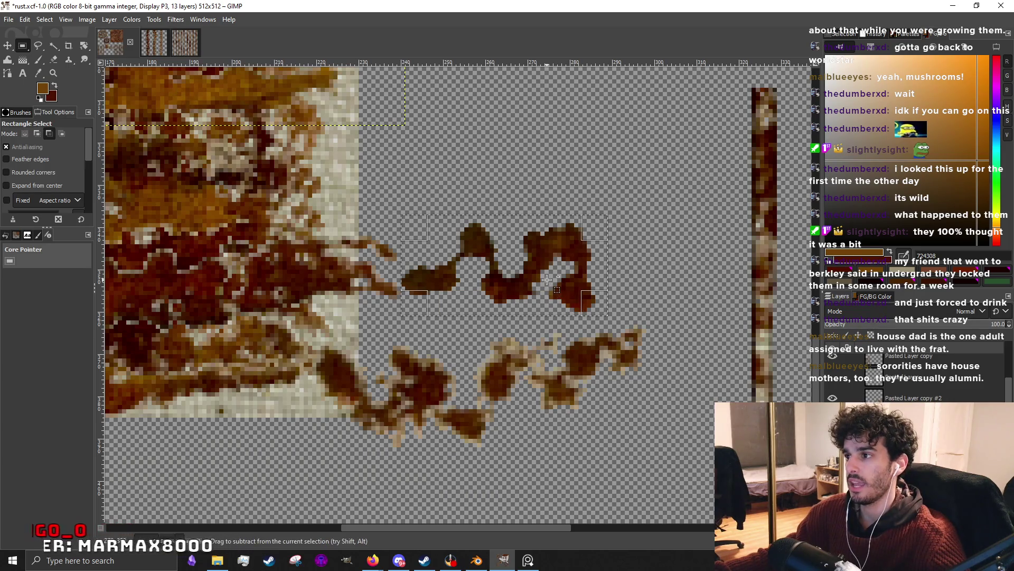
pyautogui.hotkey('ctrl', 'c')
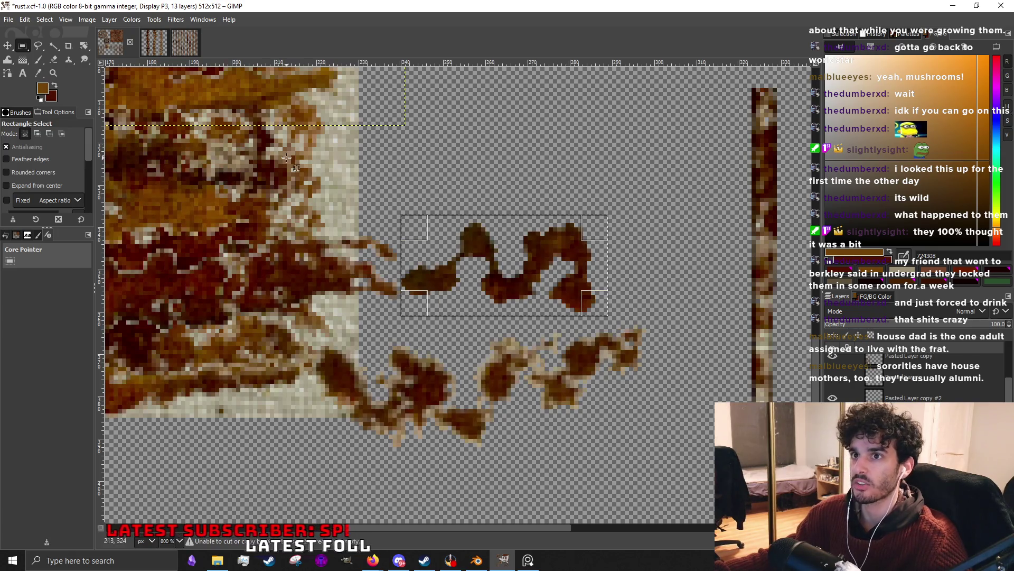
pyautogui.click(426, 259)
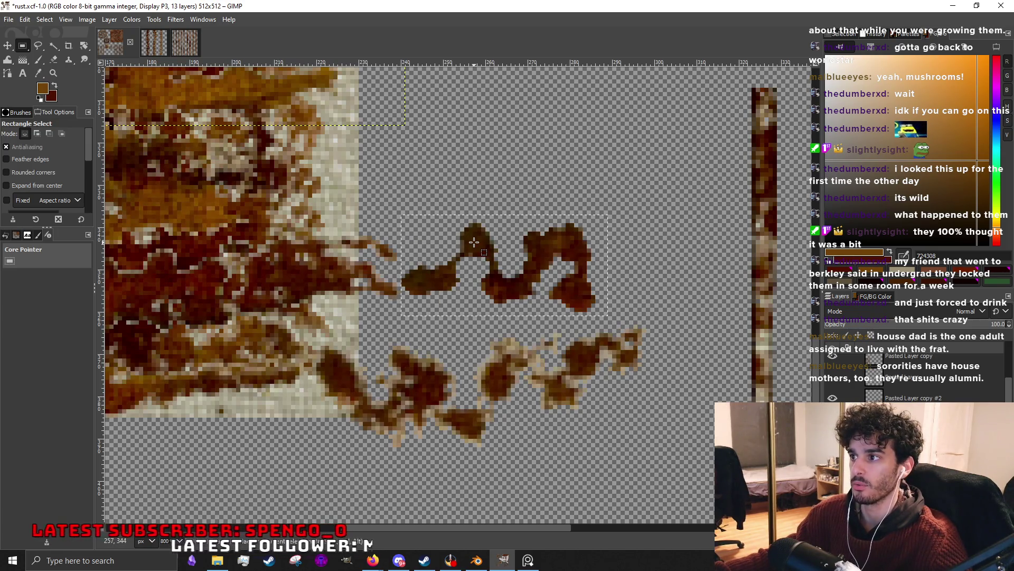
pyautogui.press('pagedown')
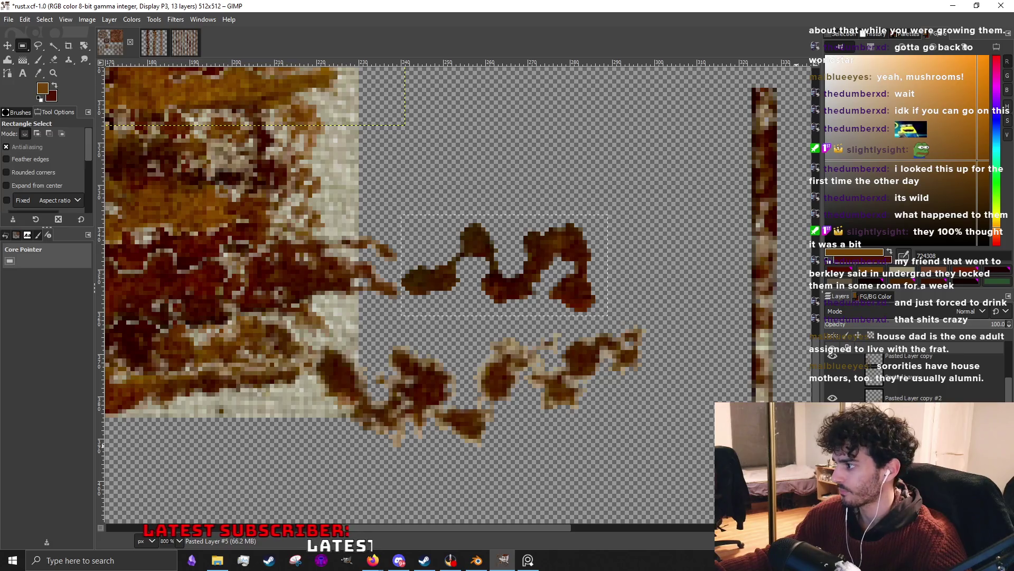
pyautogui.hotkey('ctrl', 'z')
pyautogui.hotkey('ctrl', 'y')
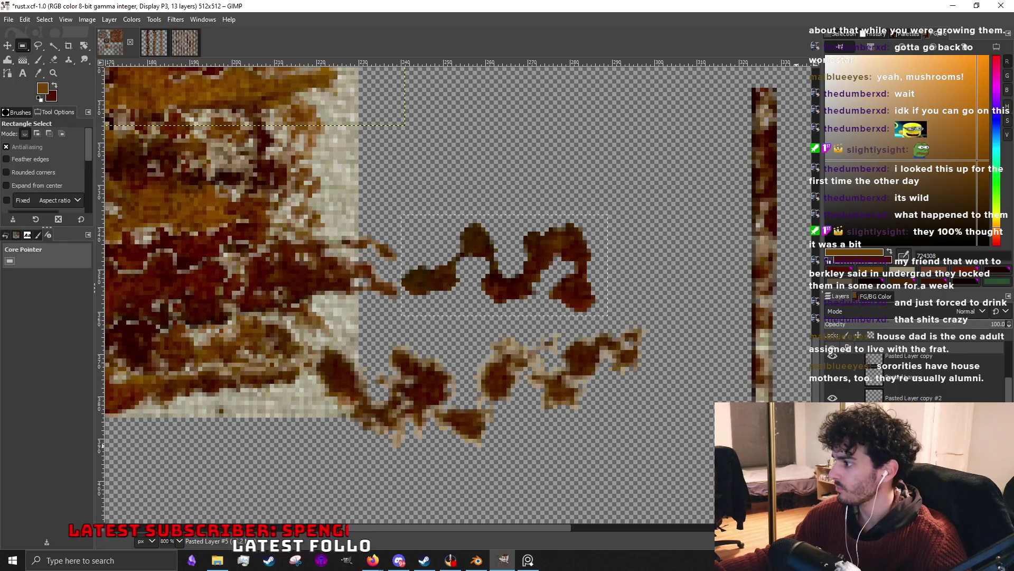
pyautogui.press('pagedown')
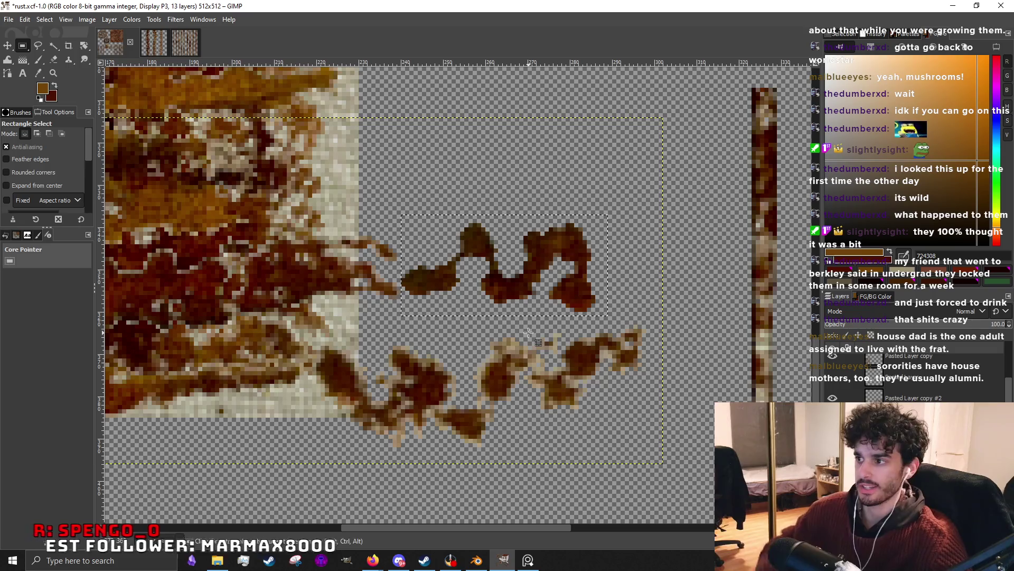
# Cut the brown squiggle and paste it back as a floating layer ready to move.
pyautogui.hotkey('ctrl', 'x')
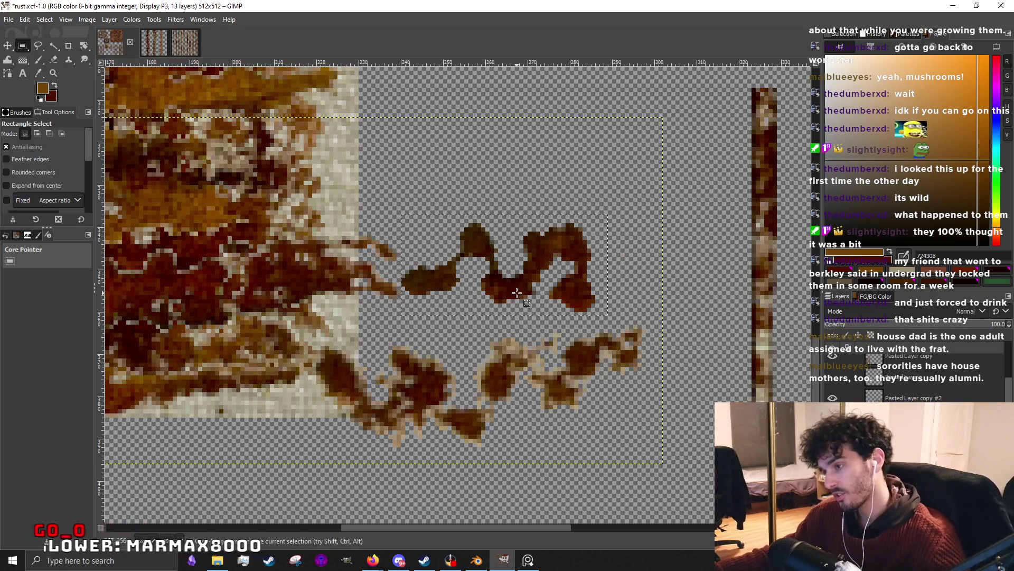
pyautogui.hotkey('ctrl', 'v')
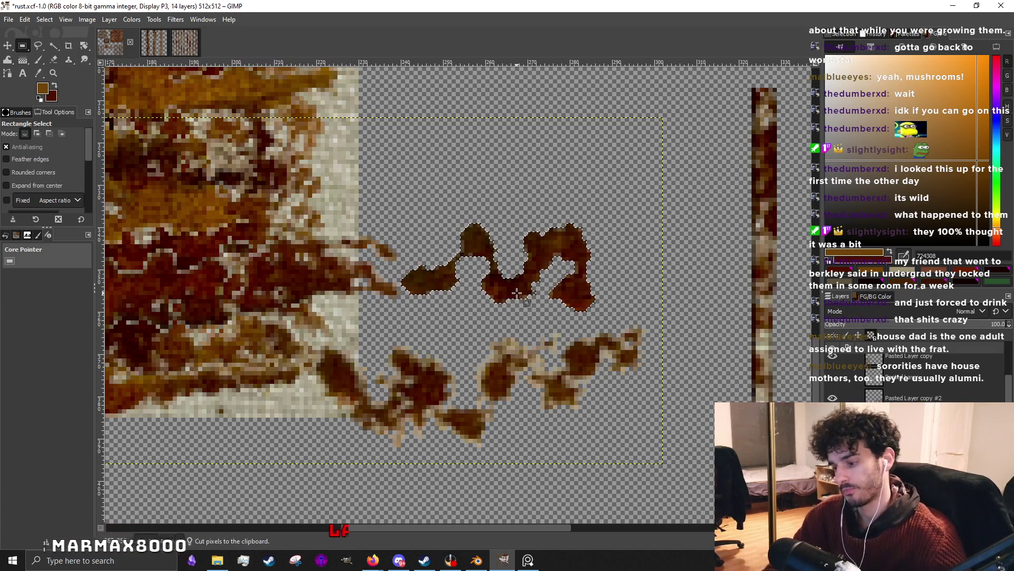
pyautogui.click(8, 43)
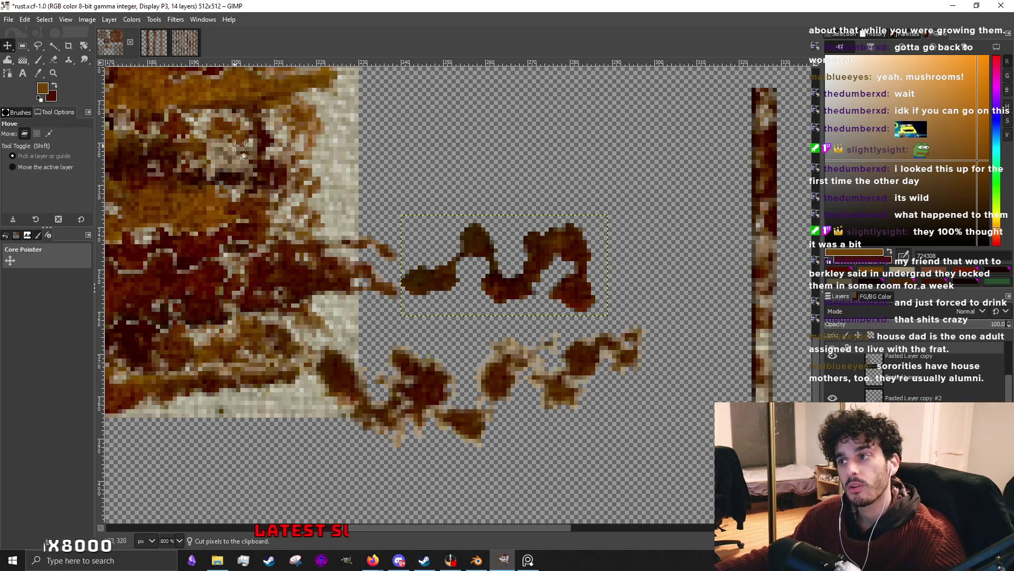
# Drag the pasted squiggle into place on the lower part of the cloth swatch.
pyautogui.moveTo(470, 242); pyautogui.dragTo(218, 166)
pyautogui.scroll(-2, 218, 167)
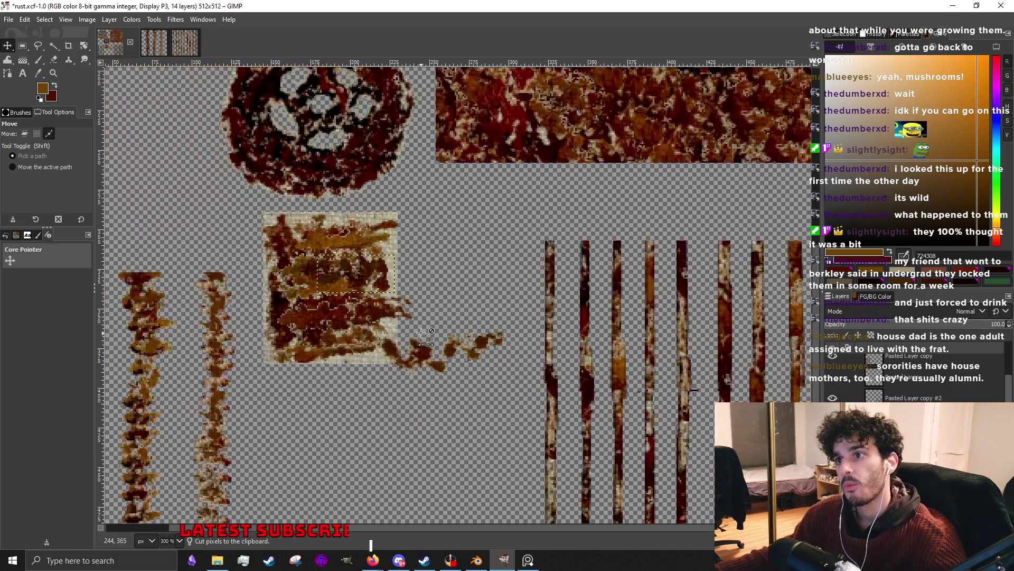
pyautogui.scroll(2, 457, 322)
pyautogui.moveTo(486, 275); pyautogui.dragTo(444, 445)
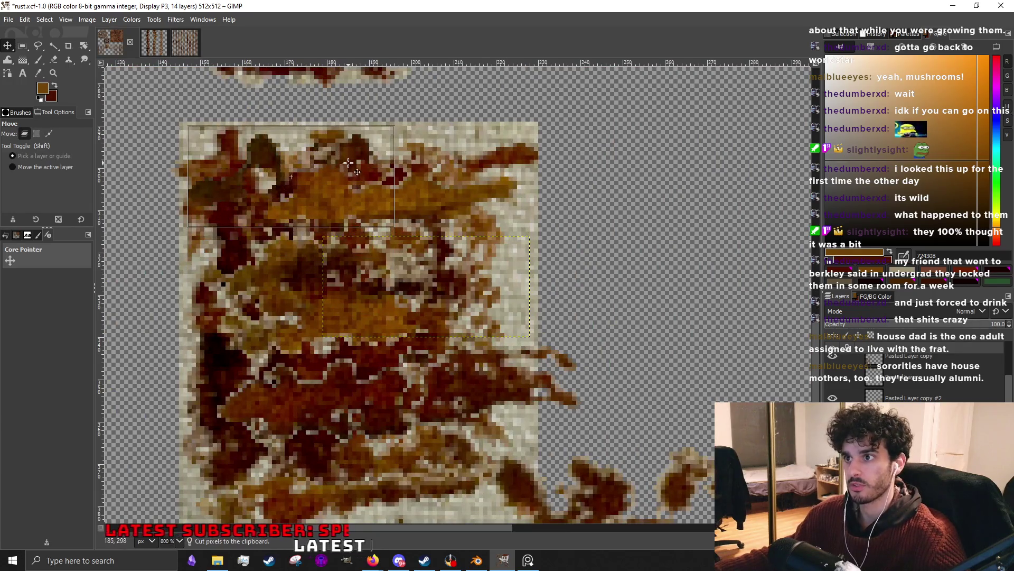
pyautogui.scroll(-2, 444, 445)
pyautogui.scroll(3, 476, 409)
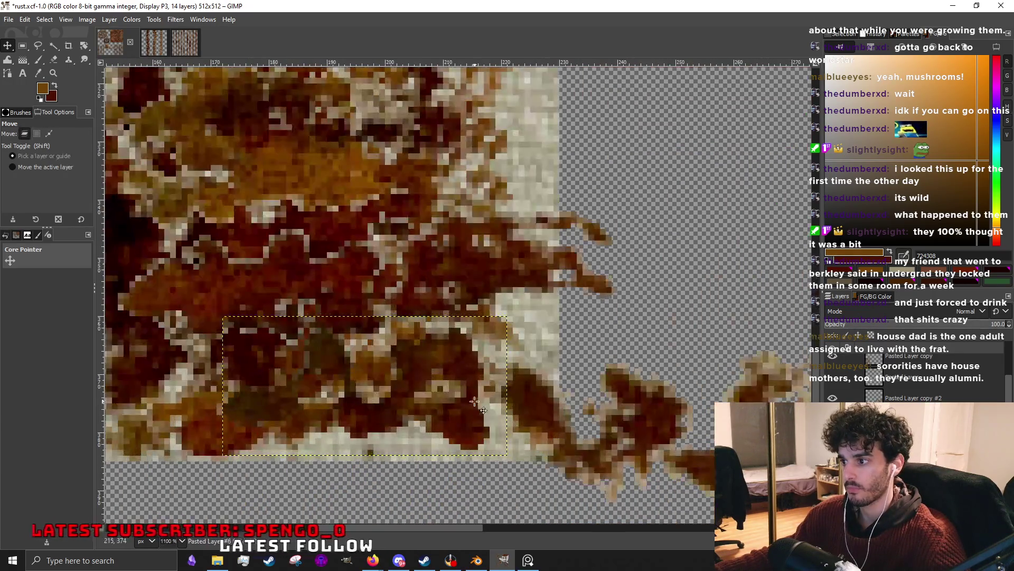
pyautogui.moveTo(475, 408); pyautogui.dragTo(489, 363)
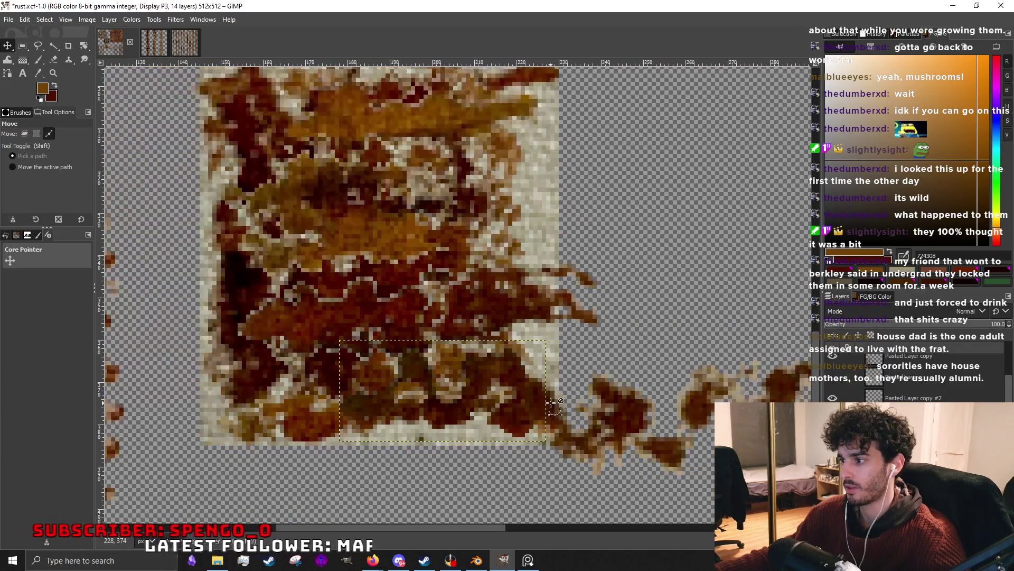
pyautogui.scroll(-1, 488, 364)
pyautogui.moveTo(423, 344)
pyautogui.mouseDown()
pyautogui.moveTo(472, 359)
pyautogui.moveTo(460, 249)
pyautogui.mouseUp()
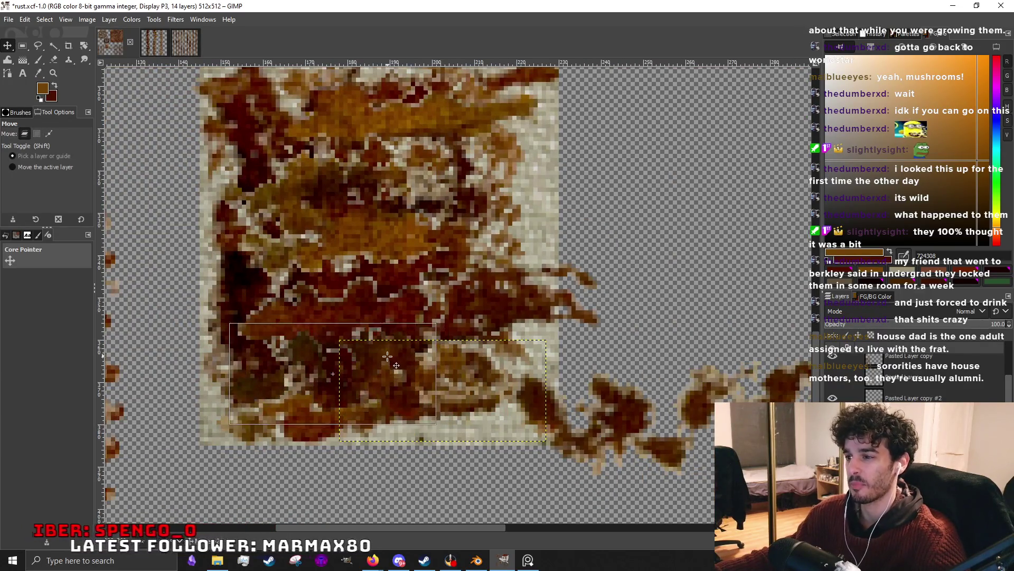
pyautogui.moveTo(461, 249); pyautogui.dragTo(498, 295)
pyautogui.scroll(-2, 498, 296)
pyautogui.scroll(3, 500, 297)
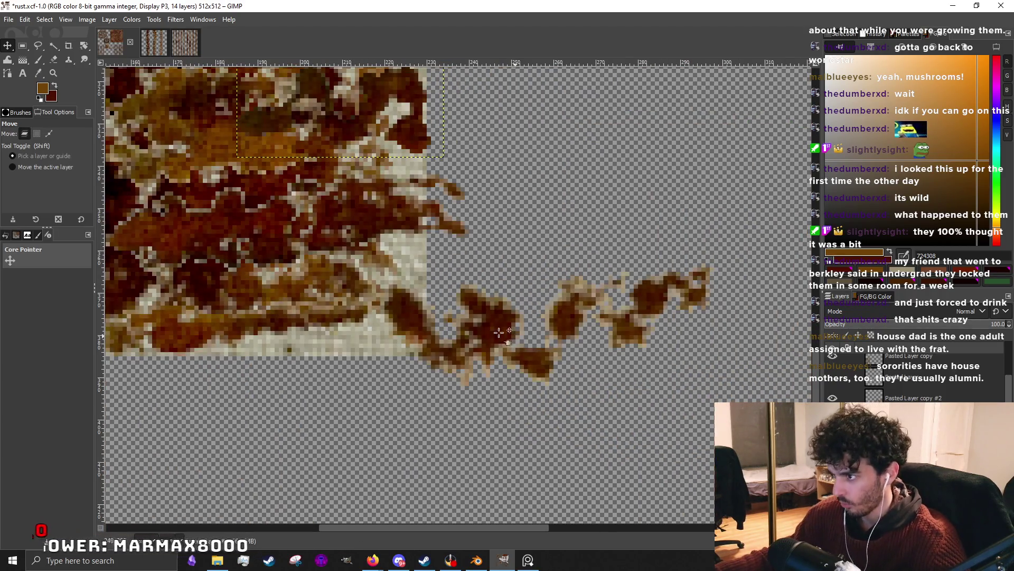
pyautogui.press('r')
pyautogui.scroll(-1, 306, 227)
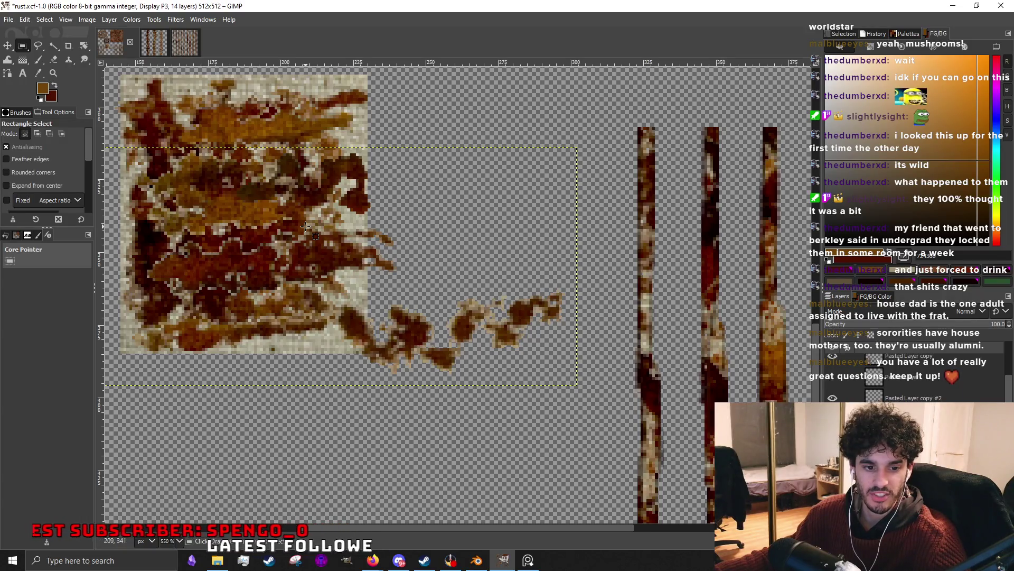
pyautogui.scroll(-2, 353, 325)
pyautogui.scroll(3, 394, 373)
# Rectangle-select the lower drip streaks and cut them into a new pasted layer.
pyautogui.moveTo(316, 404); pyautogui.dragTo(647, 269)
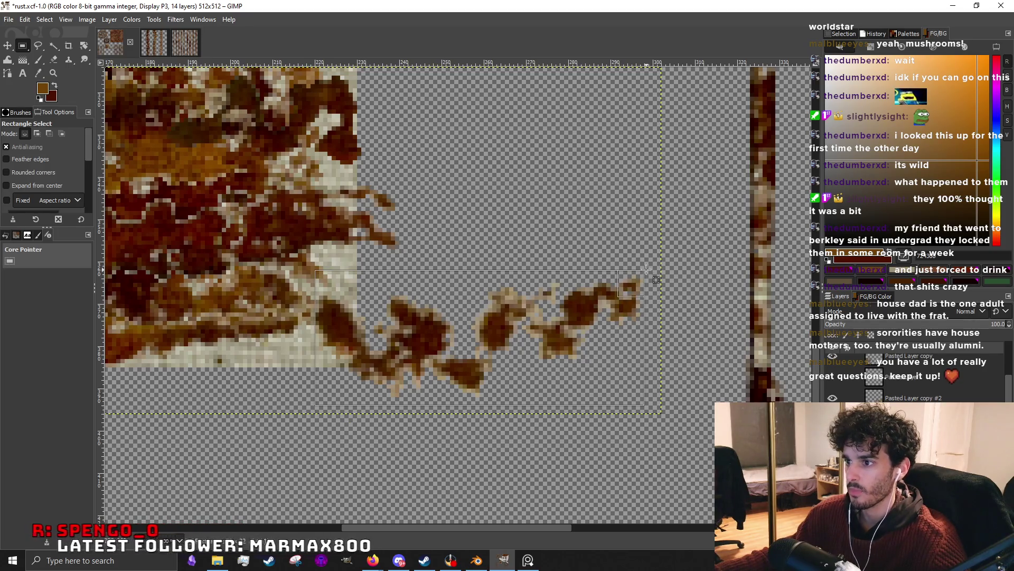
pyautogui.moveTo(648, 271); pyautogui.dragTo(648, 271)
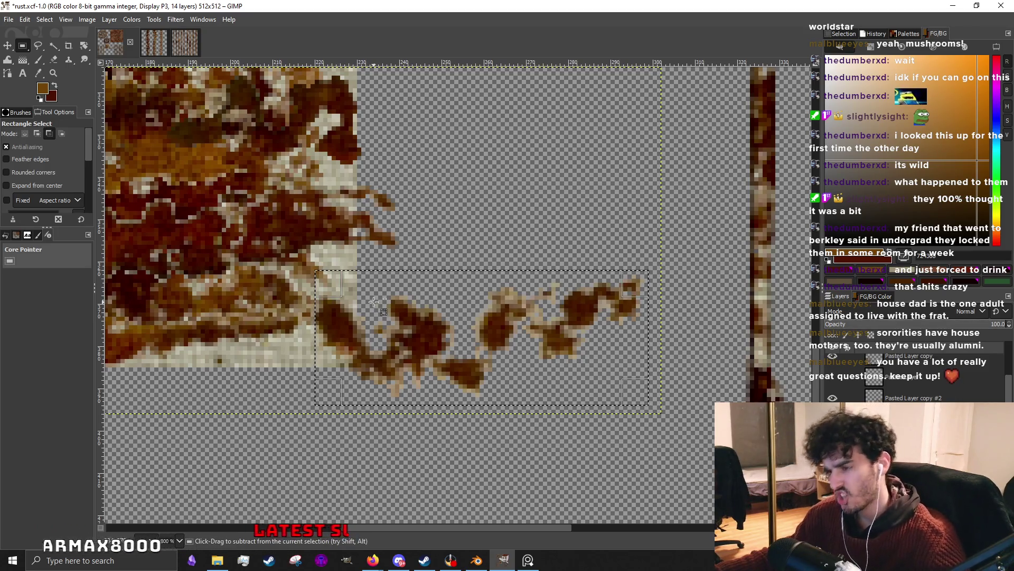
pyautogui.hotkey('ctrl', 'x')
pyautogui.hotkey('ctrl', 'v')
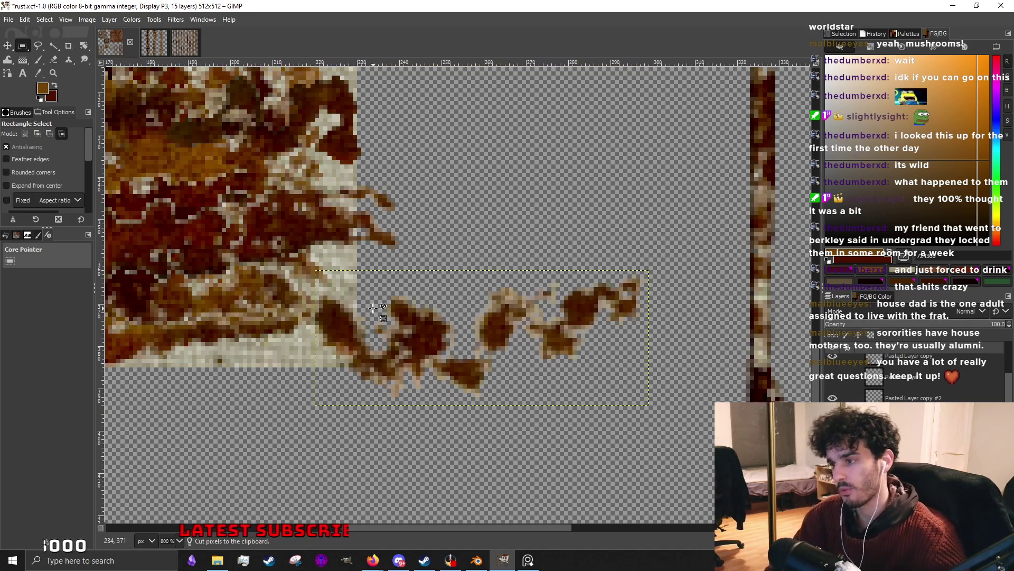
# Move the drip streaks about 165 px left and 37 px up against the swatch.
pyautogui.click(8, 46)
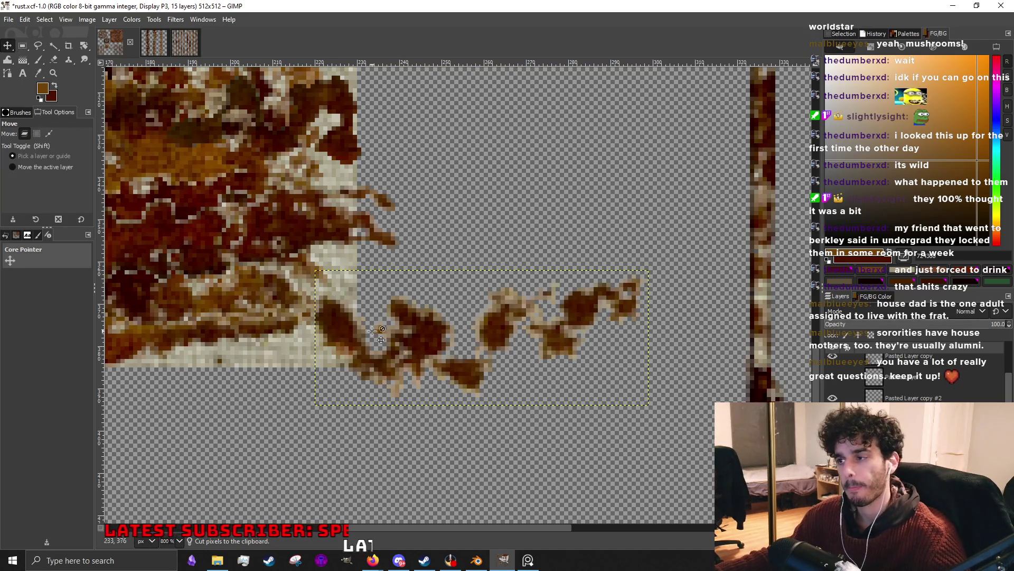
pyautogui.scroll(-2, 426, 354)
pyautogui.scroll(-2, 427, 354)
pyautogui.scroll(4, 427, 354)
pyautogui.moveTo(426, 354); pyautogui.dragTo(296, 325)
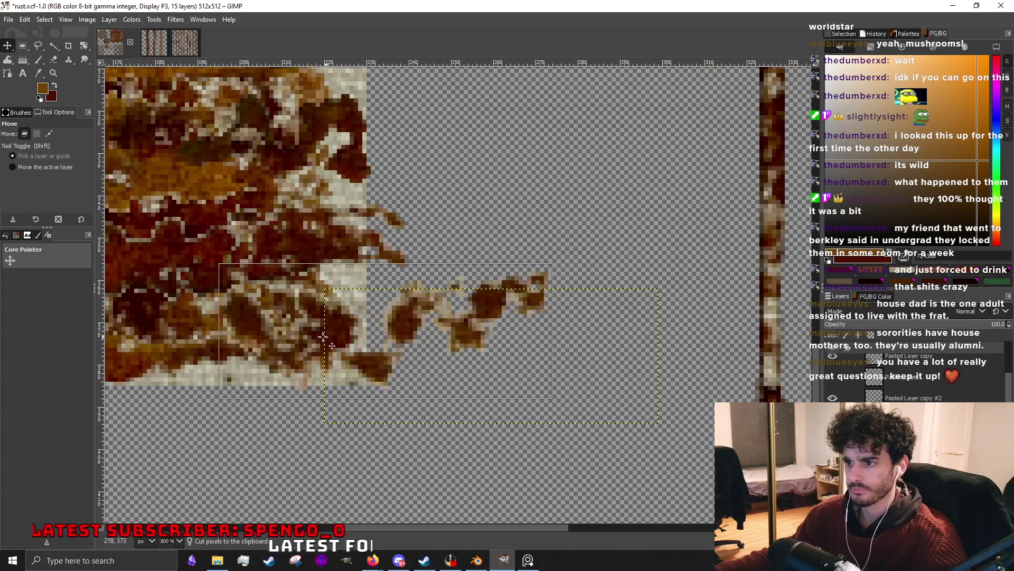
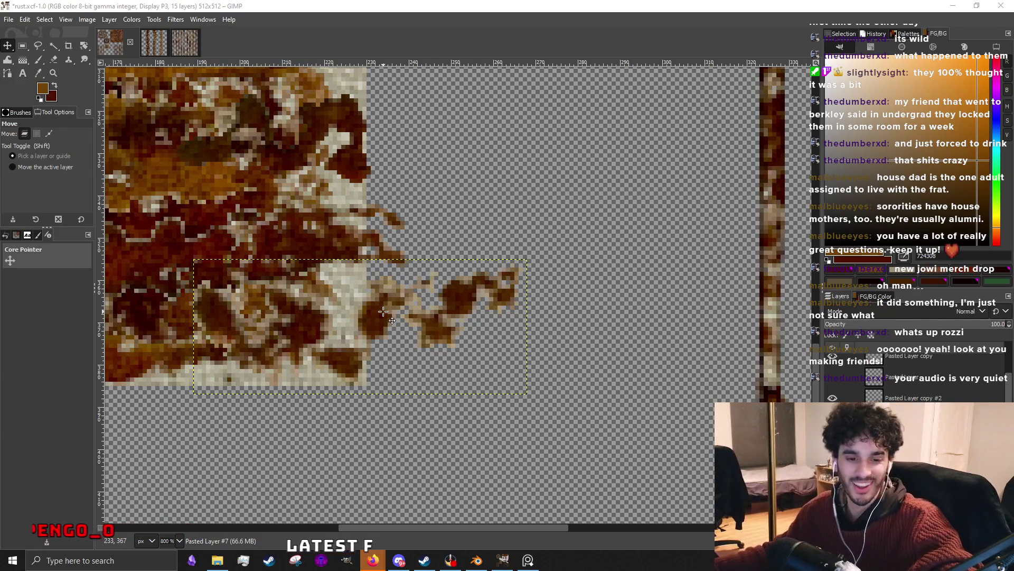
pyautogui.keyDown('ctrl'); pyautogui.scroll(-5, 507, 317); pyautogui.keyUp('ctrl')
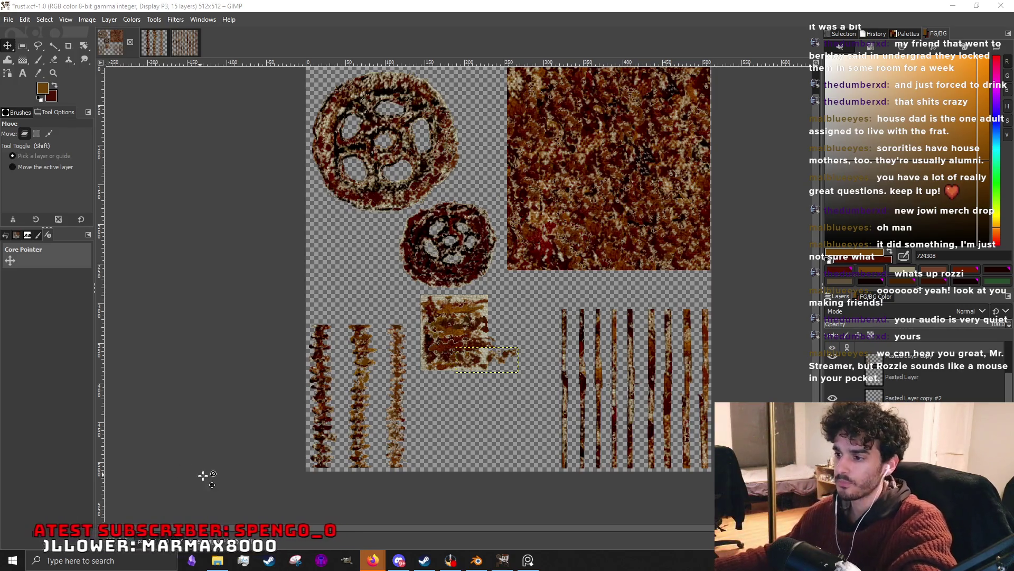
# Bring the Blender shaft scene to the front from the taskbar.
pyautogui.click(956, 4)
pyautogui.scroll(5, 413, 370)
pyautogui.scroll(-5, 475, 320)
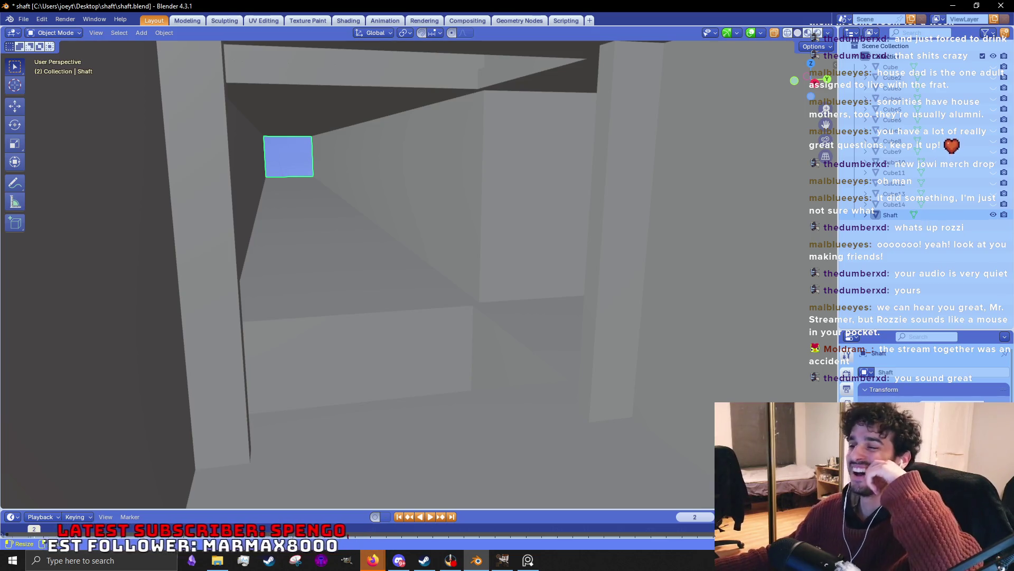
# Switch back from Blender to the rust.xcf texture sheet in GIMP.
pyautogui.hotkey('alt', 'Tab')
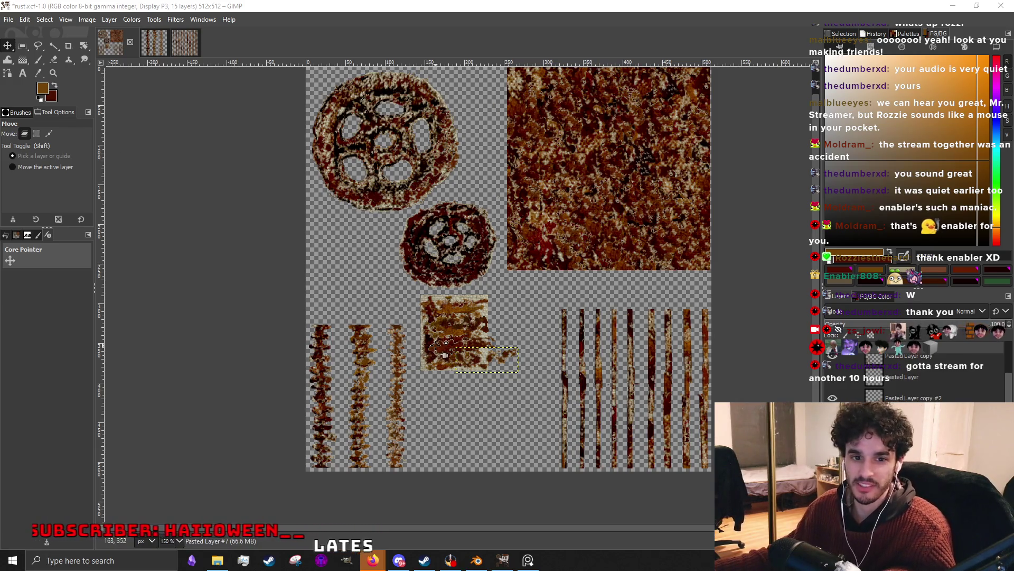
pyautogui.scroll(1, 474, 327)
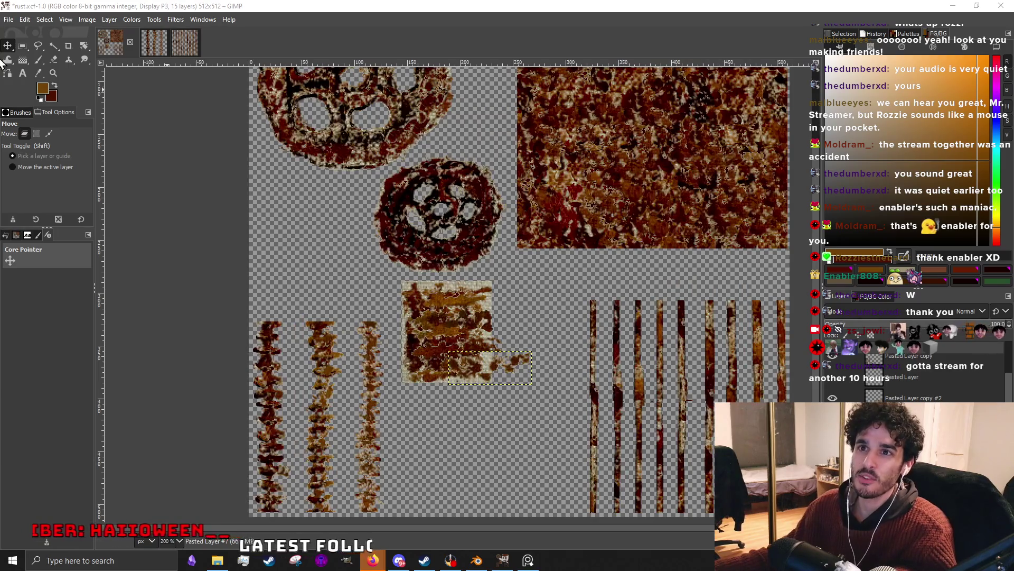
pyautogui.scroll(-1, 397, 333)
pyautogui.scroll(1, 406, 345)
pyautogui.scroll(1, 406, 345)
# Nudge the middle rust patch's layer pieces into place, then return to the Blender shaft and orbit it.
pyautogui.moveTo(407, 345); pyautogui.dragTo(433, 342)
pyautogui.moveTo(415, 299); pyautogui.dragTo(413, 297)
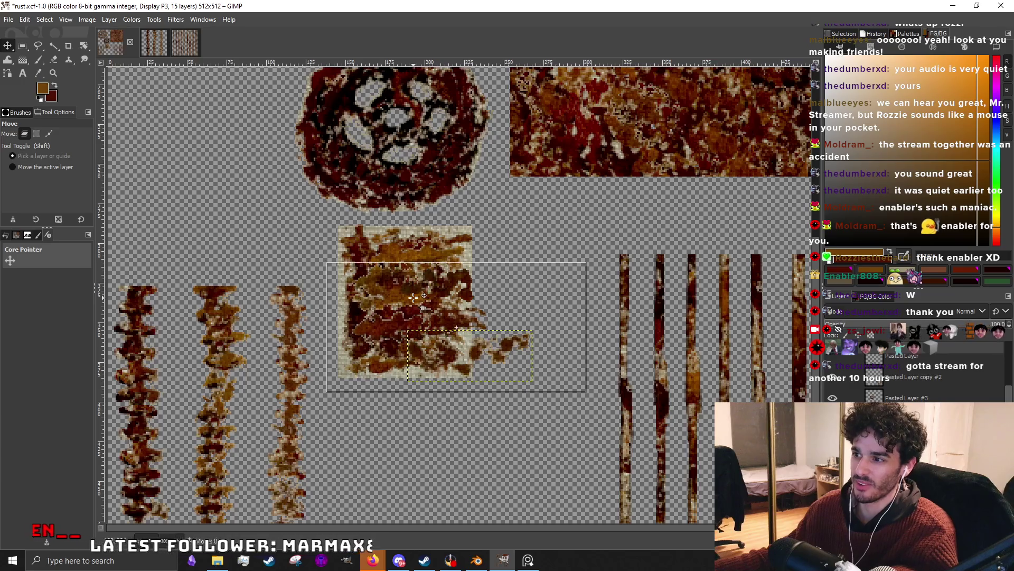
pyautogui.moveTo(454, 353); pyautogui.dragTo(403, 357)
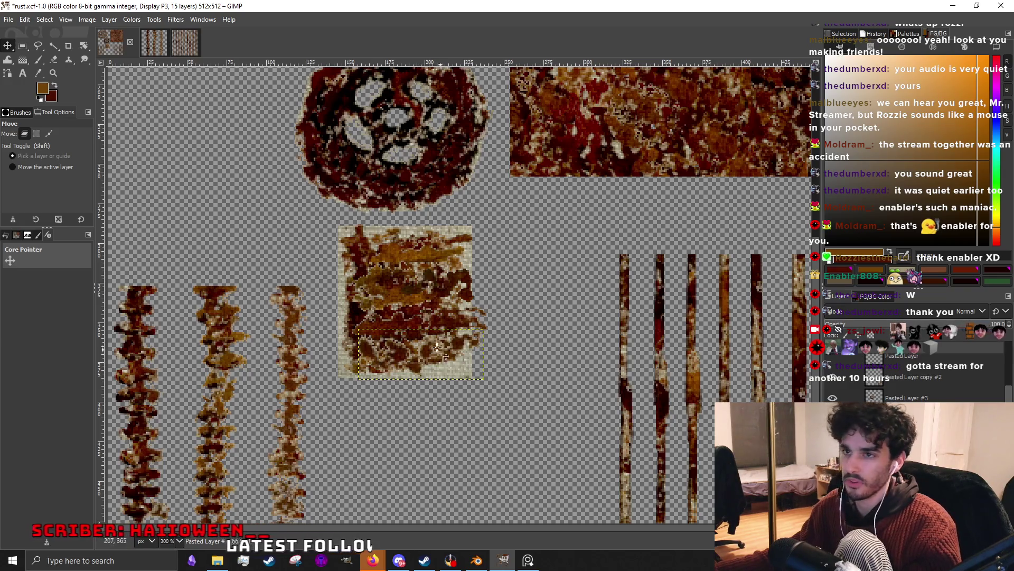
pyautogui.click(475, 561)
pyautogui.moveTo(422, 353)
pyautogui.mouseDown()
pyautogui.moveTo(513, 360)
pyautogui.moveTo(581, 310)
pyautogui.moveTo(581, 339)
pyautogui.mouseUp()
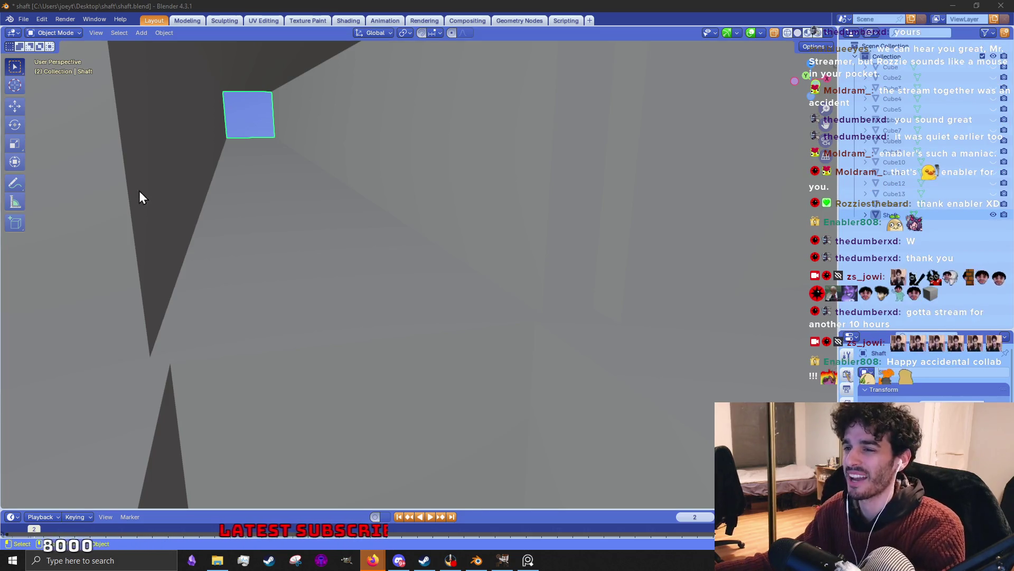
# In Edit Mode, select the shaft's thin ledge and strip faces.
pyautogui.press('Tab')
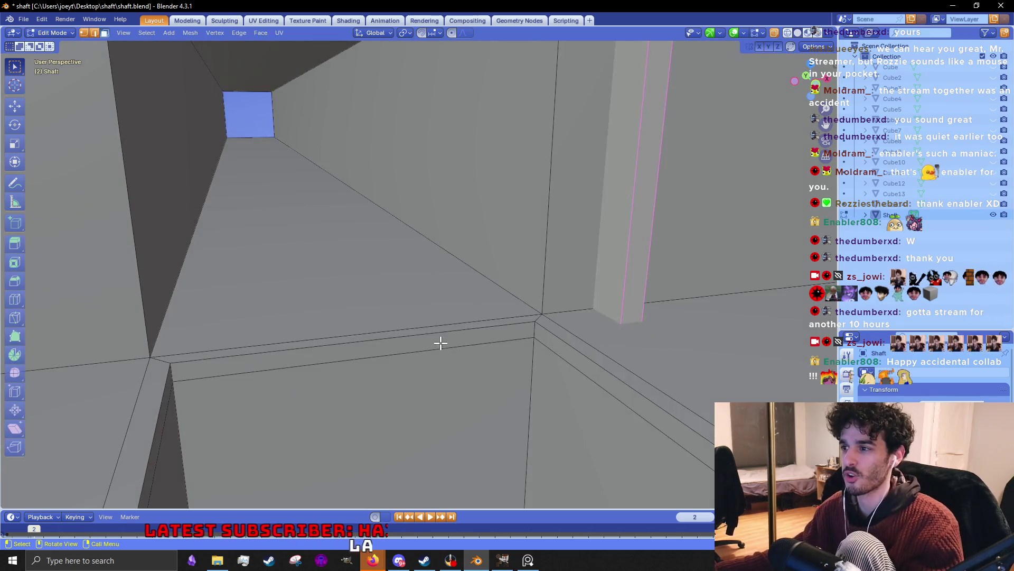
pyautogui.moveTo(558, 345); pyautogui.dragTo(430, 268)
pyautogui.click(418, 282)
pyautogui.click(353, 289)
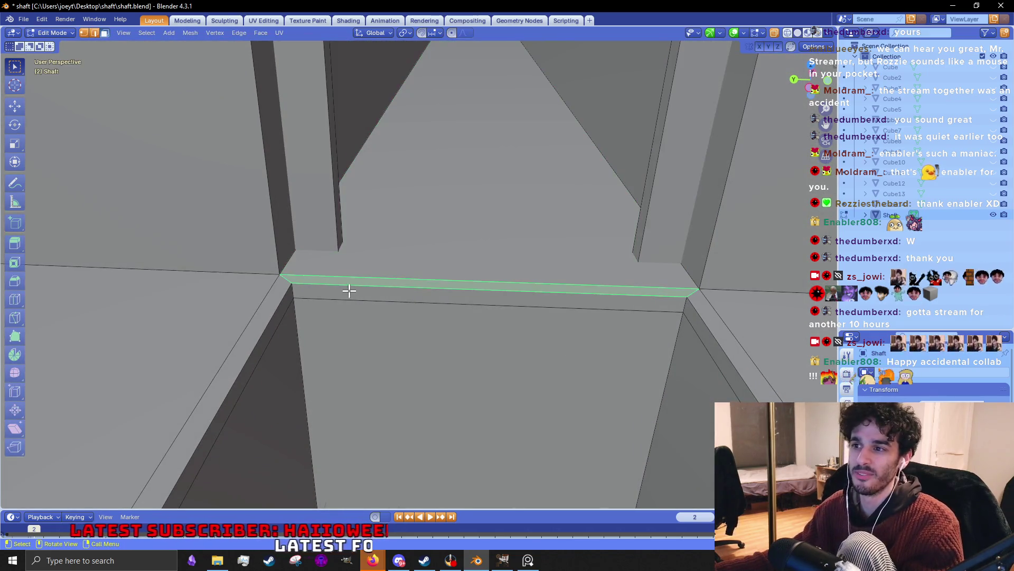
pyautogui.click(329, 294)
pyautogui.click(274, 308)
pyautogui.click(301, 299)
pyautogui.click(346, 291)
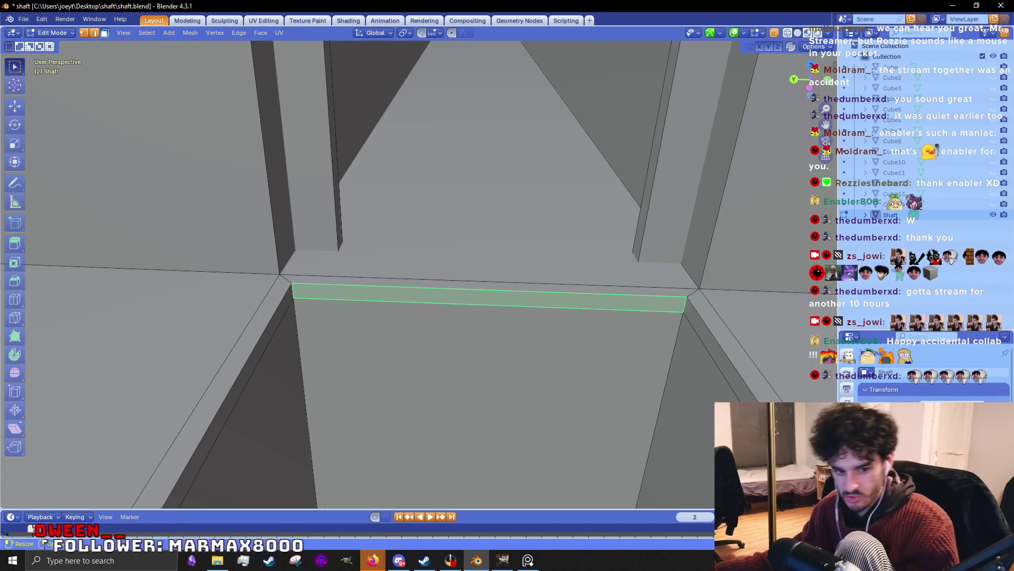
pyautogui.moveTo(652, 266)
pyautogui.mouseDown()
pyautogui.moveTo(476, 273)
pyautogui.moveTo(496, 340)
pyautogui.mouseUp()
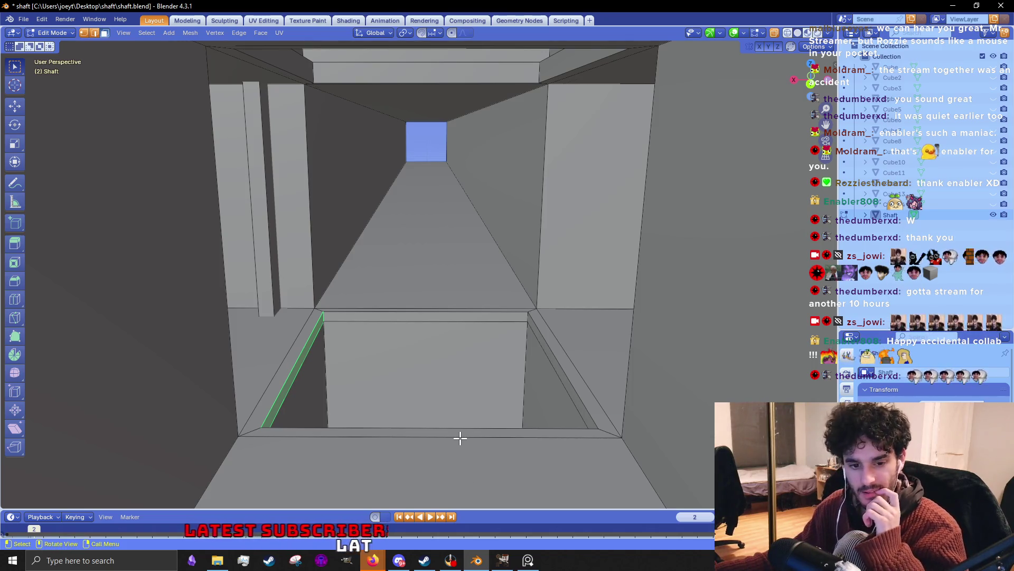
# Un-maximize Blender and save the shaft scene via File > Save.
pyautogui.click(966, 7)
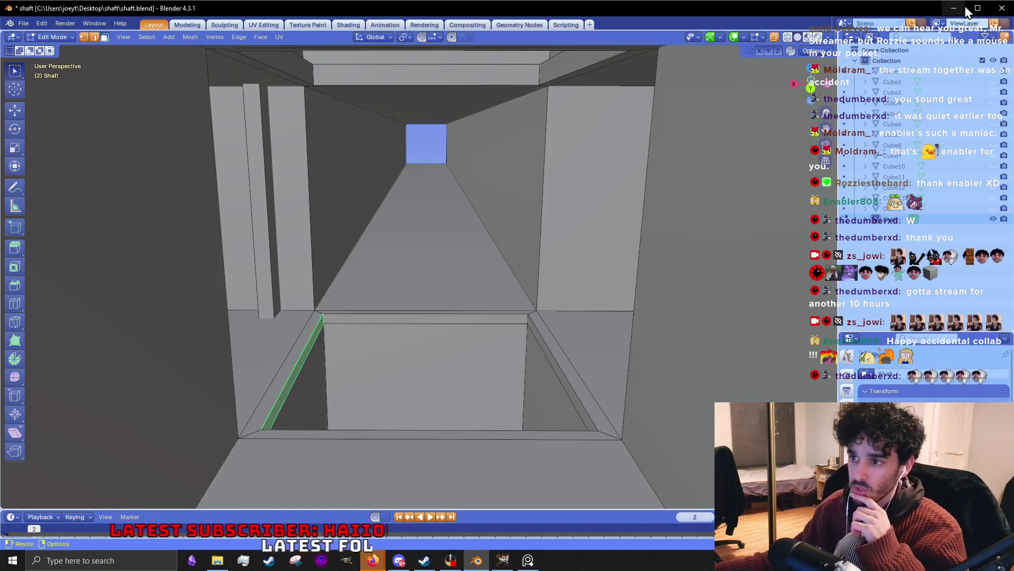
pyautogui.click(28, 24)
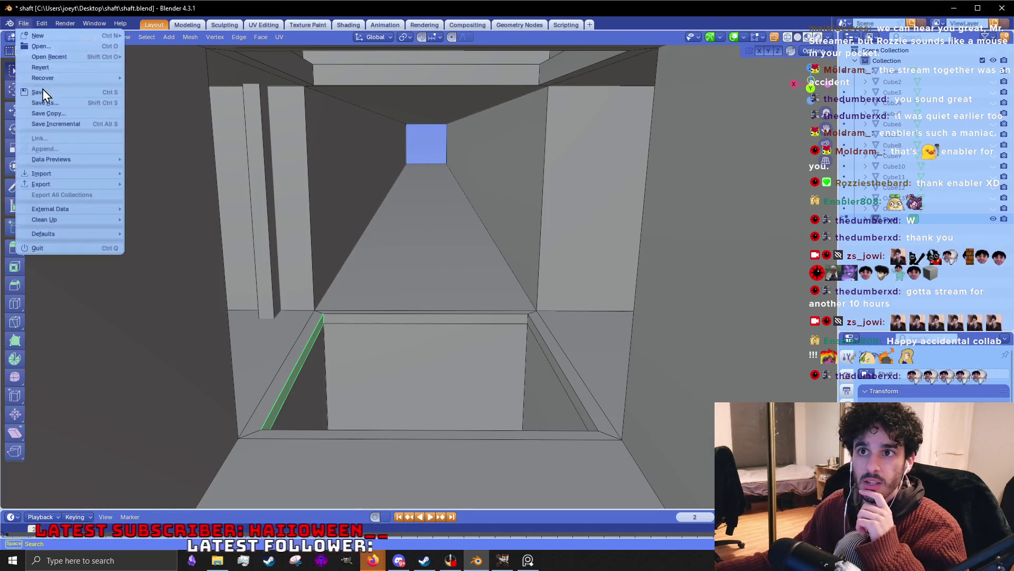
pyautogui.click(41, 95)
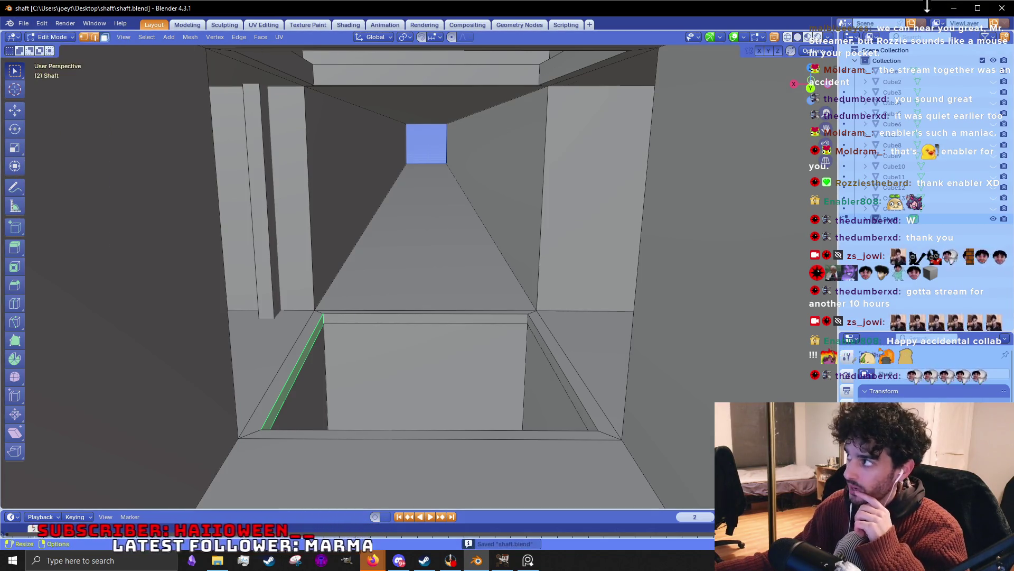
# Glance at GIMP's File menu without acting, then switch to Firefox.
pyautogui.click(953, 8)
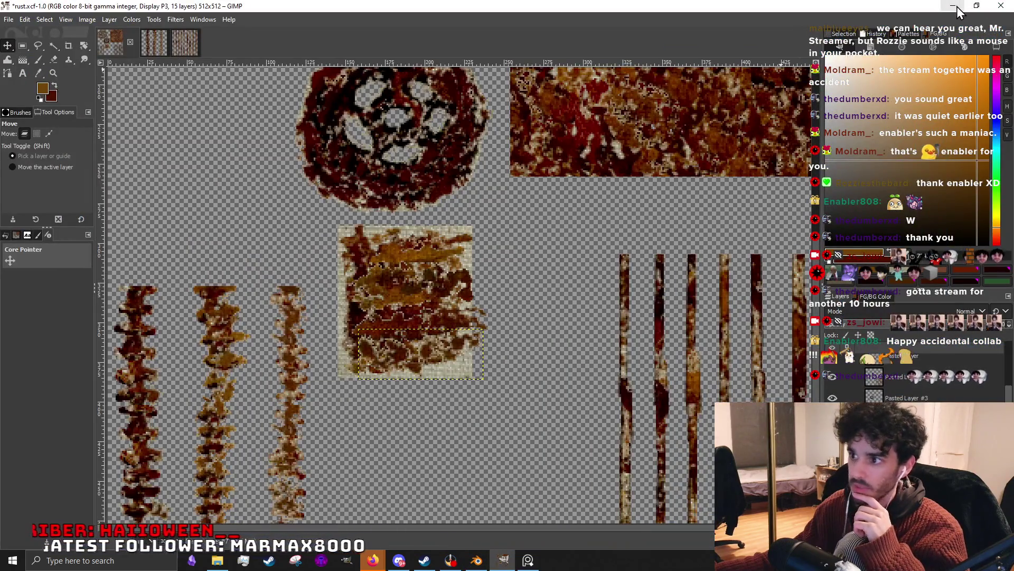
pyautogui.click(13, 19)
pyautogui.click(13, 19)
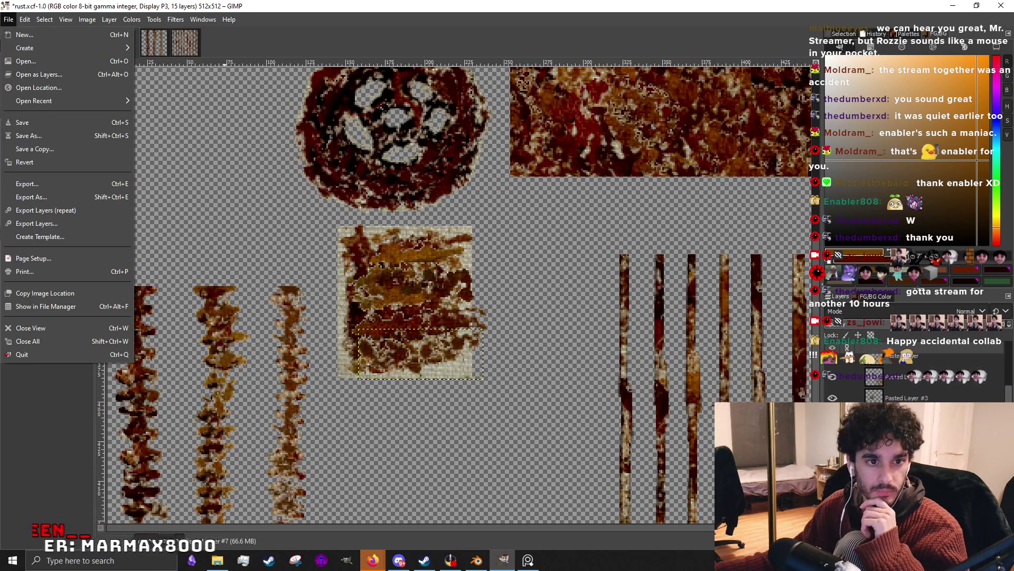
pyautogui.press('Escape')
pyautogui.hotkey('alt', 'Tab')
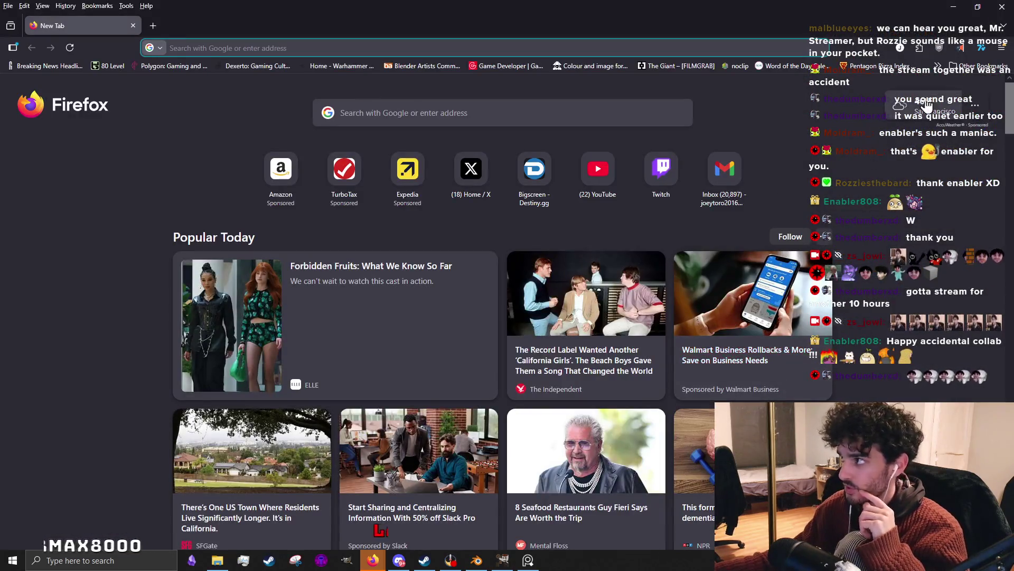
# Start a new An Arbitrary Rural World game and guess near Calgary for round one.
pyautogui.click(872, 170)
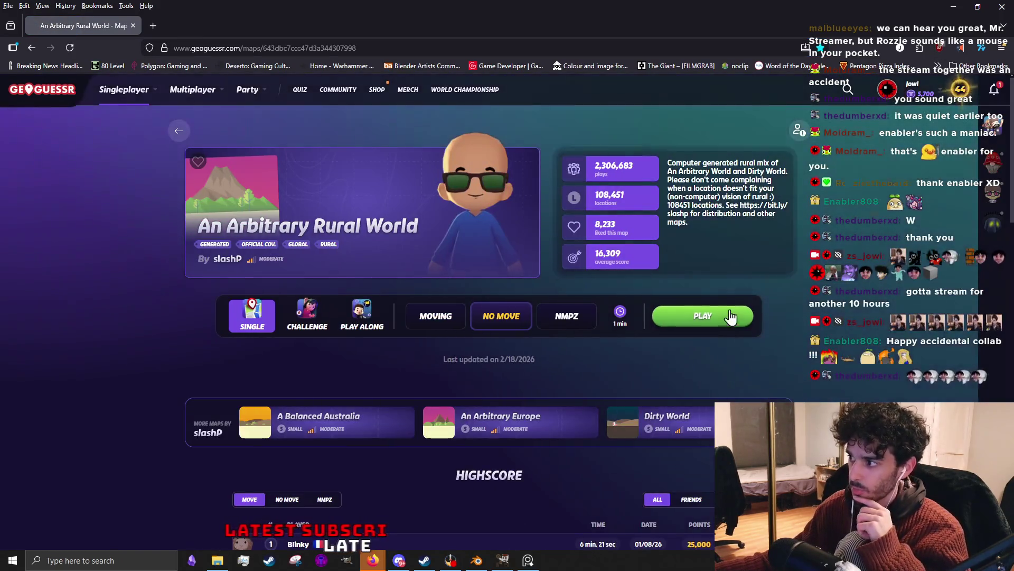
pyautogui.click(730, 312)
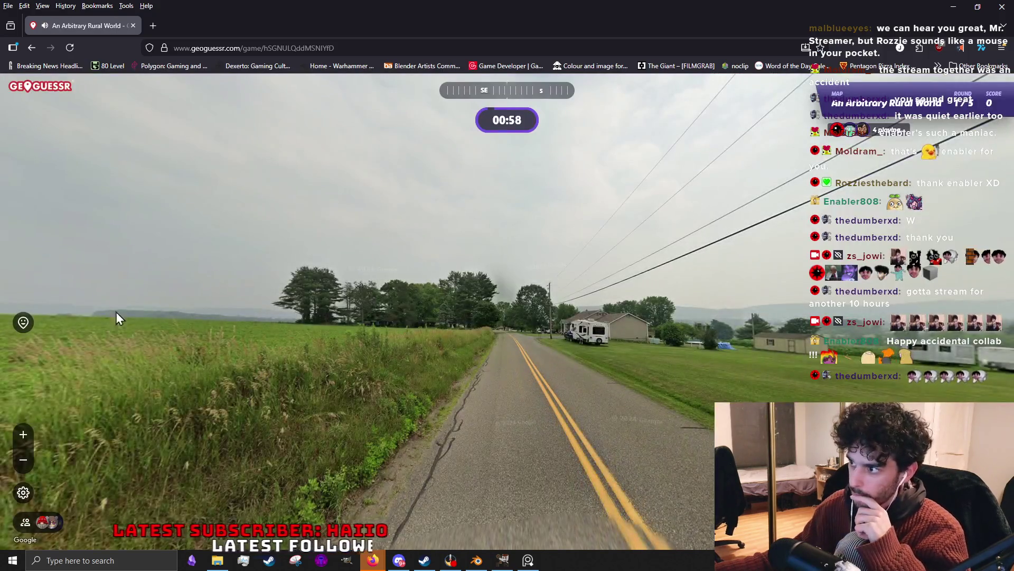
pyautogui.moveTo(116, 318); pyautogui.dragTo(470, 313)
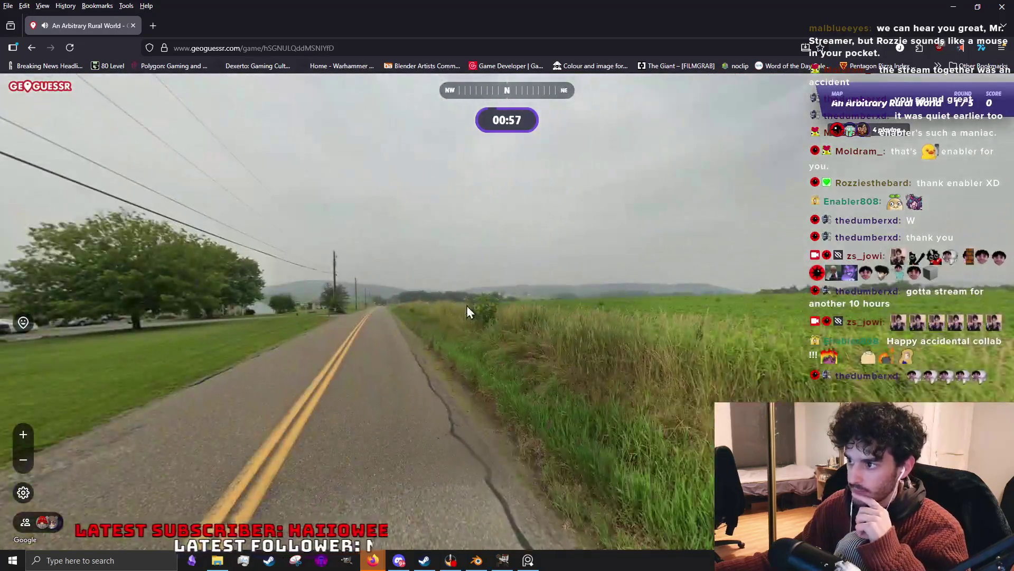
pyautogui.scroll(3, 767, 243)
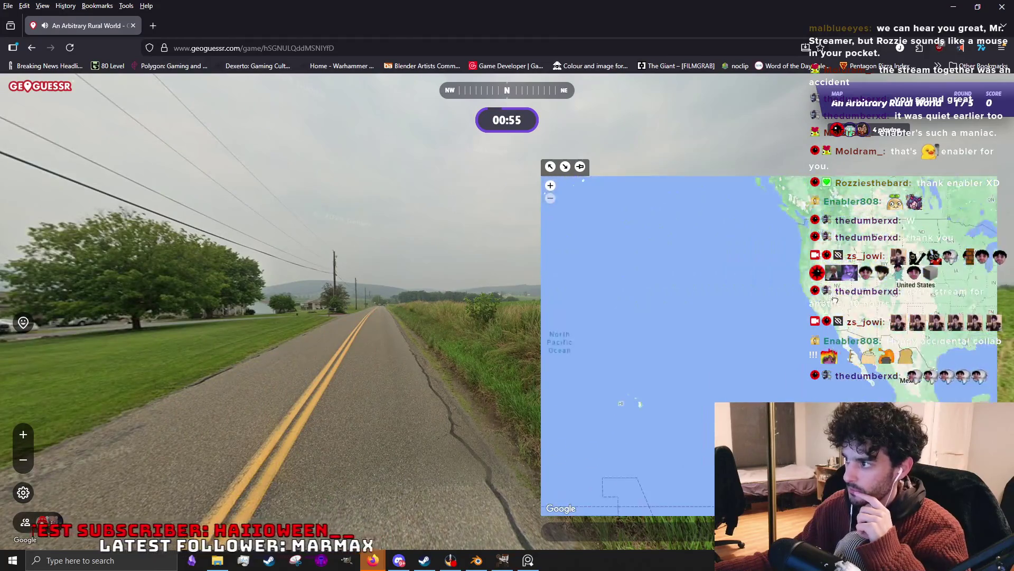
pyautogui.moveTo(626, 326); pyautogui.dragTo(747, 356)
pyautogui.click(714, 265)
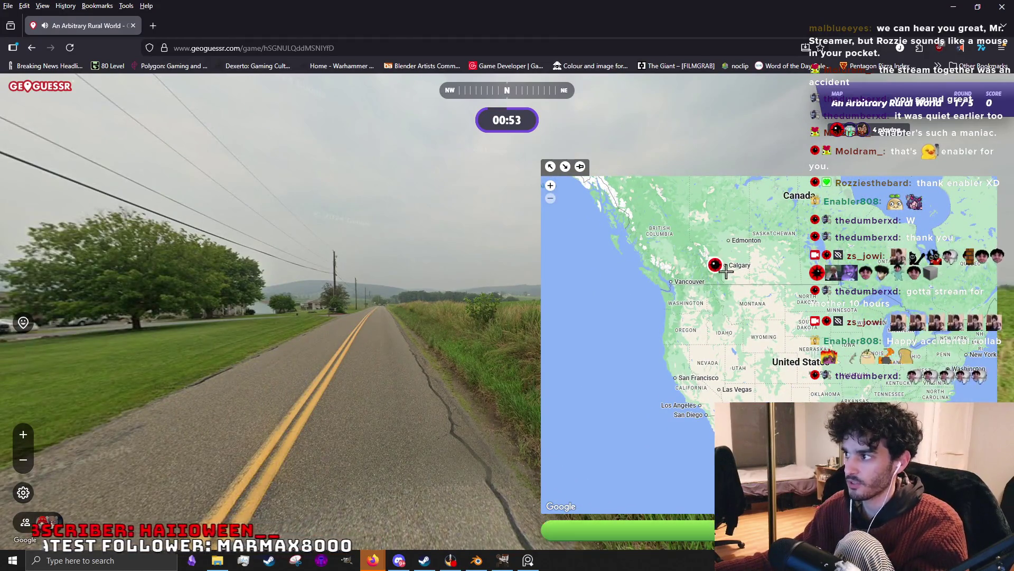
pyautogui.scroll(2, 298, 271)
pyautogui.scroll(1, 225, 358)
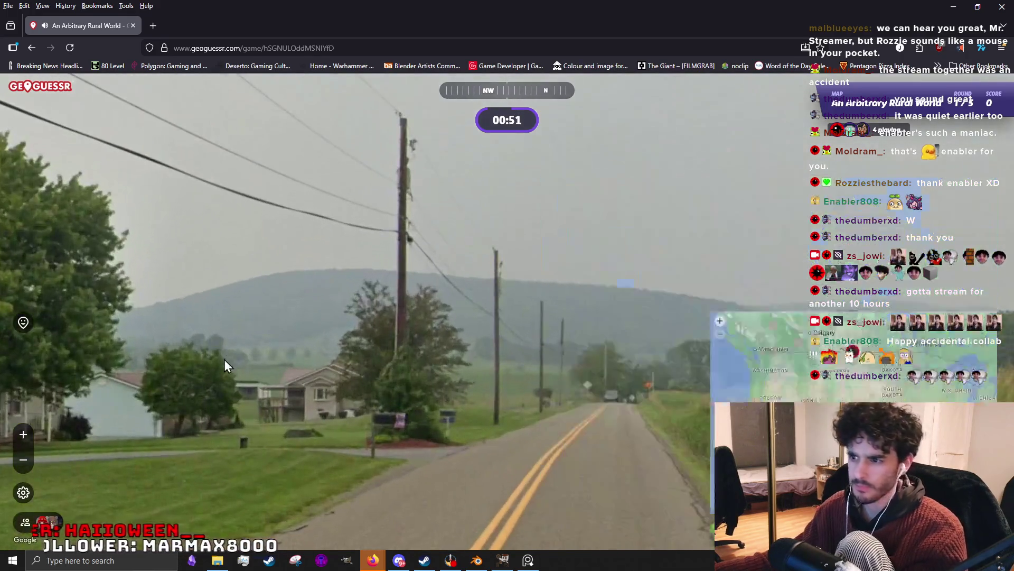
pyautogui.moveTo(247, 366)
pyautogui.mouseDown()
pyautogui.moveTo(499, 311)
pyautogui.moveTo(261, 353)
pyautogui.moveTo(616, 337)
pyautogui.mouseUp()
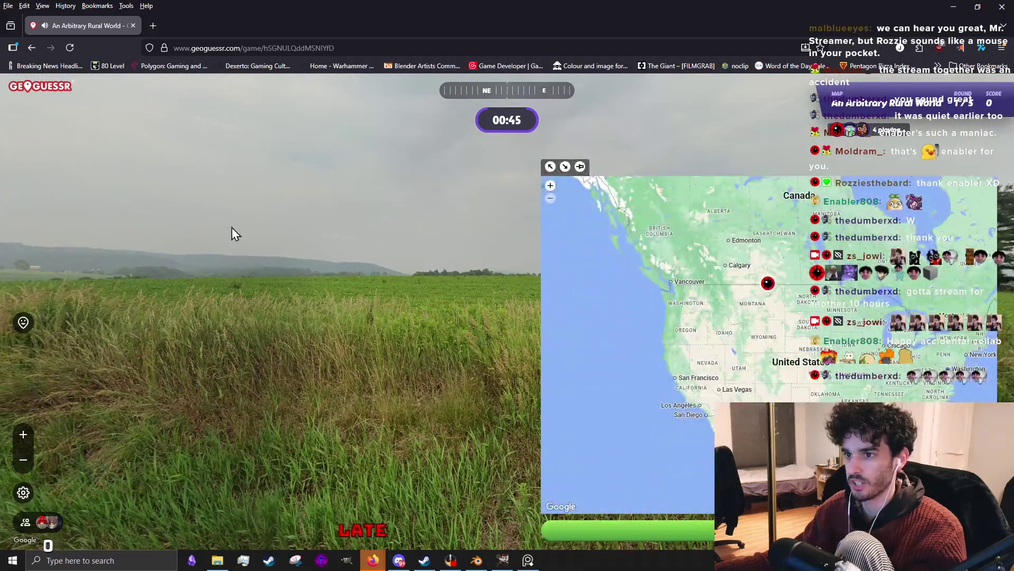
pyautogui.moveTo(228, 229); pyautogui.dragTo(468, 238)
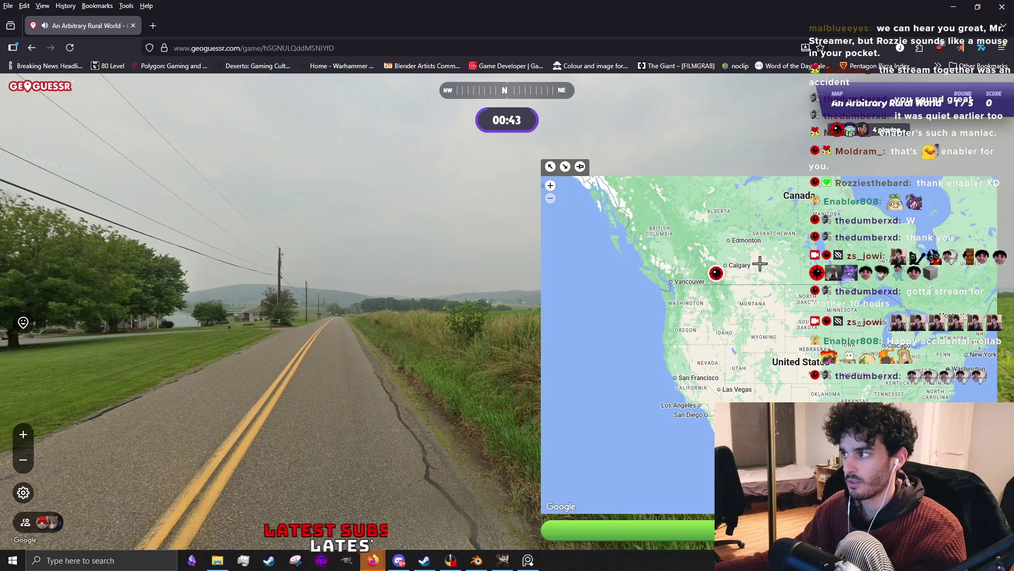
pyautogui.press('space')
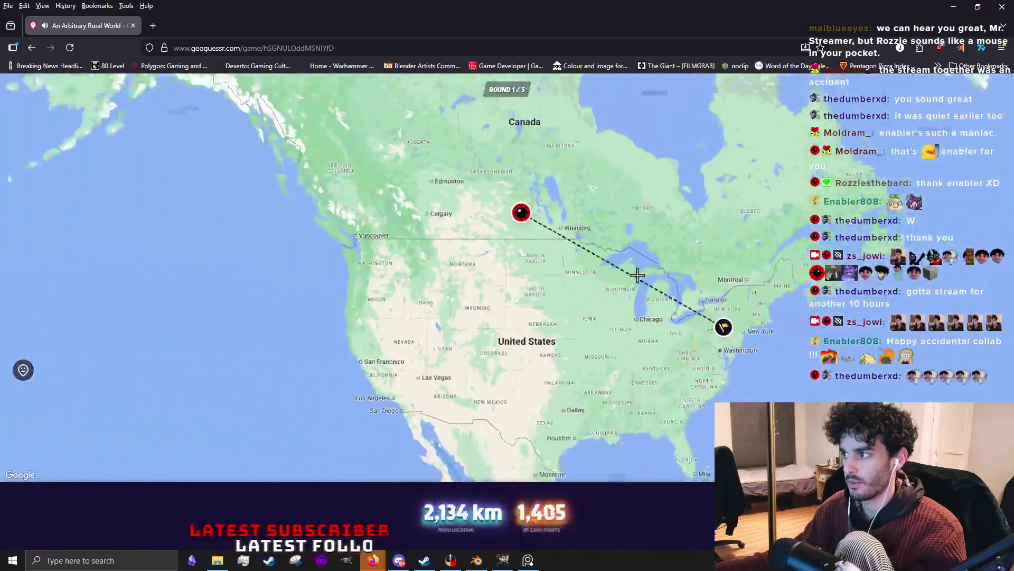
pyautogui.press('space')
# Look around the farmland, pin northeastern Brazil for round two and continue.
pyautogui.moveTo(494, 385)
pyautogui.mouseDown()
pyautogui.moveTo(573, 347)
pyautogui.moveTo(182, 328)
pyautogui.mouseUp()
pyautogui.moveTo(714, 314)
pyautogui.mouseDown()
pyautogui.moveTo(674, 287)
pyautogui.moveTo(631, 380)
pyautogui.moveTo(463, 305)
pyautogui.mouseUp()
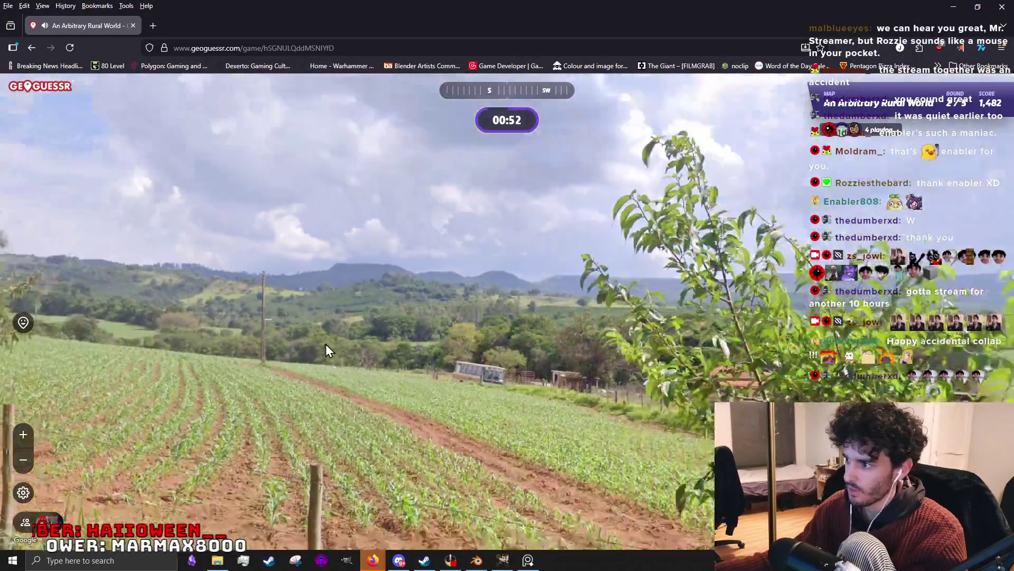
pyautogui.moveTo(198, 301)
pyautogui.mouseDown()
pyautogui.moveTo(435, 288)
pyautogui.moveTo(519, 301)
pyautogui.moveTo(475, 327)
pyautogui.mouseUp()
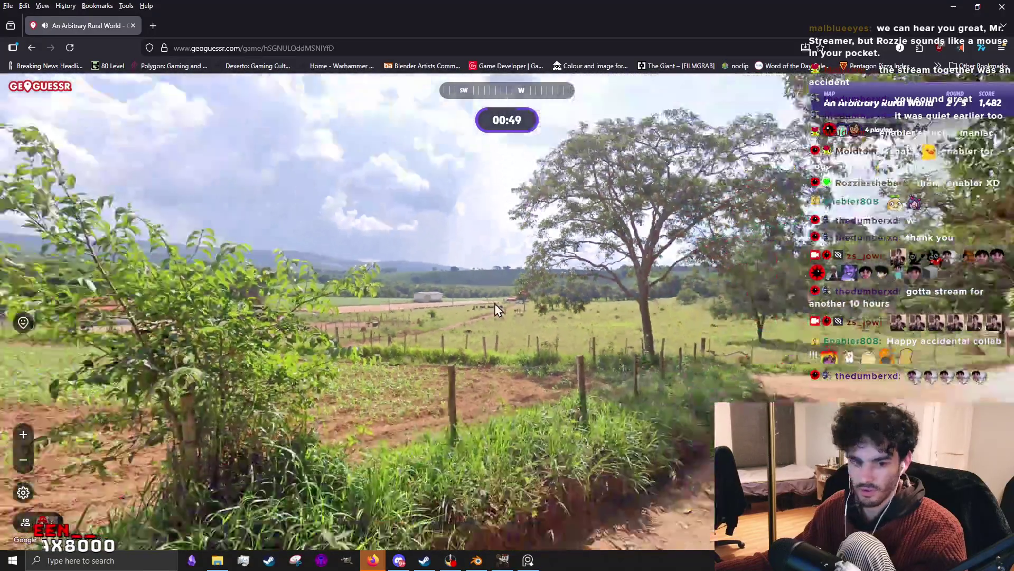
pyautogui.scroll(2, 407, 306)
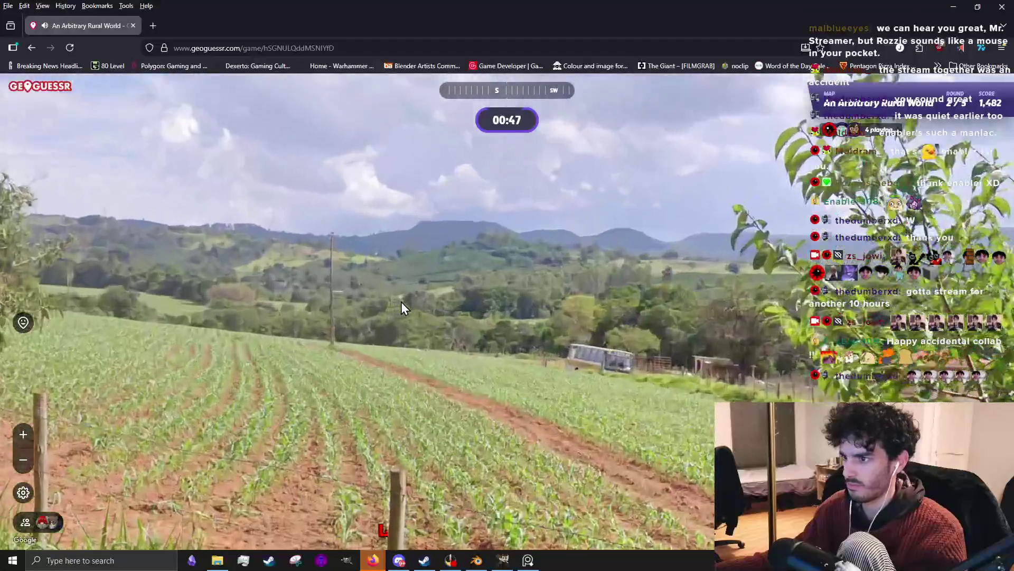
pyautogui.scroll(-2, 652, 403)
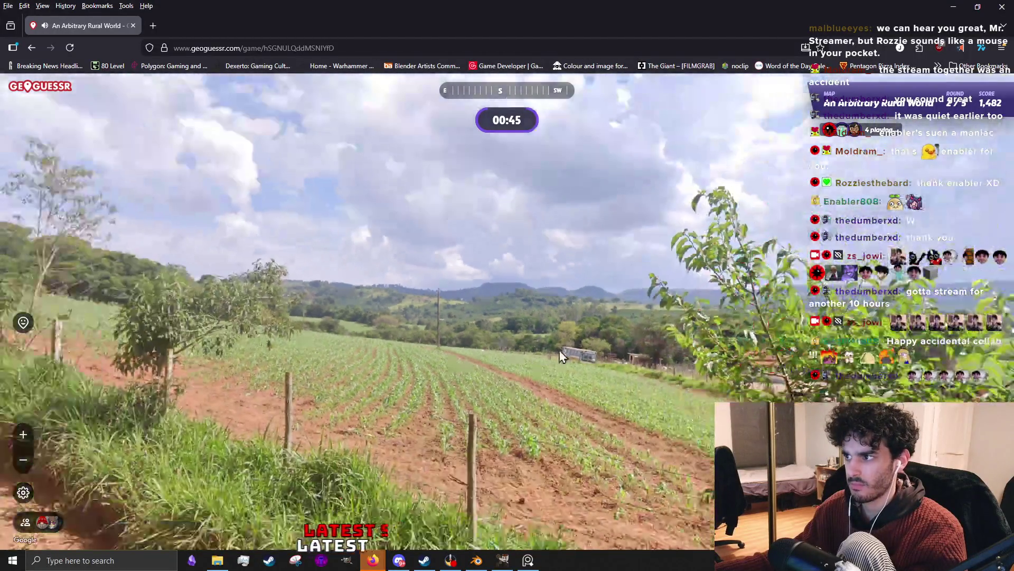
pyautogui.scroll(2, 458, 322)
pyautogui.scroll(-2, 467, 274)
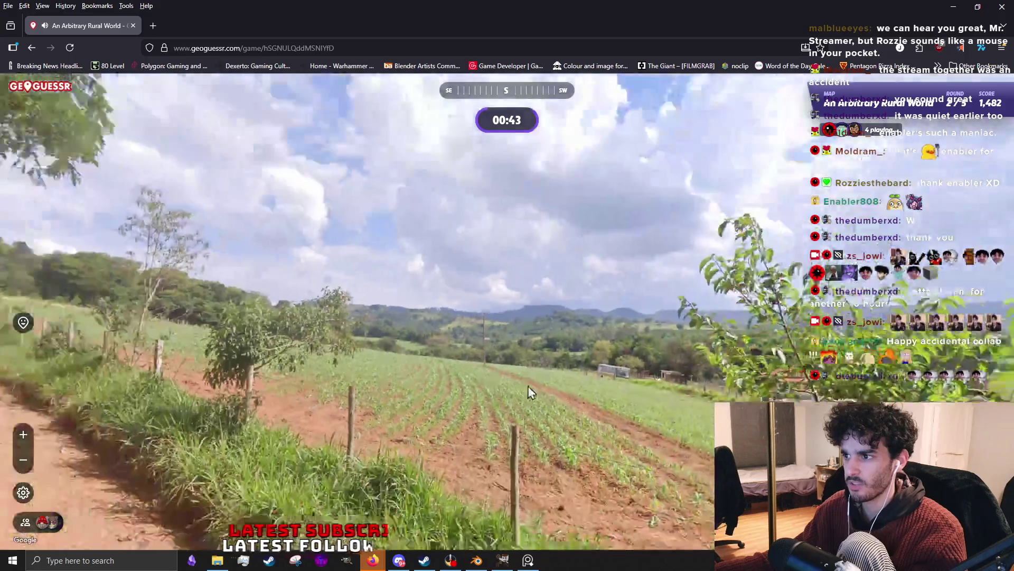
pyautogui.moveTo(543, 389); pyautogui.dragTo(584, 373)
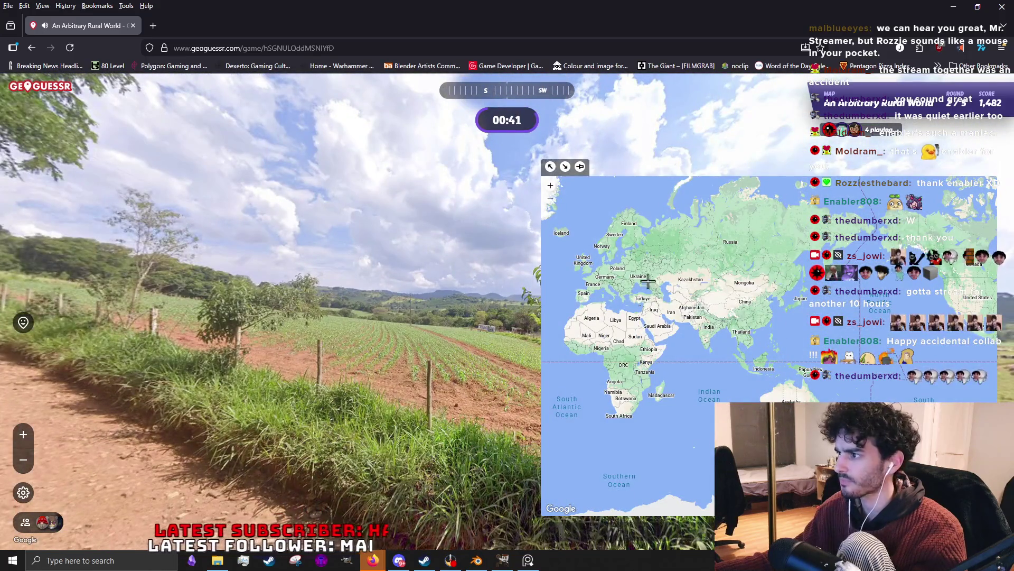
pyautogui.moveTo(665, 279); pyautogui.dragTo(912, 335)
pyautogui.moveTo(728, 324); pyautogui.dragTo(784, 325)
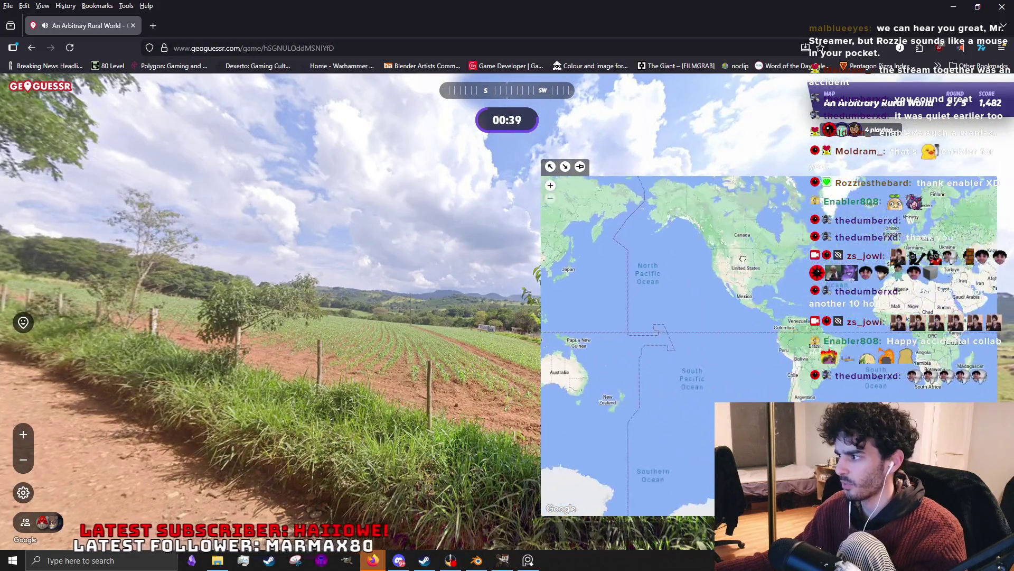
pyautogui.scroll(3, 783, 325)
pyautogui.scroll(2, 784, 325)
pyautogui.click(783, 325)
pyautogui.press('space')
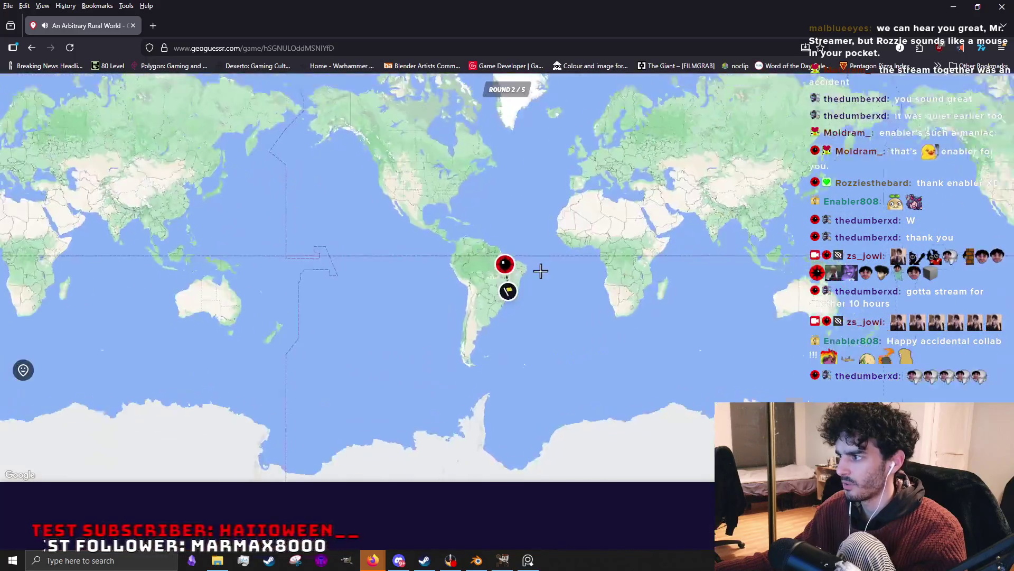
pyautogui.press('space')
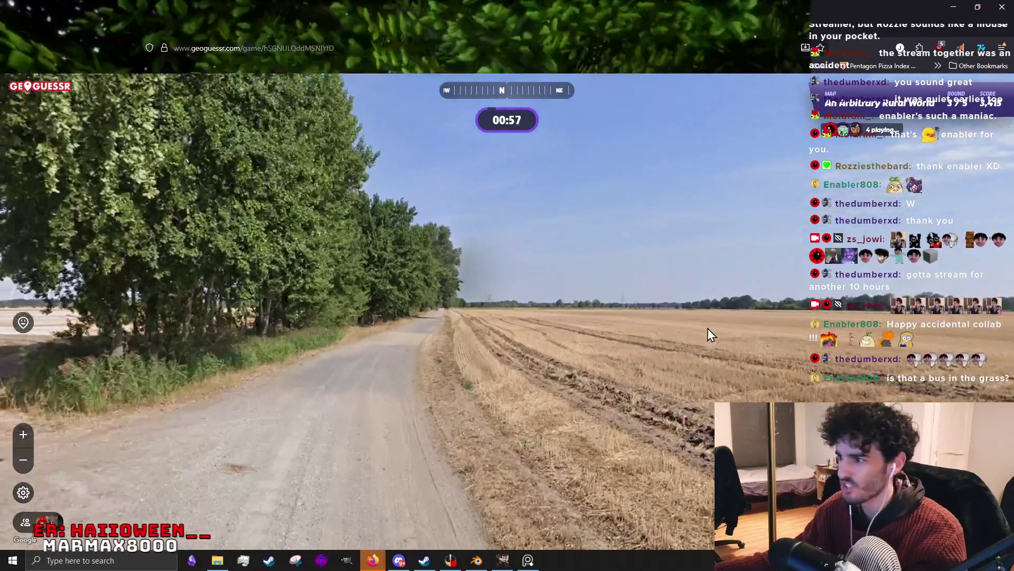
# Explore the gravel road, moving forward toward the village.
pyautogui.moveTo(708, 328)
pyautogui.mouseDown()
pyautogui.moveTo(567, 311)
pyautogui.moveTo(442, 331)
pyautogui.mouseUp()
pyautogui.press('Right')
pyautogui.press('Right')
pyautogui.press('Right')
pyautogui.press('Right')
pyautogui.press('Right')
pyautogui.press('Right')
pyautogui.press('Right')
pyautogui.press('Right')
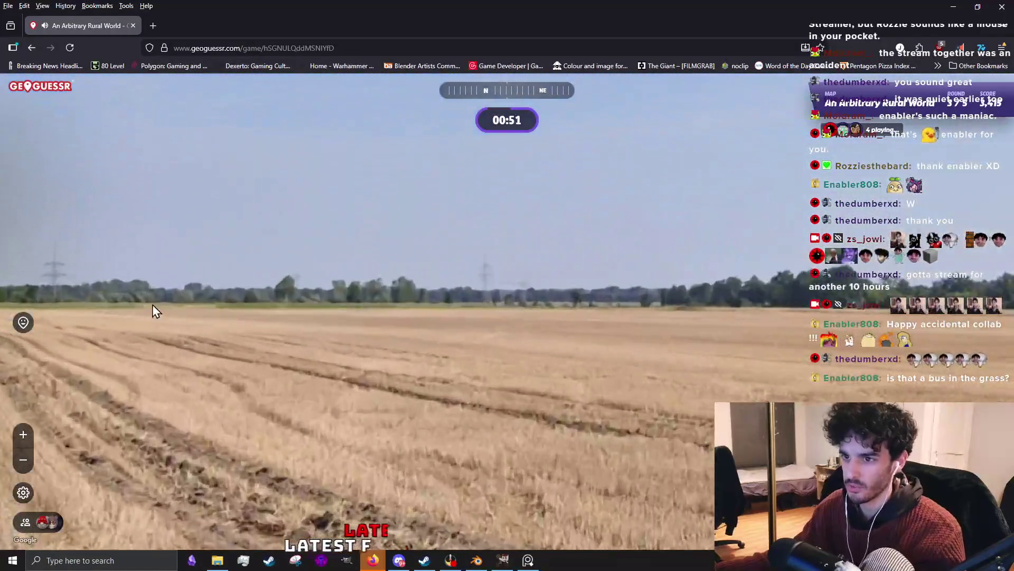
pyautogui.moveTo(568, 317); pyautogui.dragTo(120, 309)
pyautogui.press('Right')
pyautogui.press('Right')
pyautogui.press('Right')
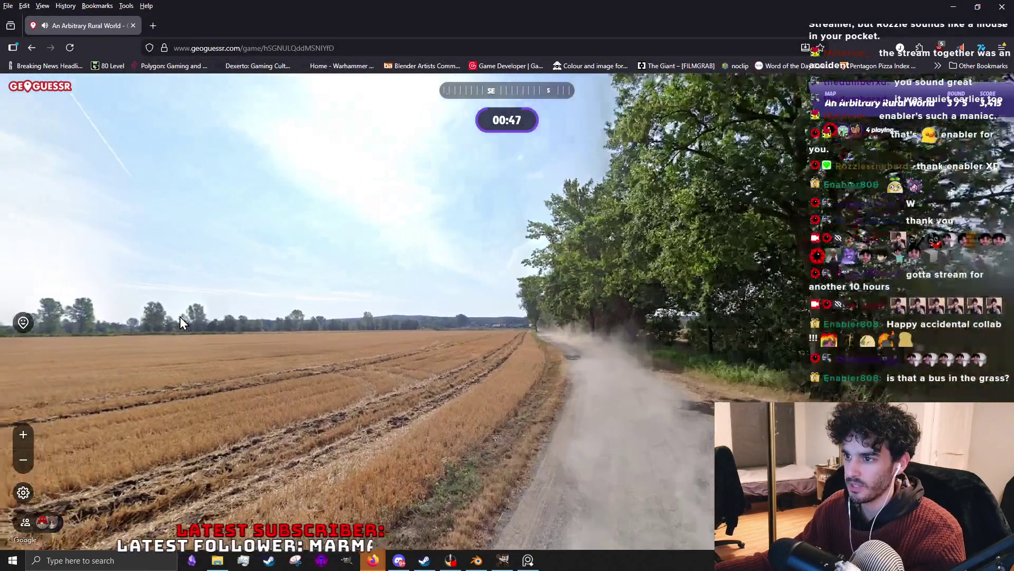
pyautogui.moveTo(181, 317)
pyautogui.mouseDown()
pyautogui.moveTo(642, 353)
pyautogui.moveTo(537, 360)
pyautogui.mouseUp()
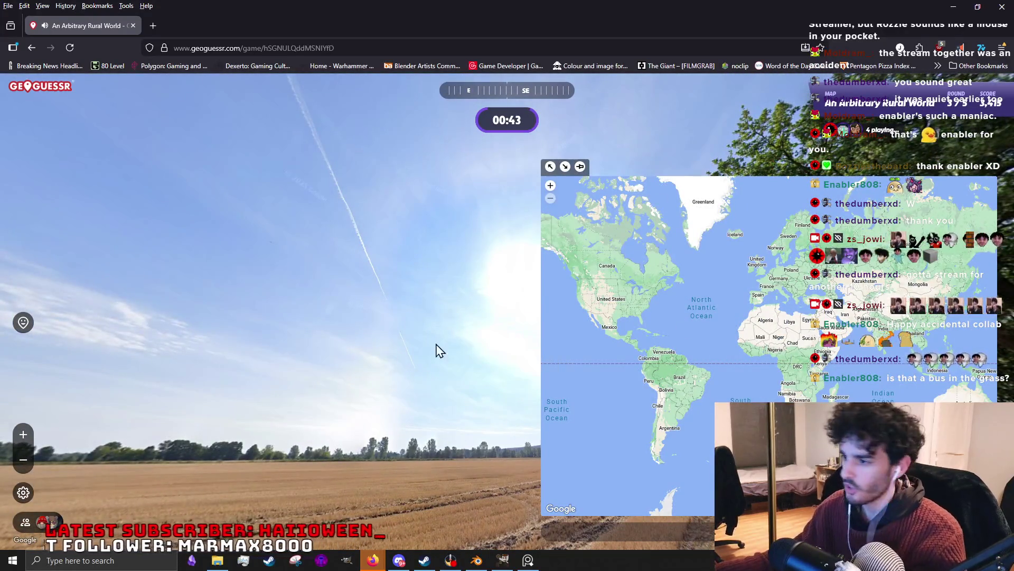
pyautogui.moveTo(465, 370); pyautogui.dragTo(136, 107)
pyautogui.click(467, 310)
pyautogui.moveTo(587, 427); pyautogui.dragTo(402, 455)
pyautogui.click(486, 380)
pyautogui.moveTo(371, 283)
pyautogui.mouseDown()
pyautogui.moveTo(528, 337)
pyautogui.moveTo(620, 302)
pyautogui.mouseUp()
pyautogui.click(621, 302)
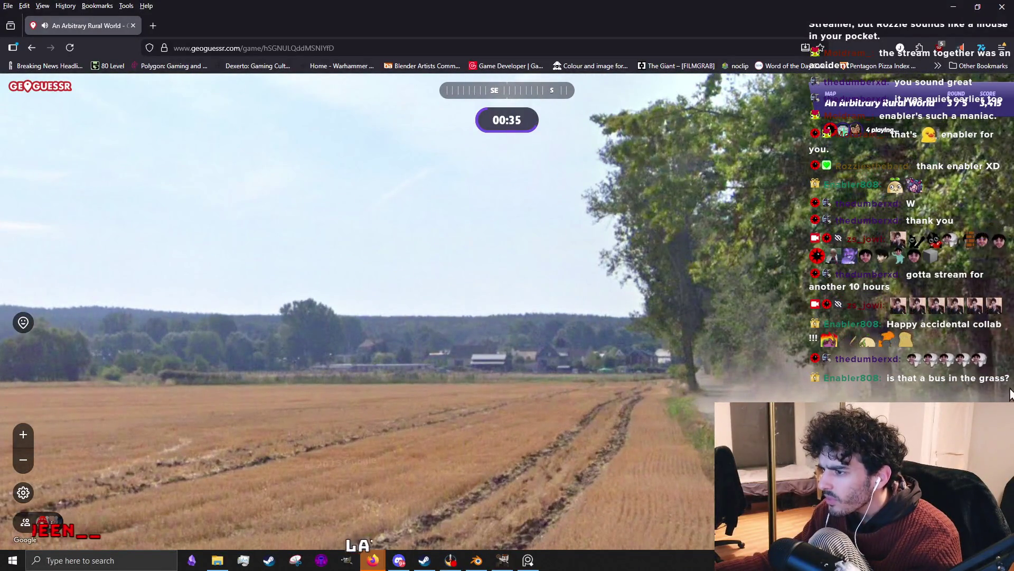
pyautogui.scroll(3, 708, 232)
pyautogui.scroll(3, 776, 277)
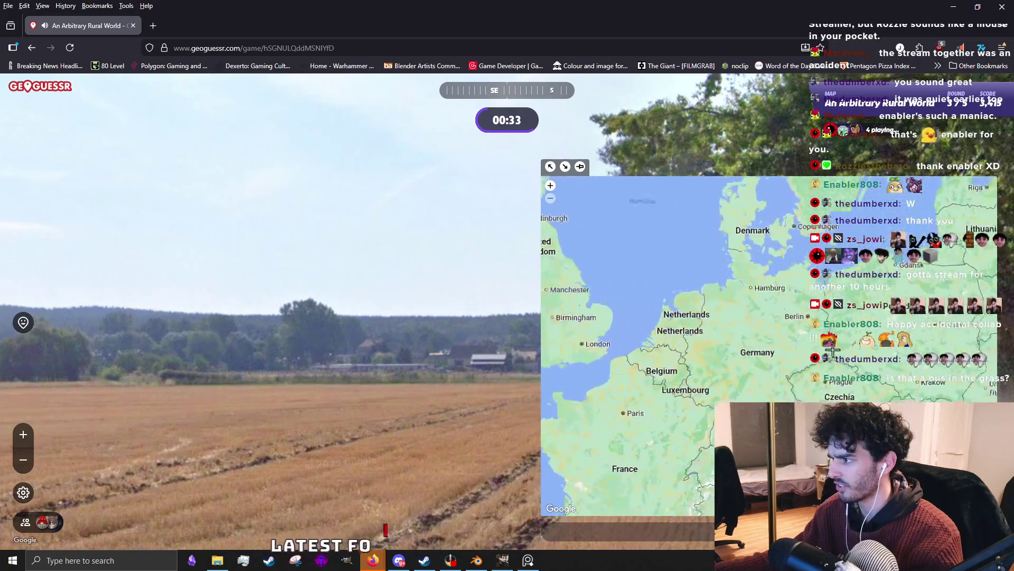
pyautogui.scroll(2, 849, 315)
# Guess near Aachen for round three and start round four.
pyautogui.click(640, 401)
pyautogui.press('space')
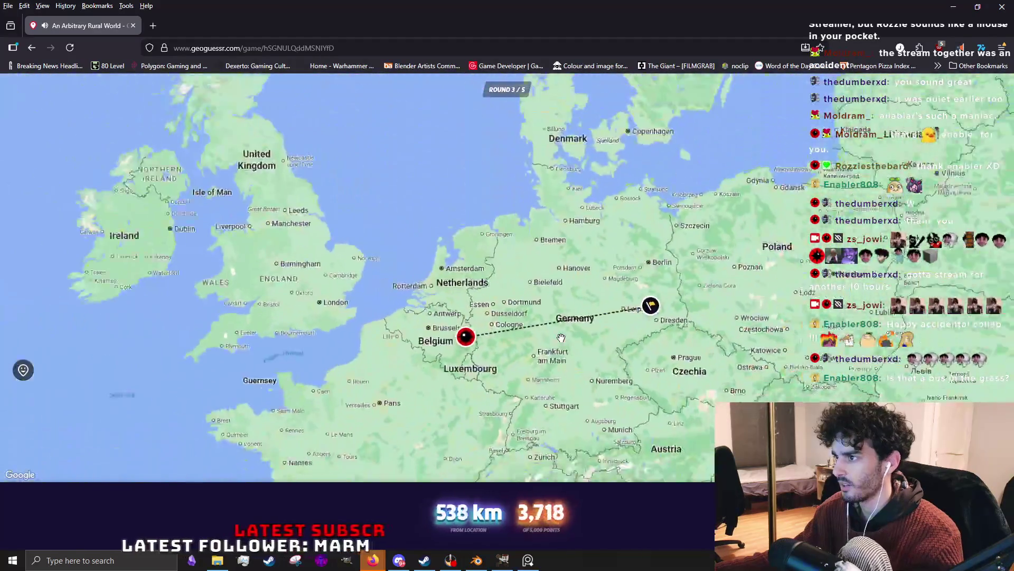
pyautogui.press('space')
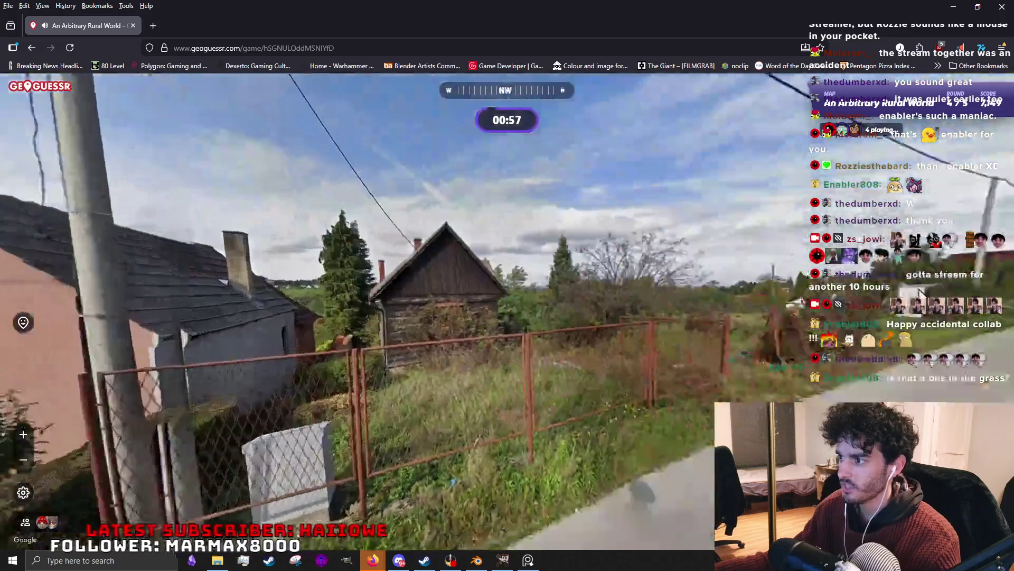
# Look around the residential street and place a first pin in Belgium.
pyautogui.moveTo(876, 309); pyautogui.dragTo(487, 268)
pyautogui.moveTo(775, 286); pyautogui.dragTo(257, 329)
pyautogui.moveTo(562, 335); pyautogui.dragTo(312, 348)
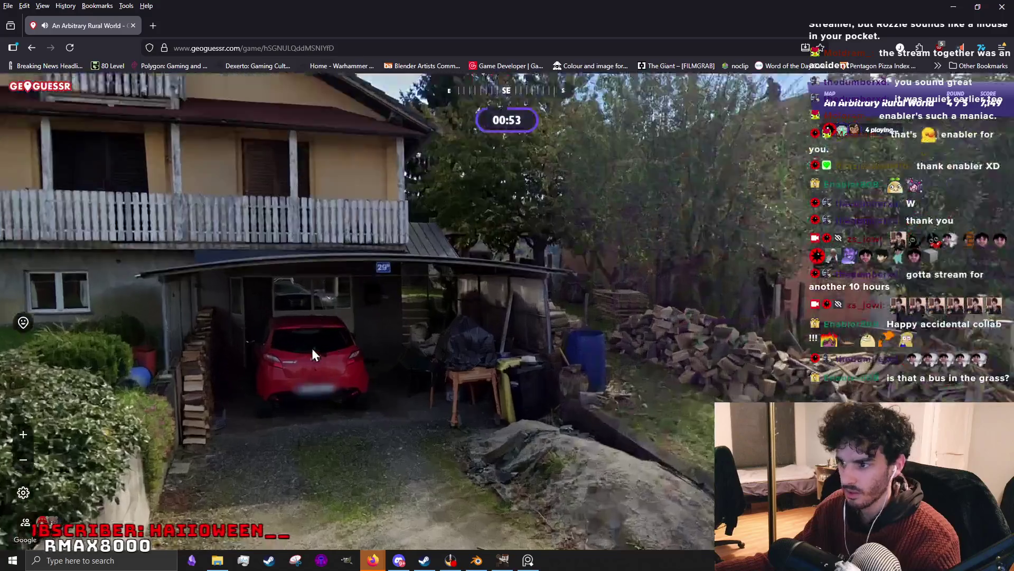
pyautogui.scroll(2, 309, 397)
pyautogui.scroll(-2, 597, 372)
pyautogui.moveTo(868, 364); pyautogui.dragTo(539, 350)
pyautogui.click(539, 350)
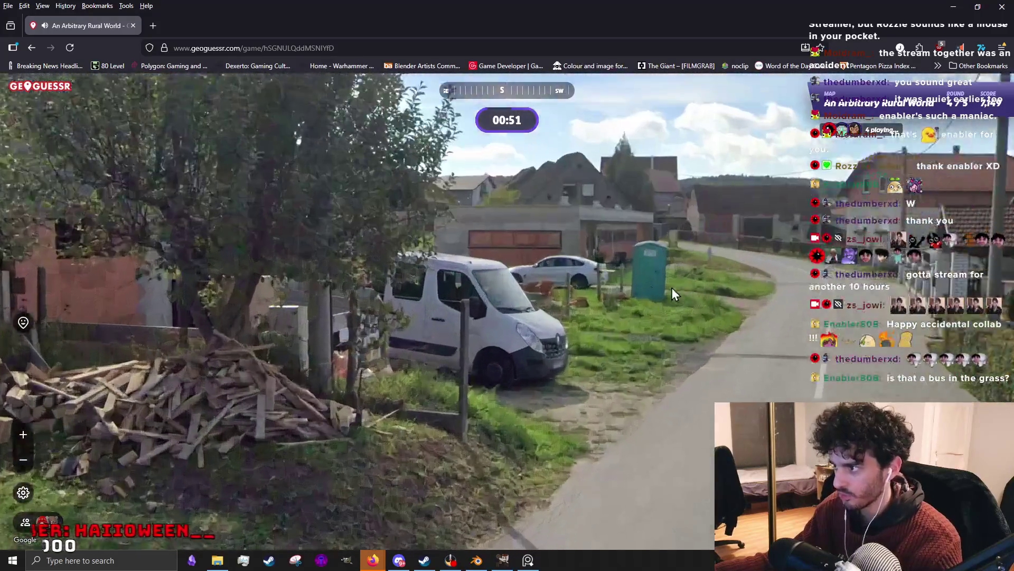
pyautogui.click(476, 368)
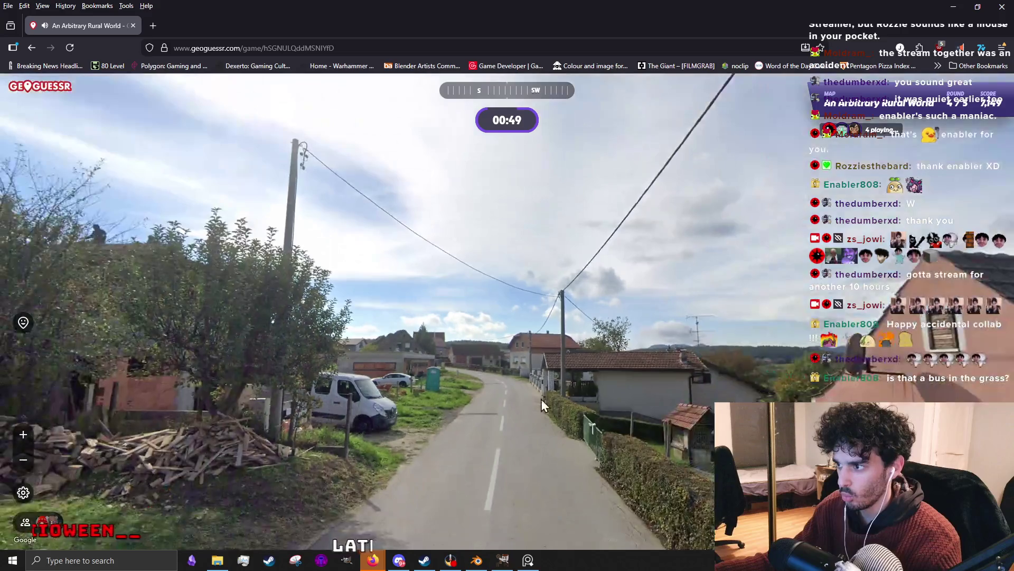
pyautogui.scroll(1, 712, 288)
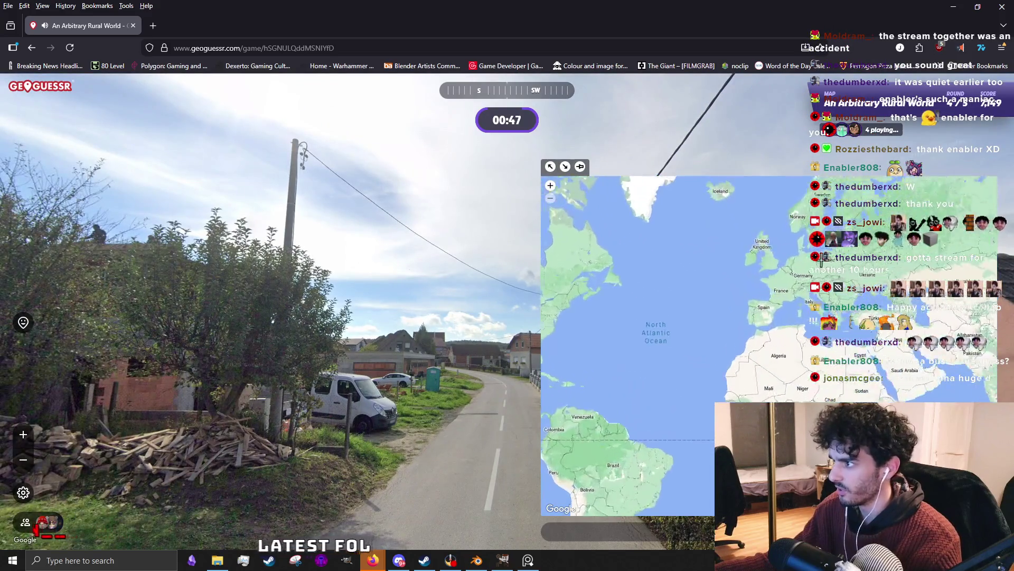
pyautogui.scroll(3, 713, 289)
pyautogui.scroll(2, 745, 289)
pyautogui.scroll(2, 720, 310)
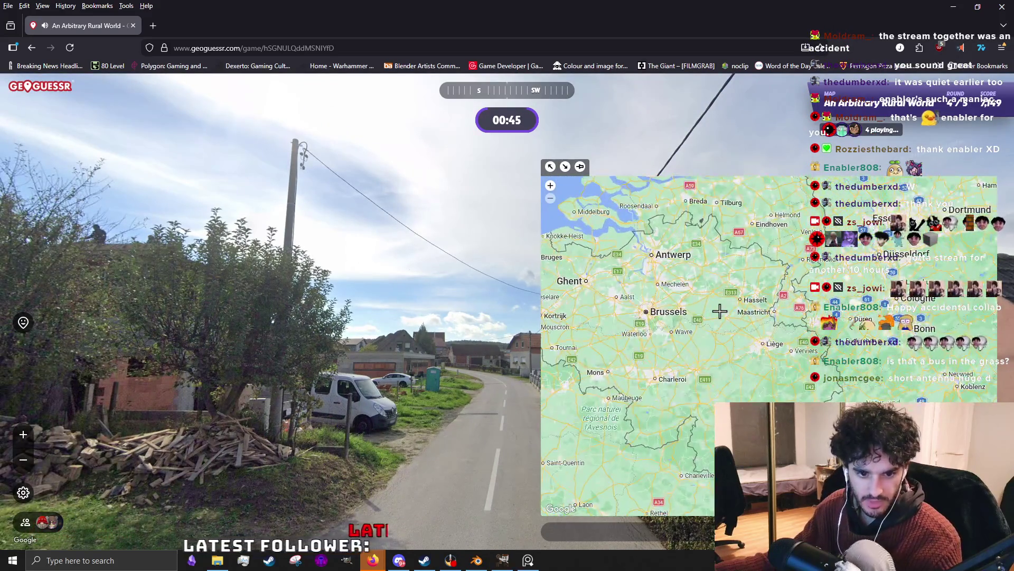
pyautogui.scroll(-1, 713, 310)
pyautogui.scroll(-1, 702, 325)
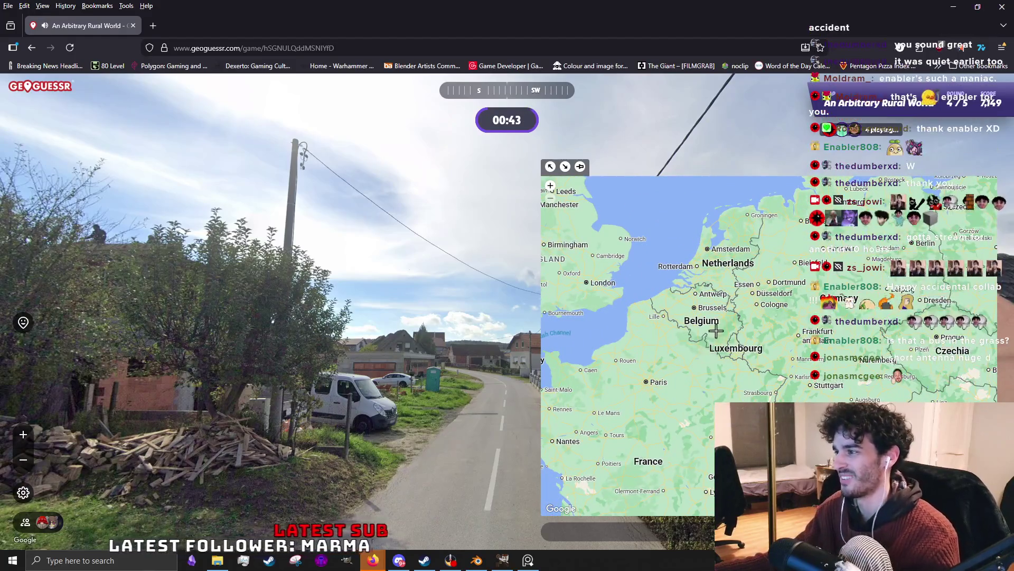
pyautogui.scroll(1, 706, 333)
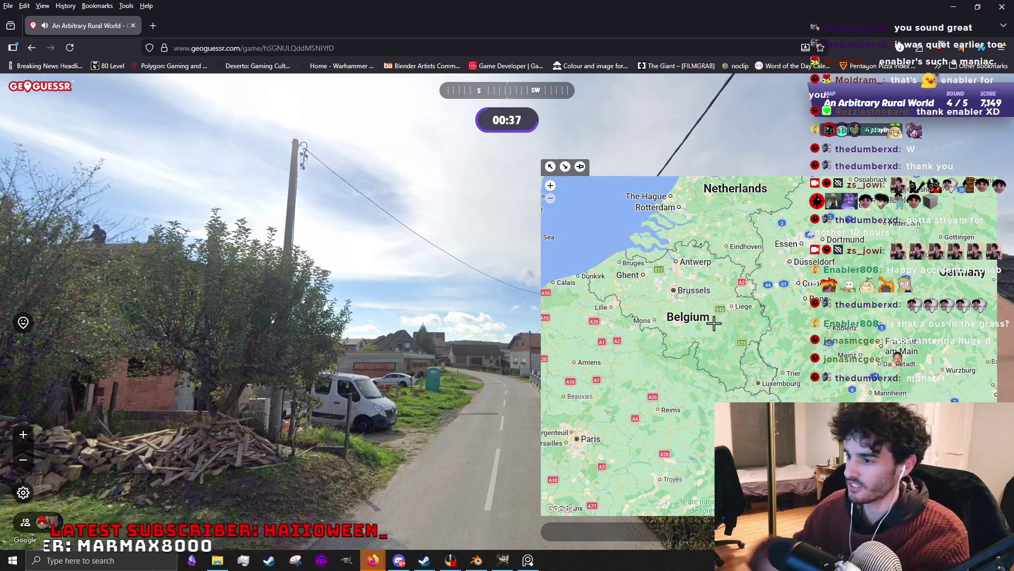
pyautogui.moveTo(707, 324); pyautogui.dragTo(807, 318)
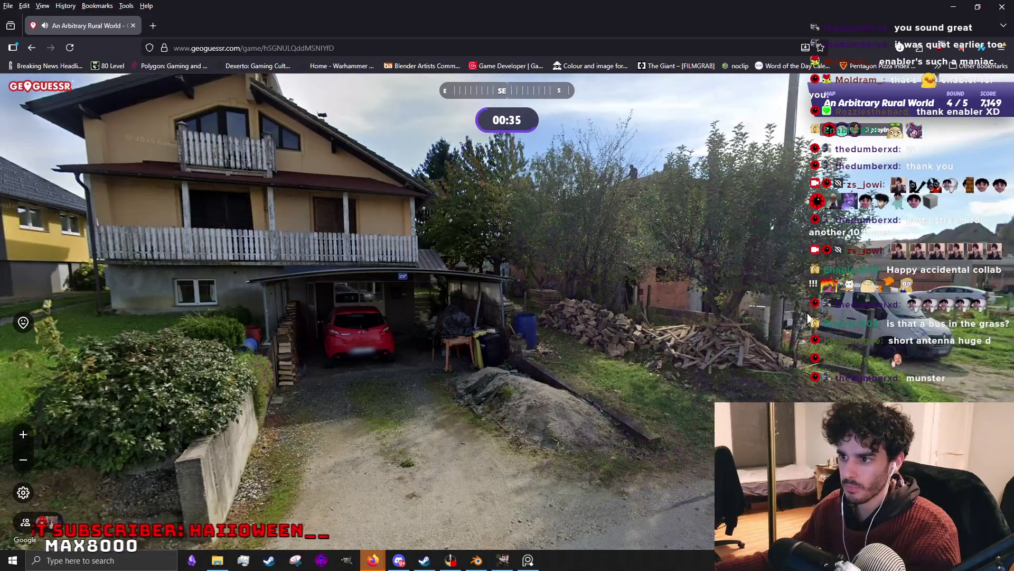
pyautogui.moveTo(343, 304)
pyautogui.mouseDown()
pyautogui.moveTo(933, 295)
pyautogui.moveTo(707, 274)
pyautogui.moveTo(721, 323)
pyautogui.mouseUp()
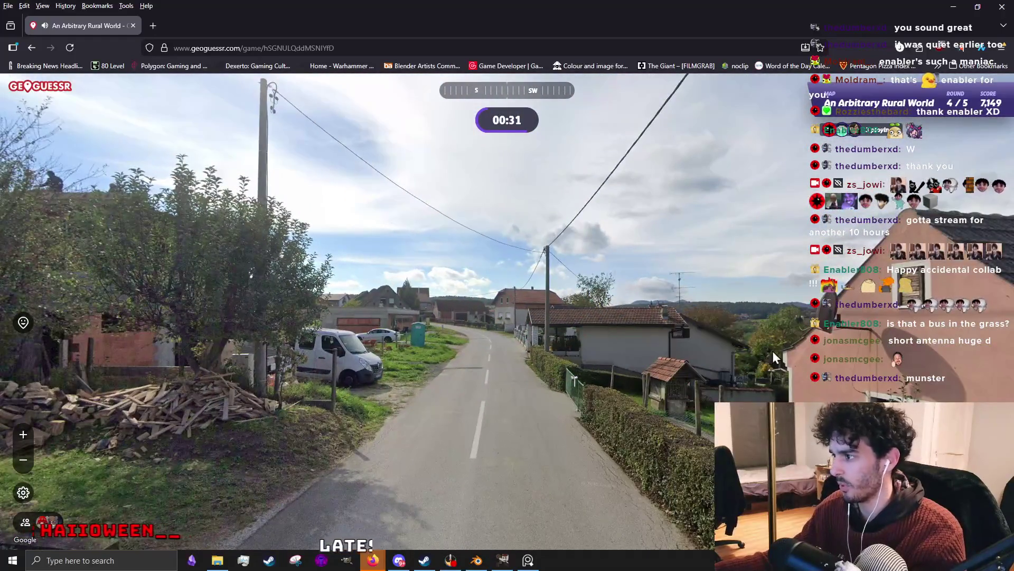
pyautogui.click(721, 298)
# Check the houses and shed again, move the pin near Liège and submit round four.
pyautogui.press('Right')
pyautogui.moveTo(533, 332); pyautogui.dragTo(362, 268)
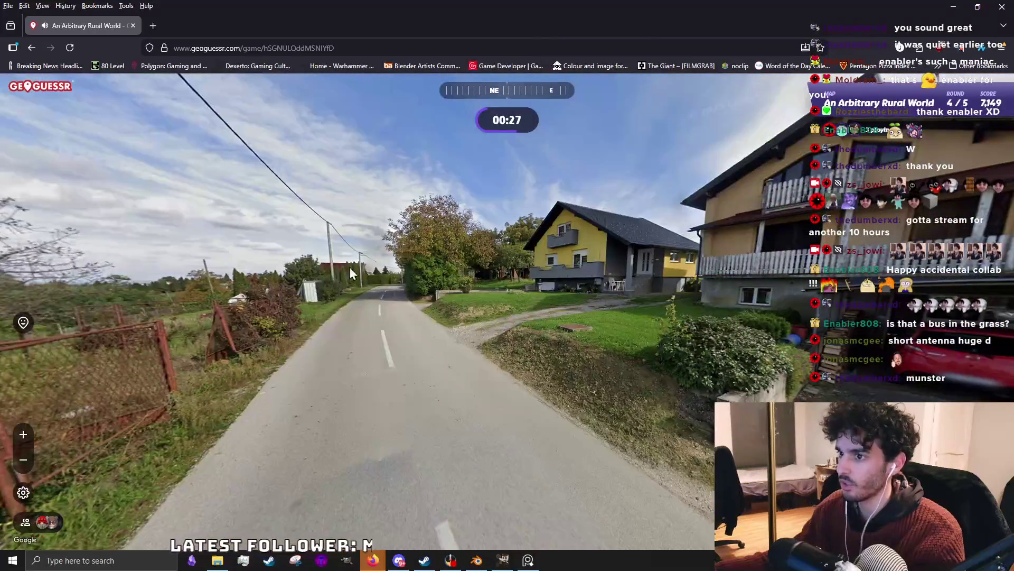
pyautogui.press('Right')
pyautogui.press('Right')
pyautogui.press('Right')
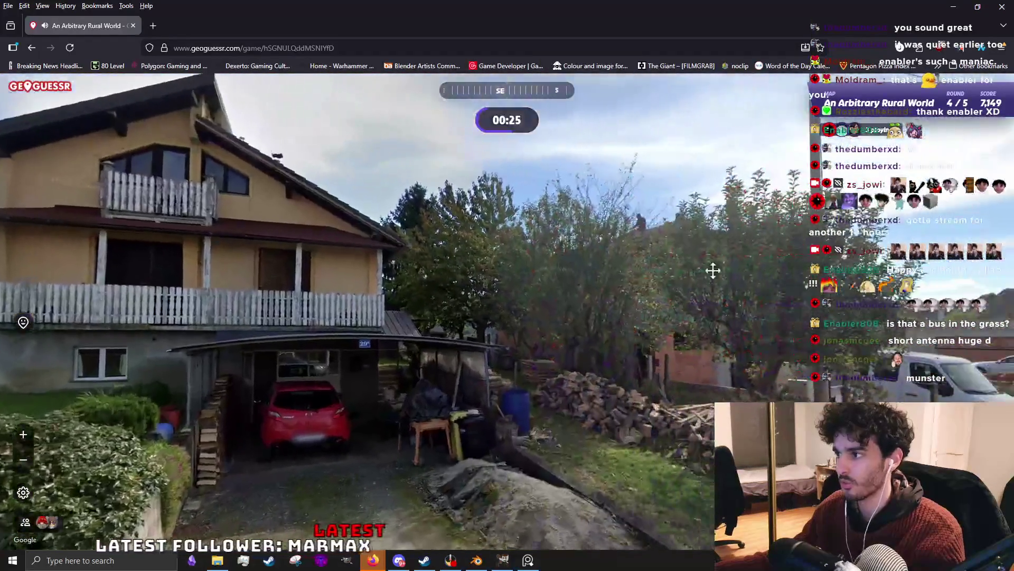
pyautogui.press('Right')
pyautogui.press('Right')
pyautogui.press('Right')
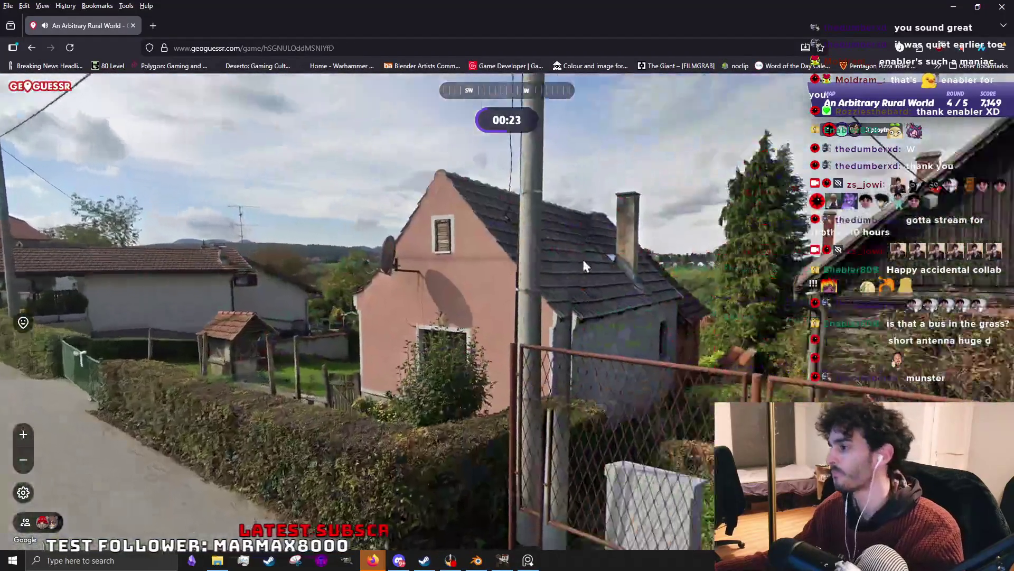
pyautogui.moveTo(367, 252)
pyautogui.mouseDown()
pyautogui.moveTo(543, 267)
pyautogui.moveTo(262, 259)
pyautogui.mouseUp()
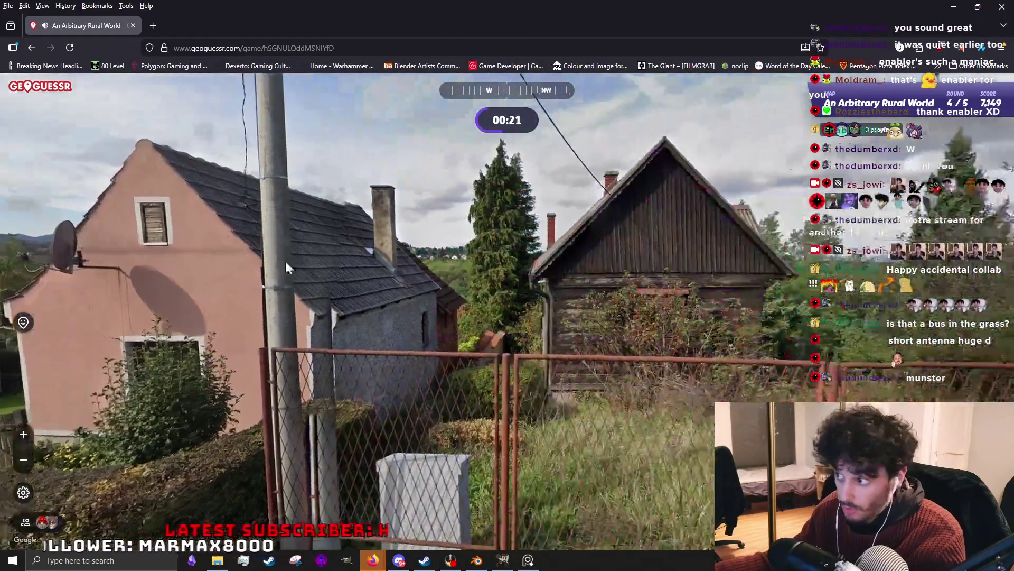
pyautogui.moveTo(693, 268); pyautogui.dragTo(258, 266)
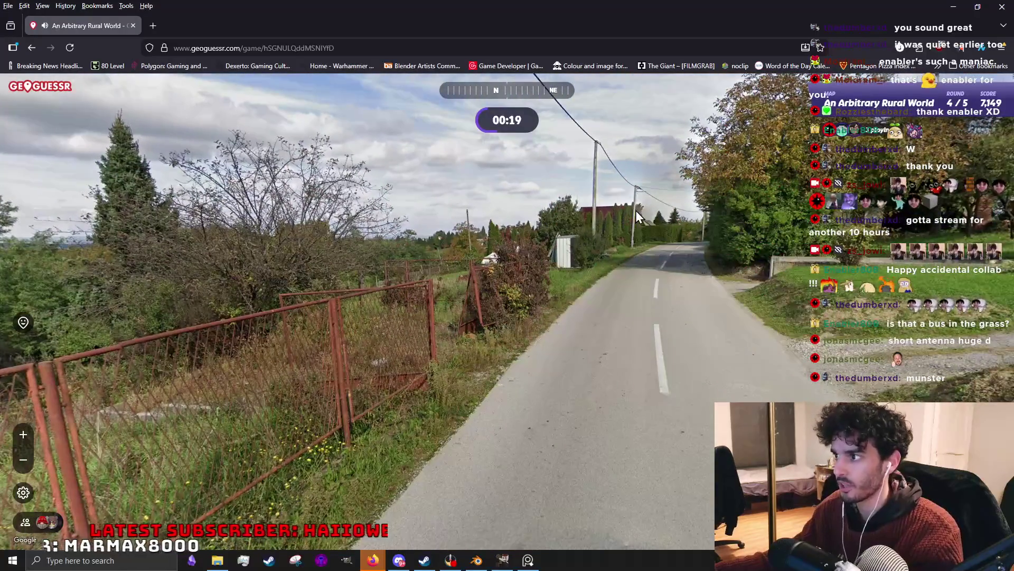
pyautogui.scroll(2, 638, 216)
pyautogui.moveTo(638, 216); pyautogui.dragTo(548, 227)
pyautogui.scroll(1, 215, 232)
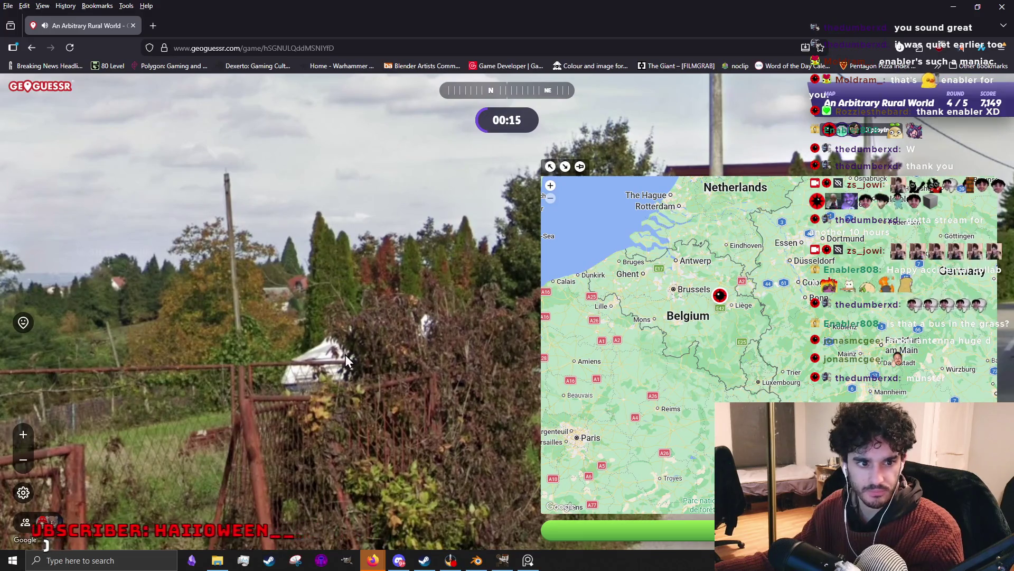
pyautogui.click(719, 337)
pyautogui.press('space')
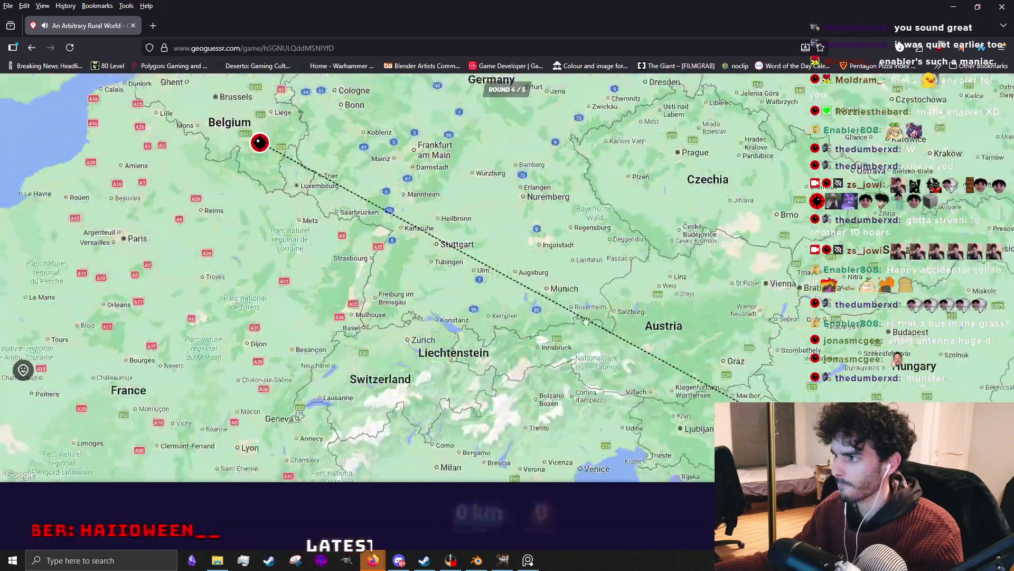
# Load round five, flick Settings open and closed, and step forward along the forest road.
pyautogui.press('space')
pyautogui.press('Escape')
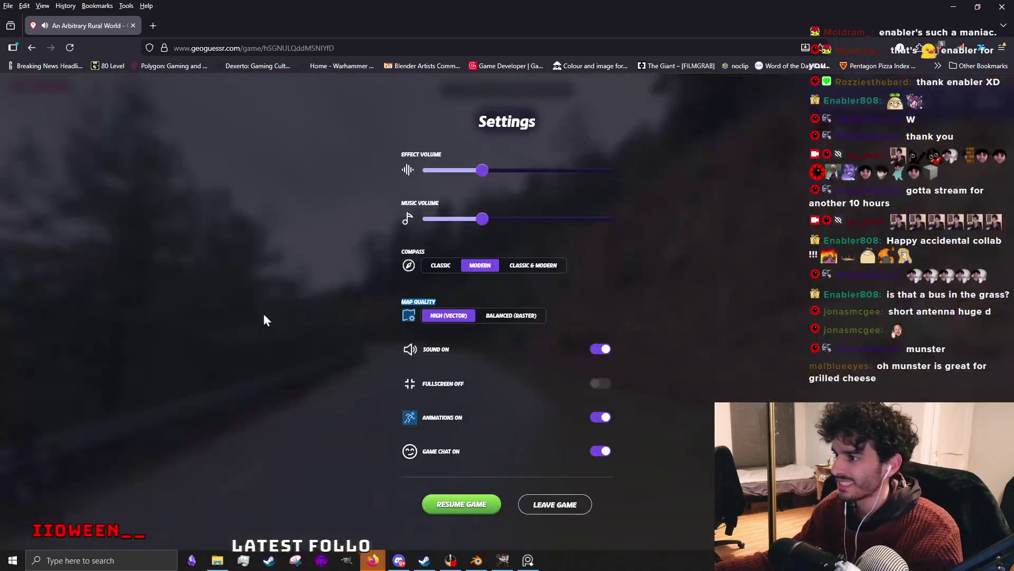
pyautogui.press('Escape')
pyautogui.moveTo(271, 312)
pyautogui.mouseDown()
pyautogui.moveTo(655, 368)
pyautogui.moveTo(603, 423)
pyautogui.mouseUp()
pyautogui.click(407, 415)
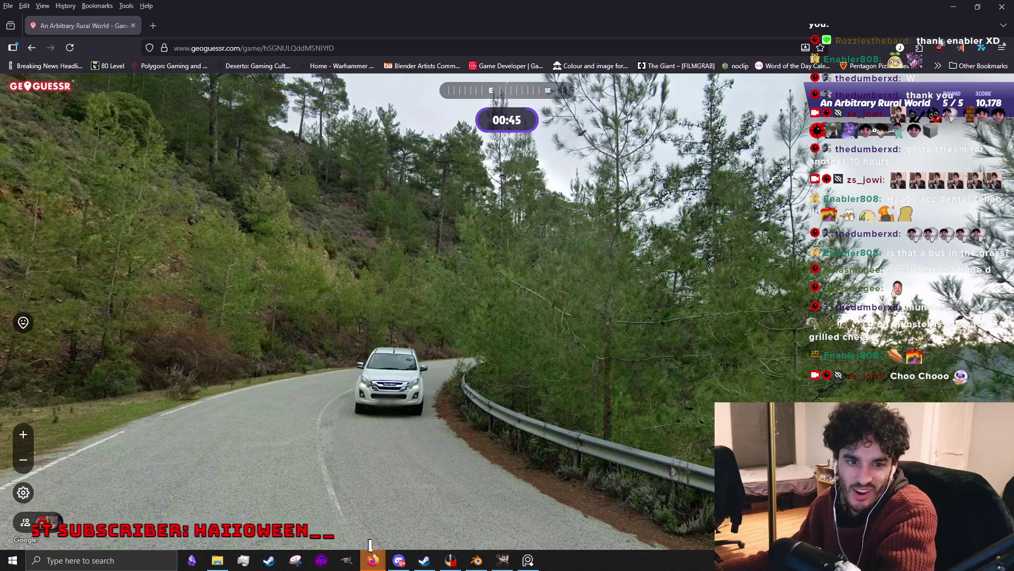
# Study the mountain road, guess the Balkans, view the 12,843-point summary and play again.
pyautogui.moveTo(695, 210)
pyautogui.mouseDown()
pyautogui.moveTo(531, 293)
pyautogui.moveTo(413, 320)
pyautogui.mouseUp()
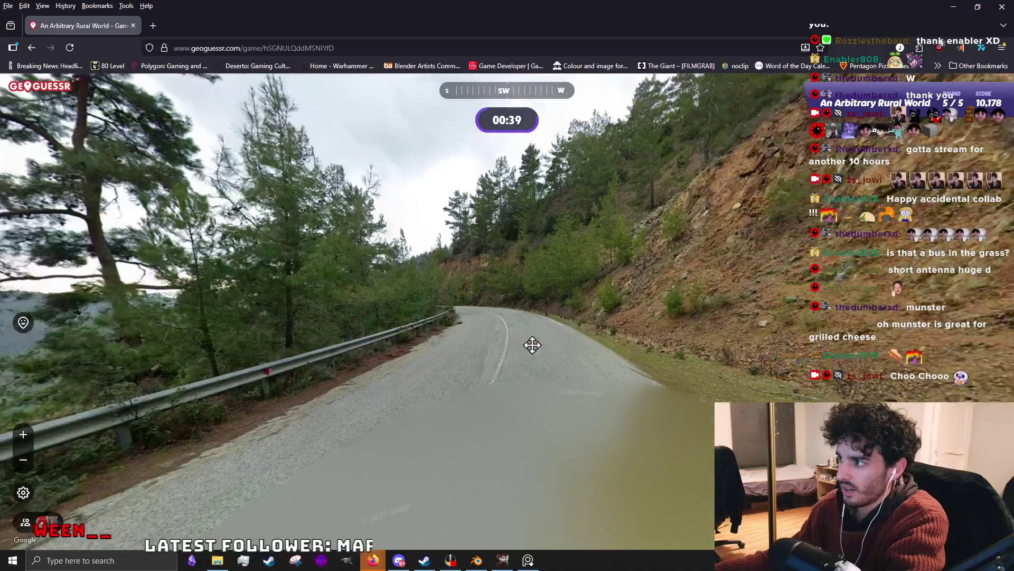
pyautogui.moveTo(532, 345)
pyautogui.mouseDown()
pyautogui.moveTo(336, 379)
pyautogui.moveTo(158, 380)
pyautogui.mouseUp()
pyautogui.moveTo(450, 422)
pyautogui.mouseDown()
pyautogui.moveTo(481, 385)
pyautogui.moveTo(592, 397)
pyautogui.mouseUp()
pyautogui.scroll(2, 592, 397)
pyautogui.scroll(2, 578, 386)
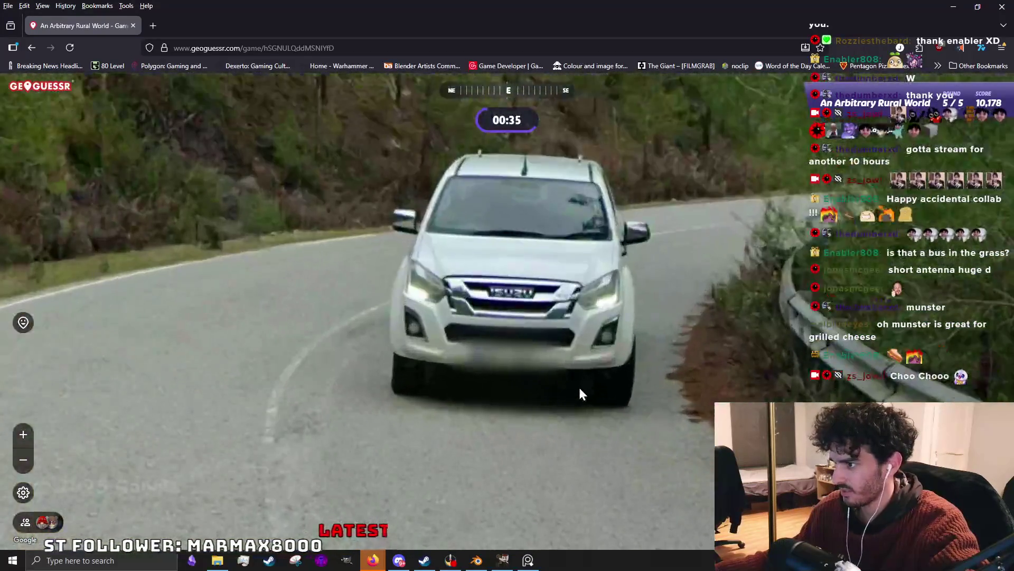
pyautogui.scroll(-2, 578, 393)
pyautogui.scroll(3, 850, 375)
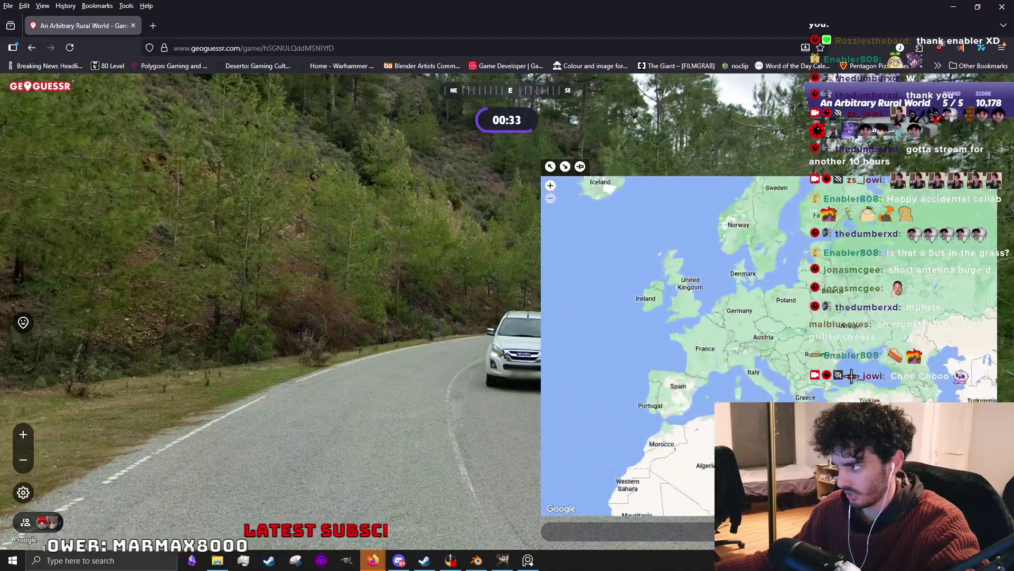
pyautogui.scroll(2, 851, 377)
pyautogui.scroll(1, 851, 376)
pyautogui.moveTo(582, 317)
pyautogui.mouseDown()
pyautogui.moveTo(655, 341)
pyautogui.moveTo(288, 297)
pyautogui.moveTo(642, 301)
pyautogui.moveTo(700, 276)
pyautogui.moveTo(700, 324)
pyautogui.moveTo(581, 320)
pyautogui.moveTo(655, 421)
pyautogui.moveTo(685, 314)
pyautogui.moveTo(561, 340)
pyautogui.moveTo(554, 444)
pyautogui.mouseUp()
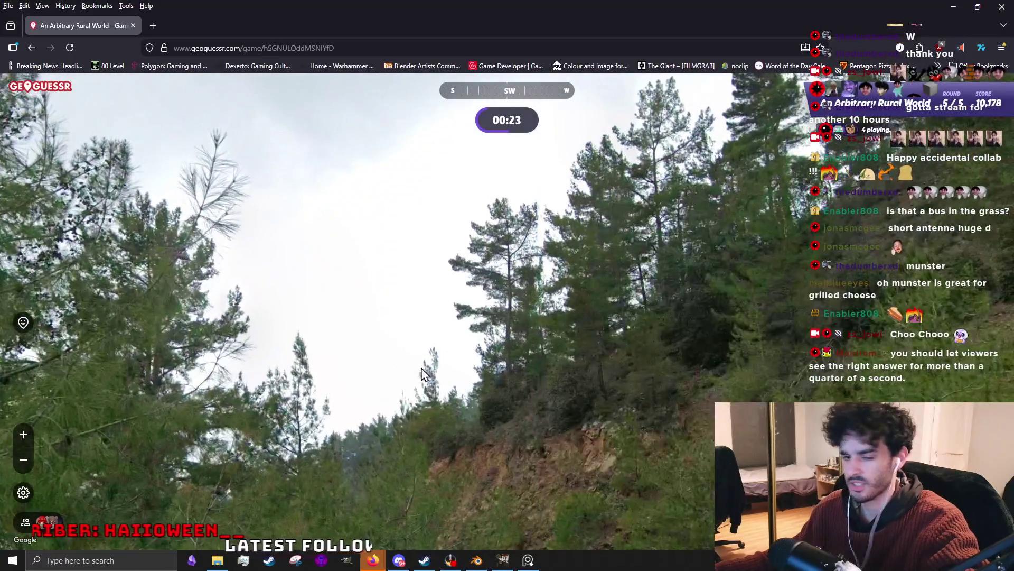
pyautogui.moveTo(444, 476)
pyautogui.mouseDown()
pyautogui.moveTo(416, 378)
pyautogui.moveTo(411, 396)
pyautogui.mouseUp()
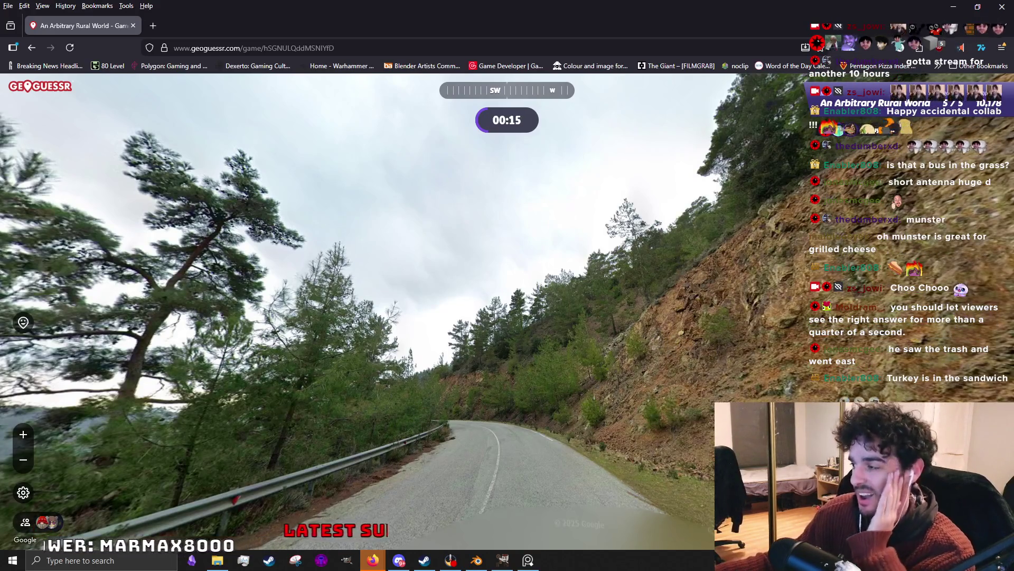
pyautogui.scroll(1, 711, 370)
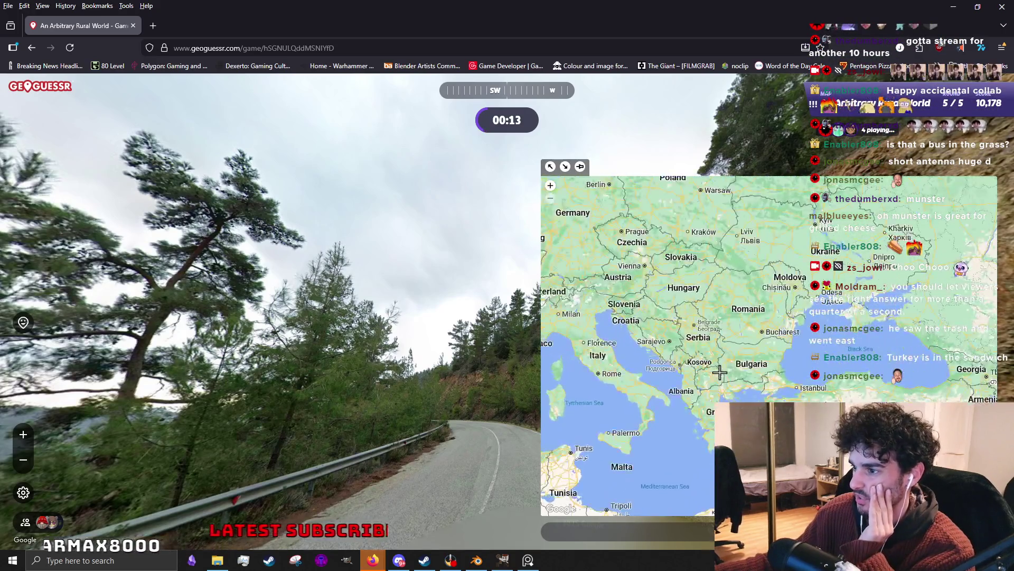
pyautogui.moveTo(394, 346); pyautogui.dragTo(450, 301)
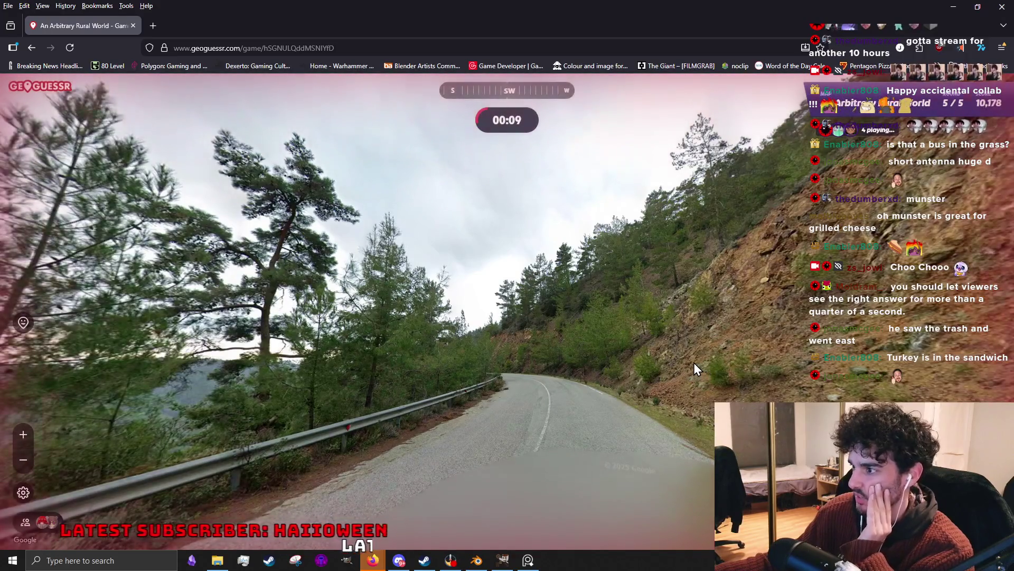
pyautogui.moveTo(626, 340); pyautogui.dragTo(797, 326)
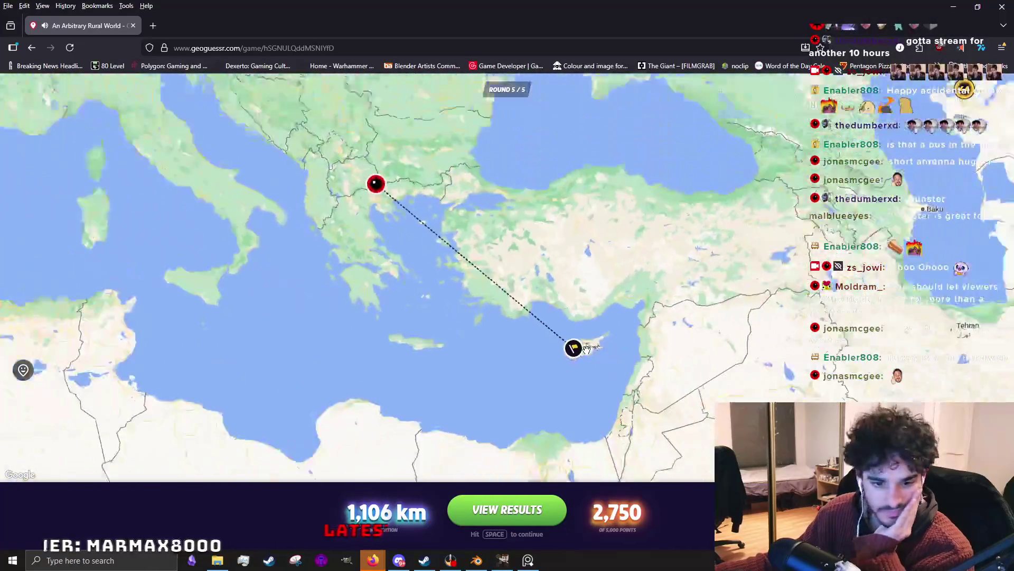
pyautogui.scroll(-2, 587, 347)
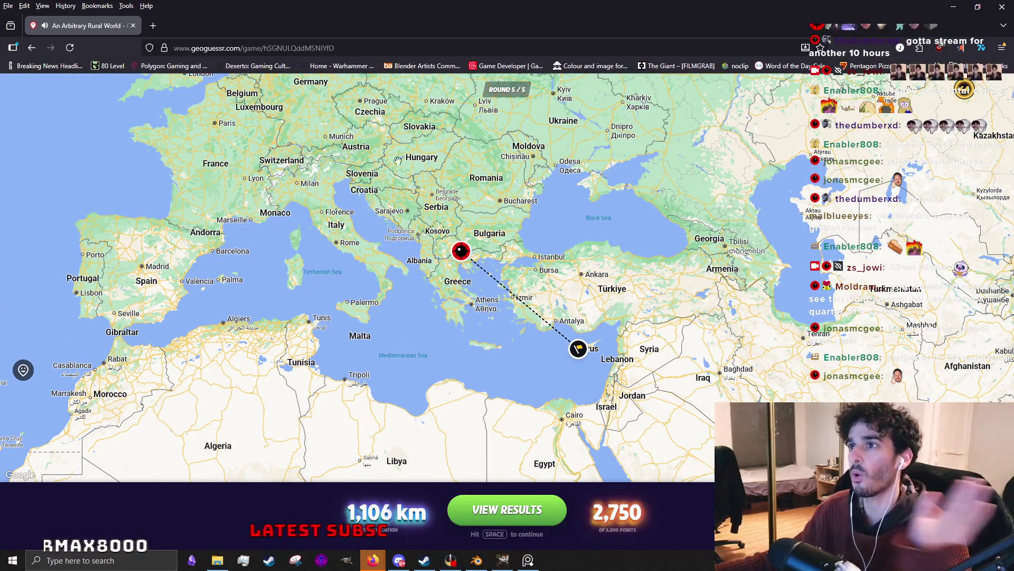
pyautogui.click(507, 510)
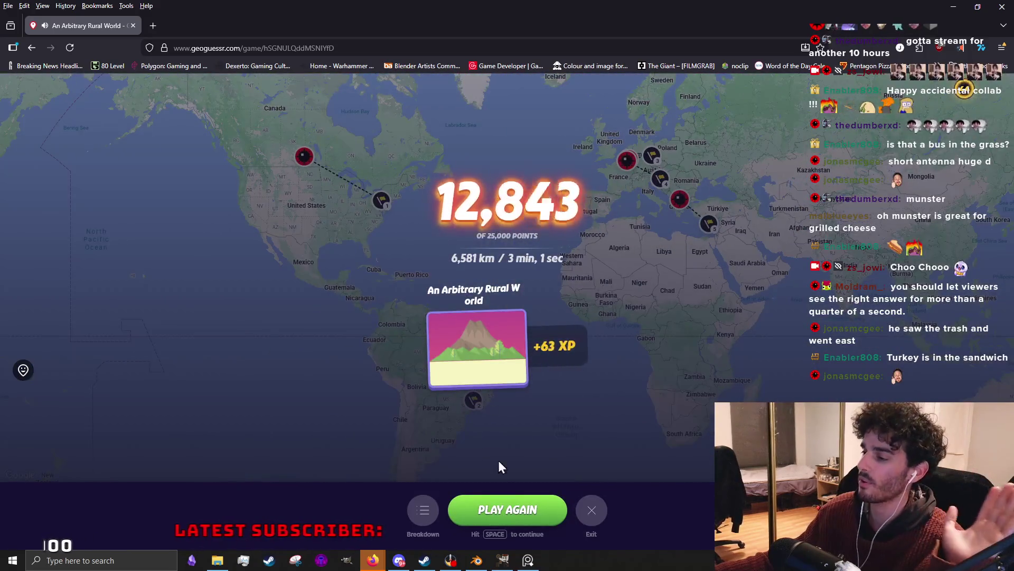
pyautogui.press('space')
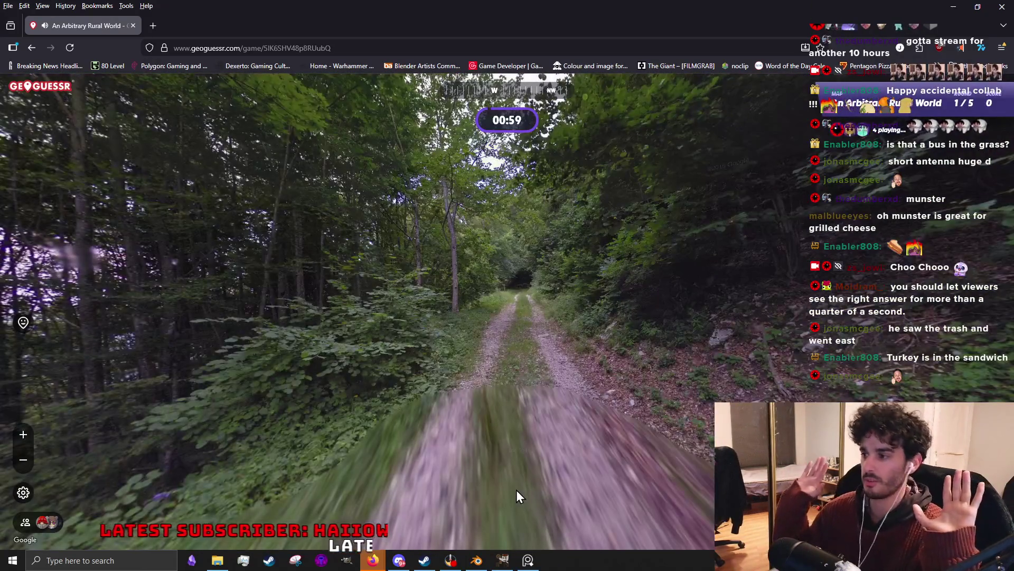
# Turn to the forest dirt road and walk forward along it.
pyautogui.moveTo(751, 302)
pyautogui.mouseDown()
pyautogui.moveTo(502, 294)
pyautogui.moveTo(587, 329)
pyautogui.moveTo(612, 355)
pyautogui.mouseUp()
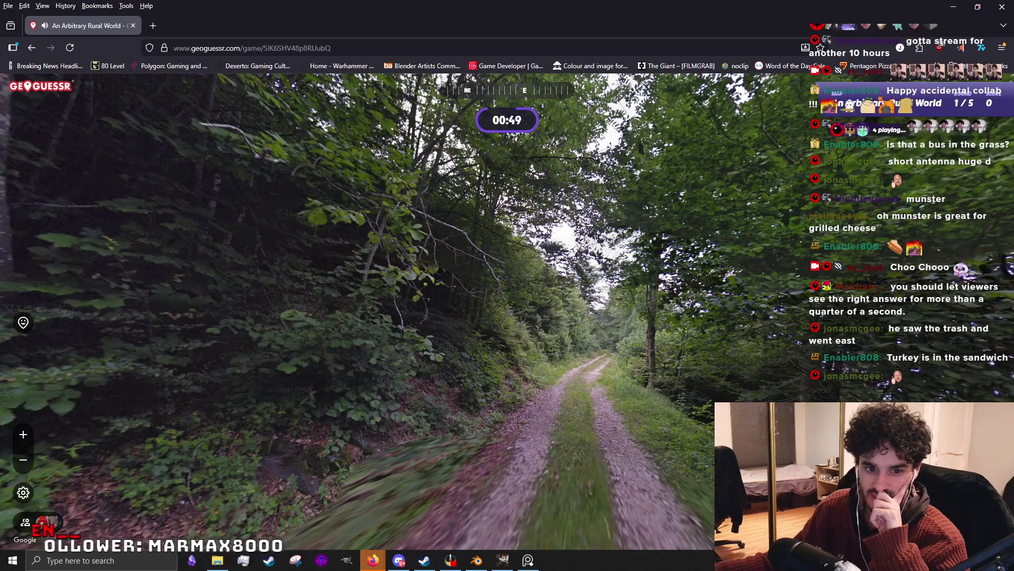
pyautogui.moveTo(721, 270); pyautogui.dragTo(441, 252)
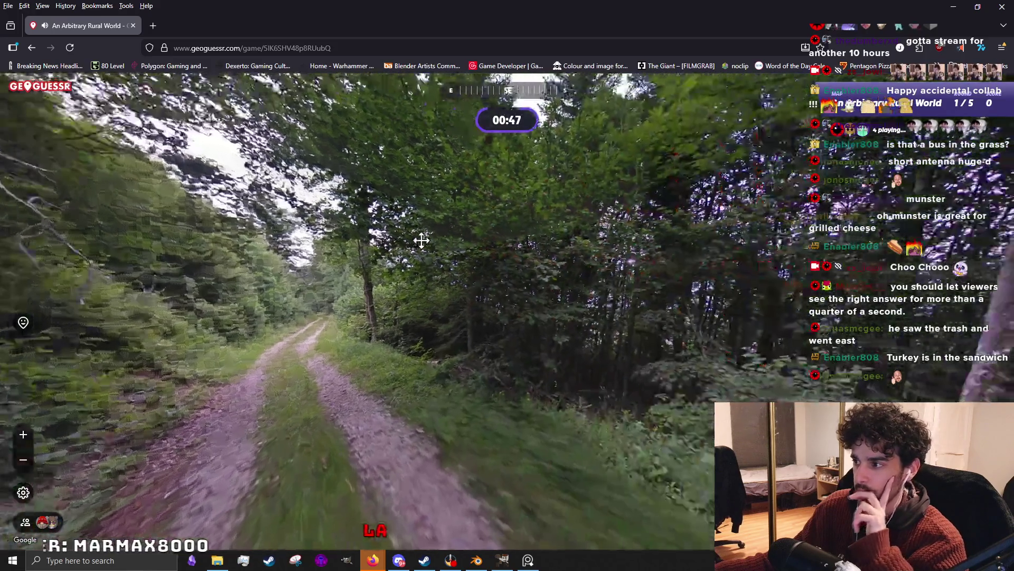
pyautogui.moveTo(559, 275); pyautogui.dragTo(362, 336)
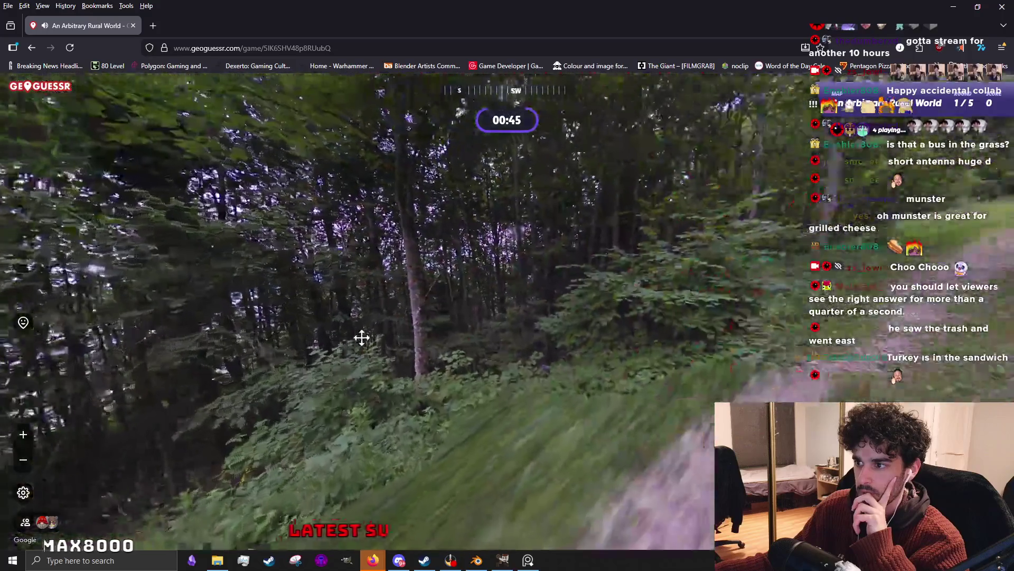
pyautogui.moveTo(659, 294); pyautogui.dragTo(377, 426)
pyautogui.click(481, 413)
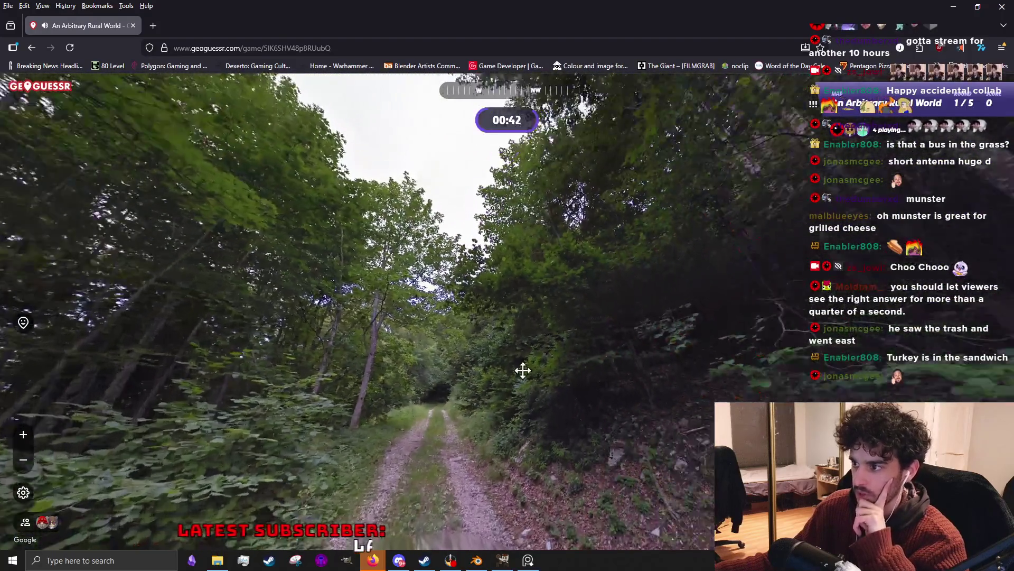
pyautogui.press('Right')
pyautogui.moveTo(765, 396); pyautogui.dragTo(414, 339)
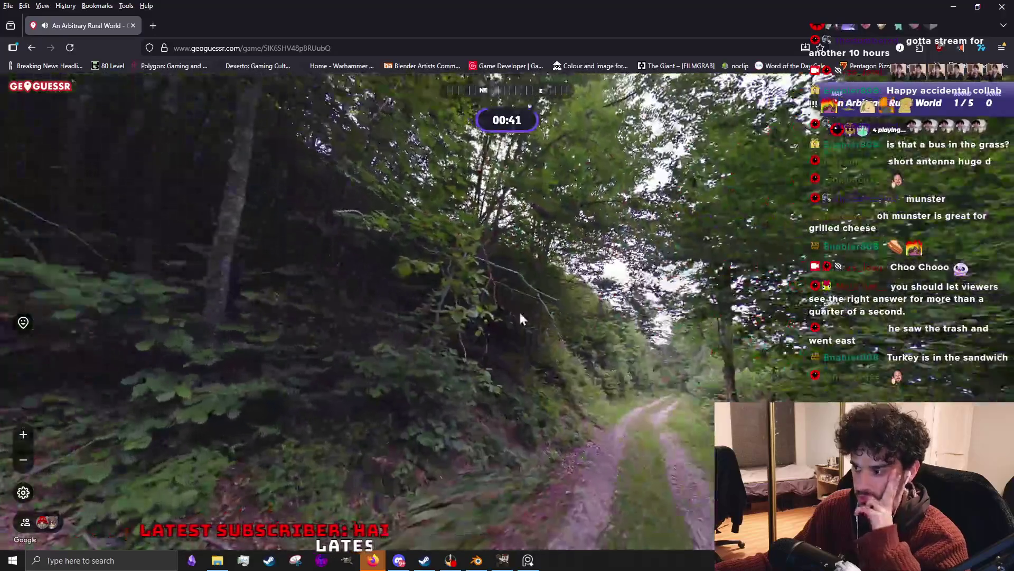
pyautogui.click(333, 400)
pyautogui.click(360, 359)
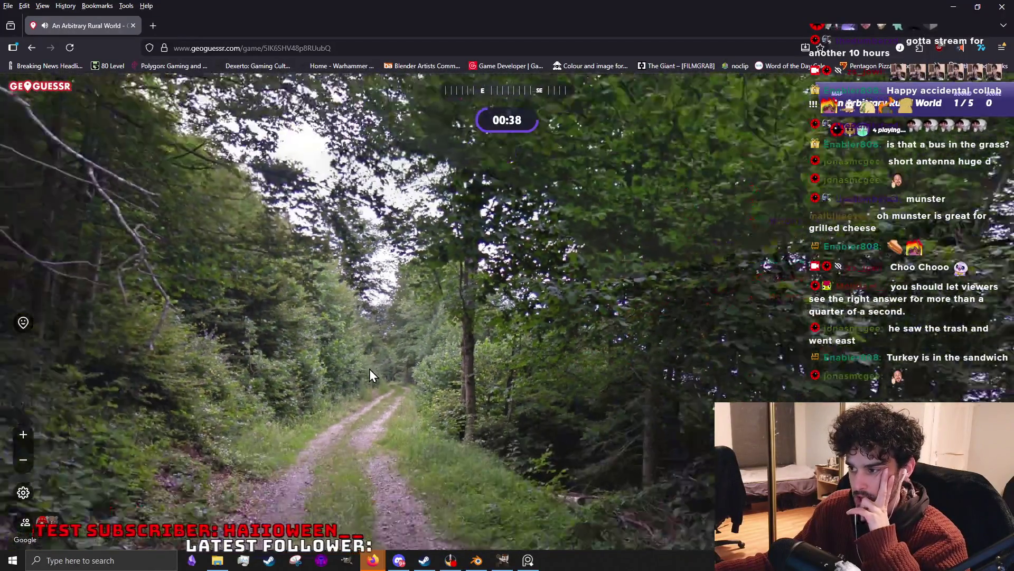
pyautogui.click(370, 368)
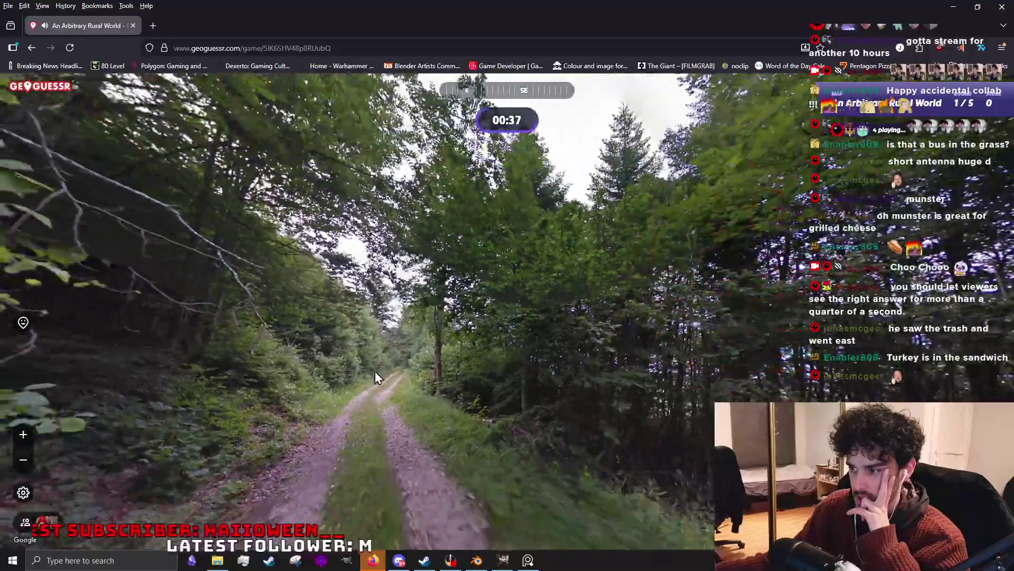
# Check the side trail, then jump ahead onto the westward road.
pyautogui.press('Right')
pyautogui.moveTo(681, 252); pyautogui.dragTo(407, 457)
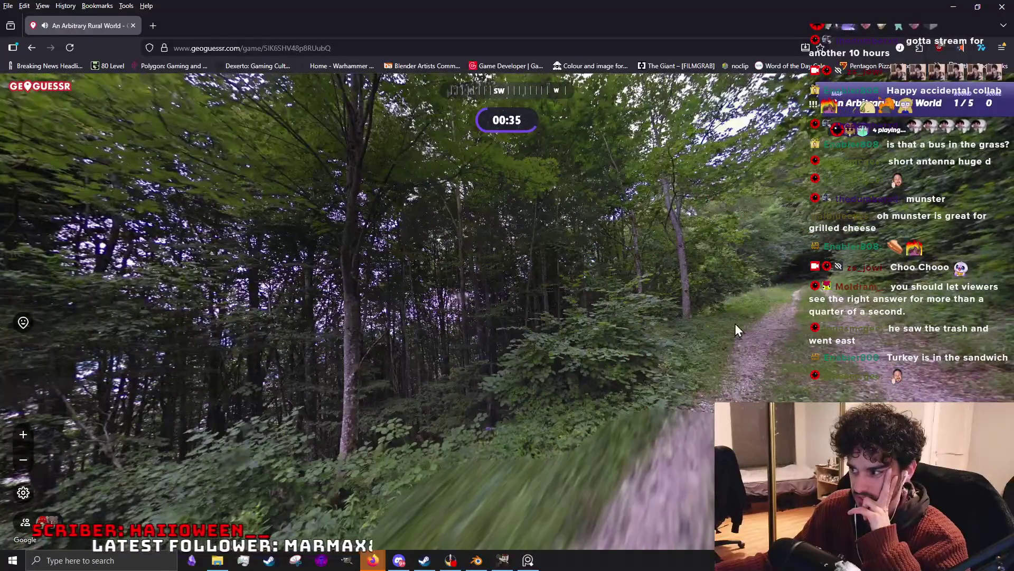
pyautogui.moveTo(735, 332); pyautogui.dragTo(354, 414)
pyautogui.click(354, 414)
pyautogui.moveTo(415, 313)
pyautogui.mouseDown()
pyautogui.moveTo(673, 294)
pyautogui.moveTo(494, 387)
pyautogui.moveTo(422, 271)
pyautogui.mouseUp()
pyautogui.click(433, 466)
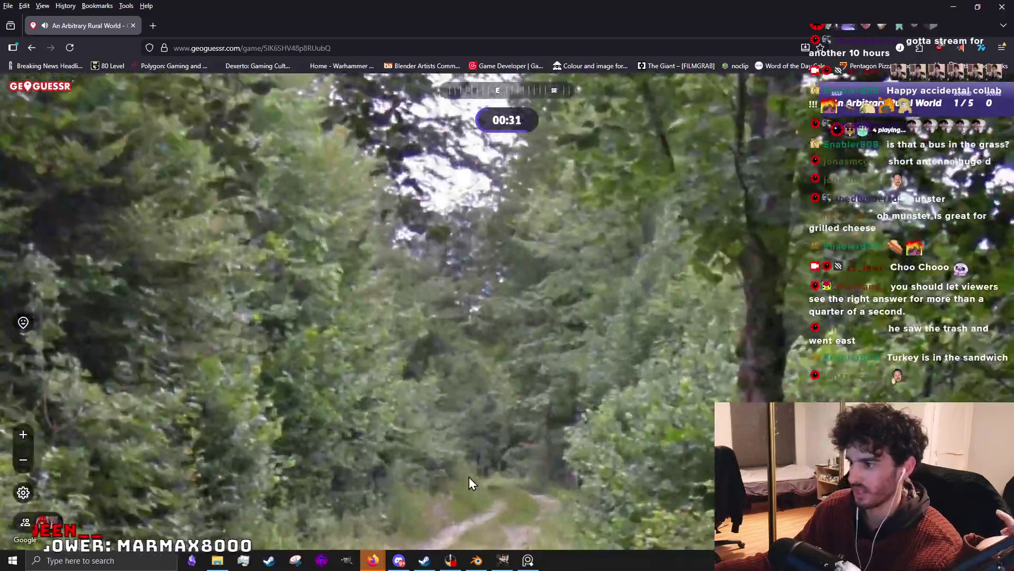
pyautogui.click(469, 476)
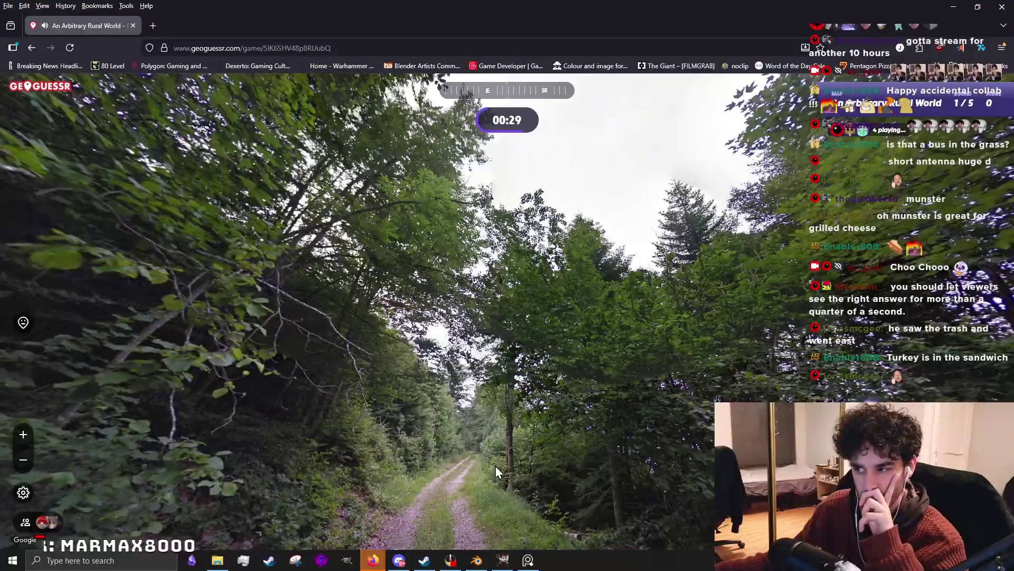
pyautogui.moveTo(507, 470); pyautogui.dragTo(261, 329)
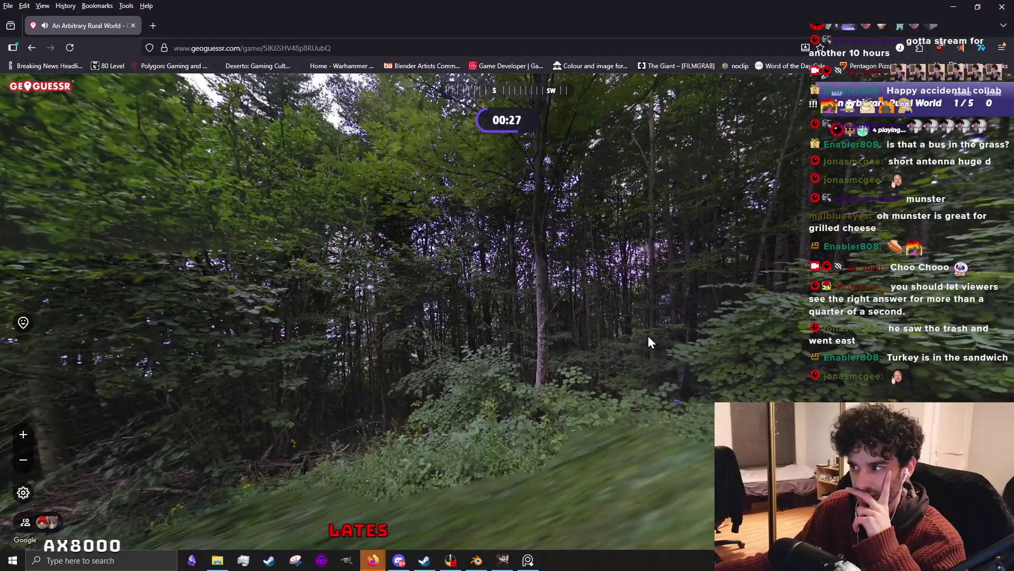
pyautogui.click(671, 318)
pyautogui.click(685, 443)
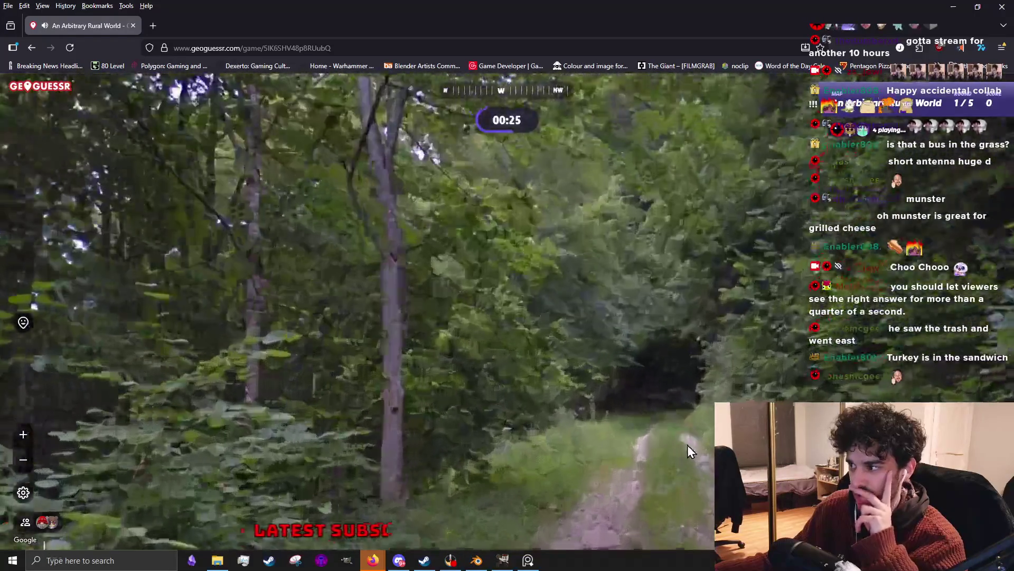
# Follow the road further, then pin a guess near Kosovo and submit it.
pyautogui.moveTo(642, 435); pyautogui.dragTo(530, 445)
pyautogui.moveTo(664, 356); pyautogui.dragTo(499, 339)
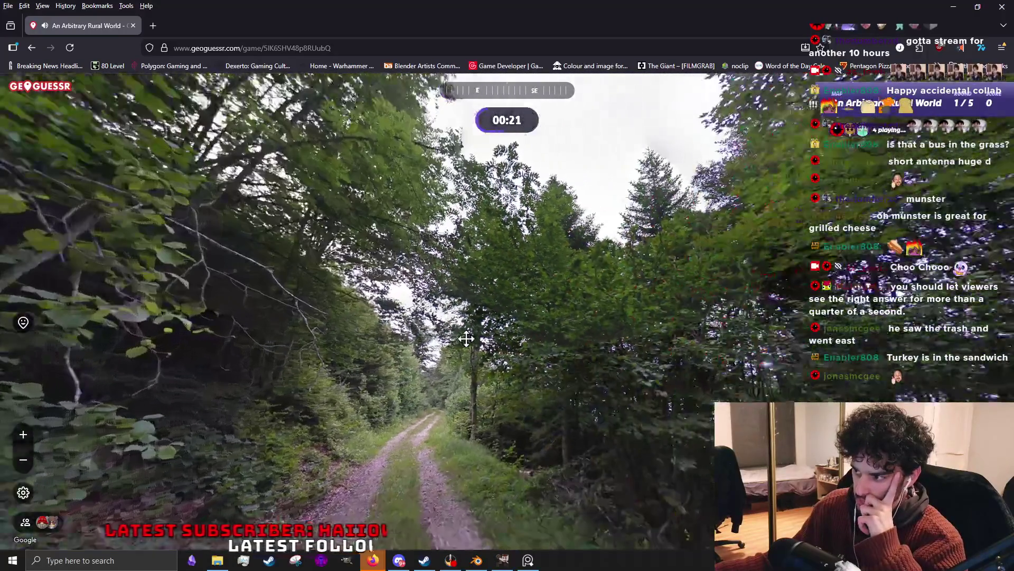
pyautogui.click(441, 359)
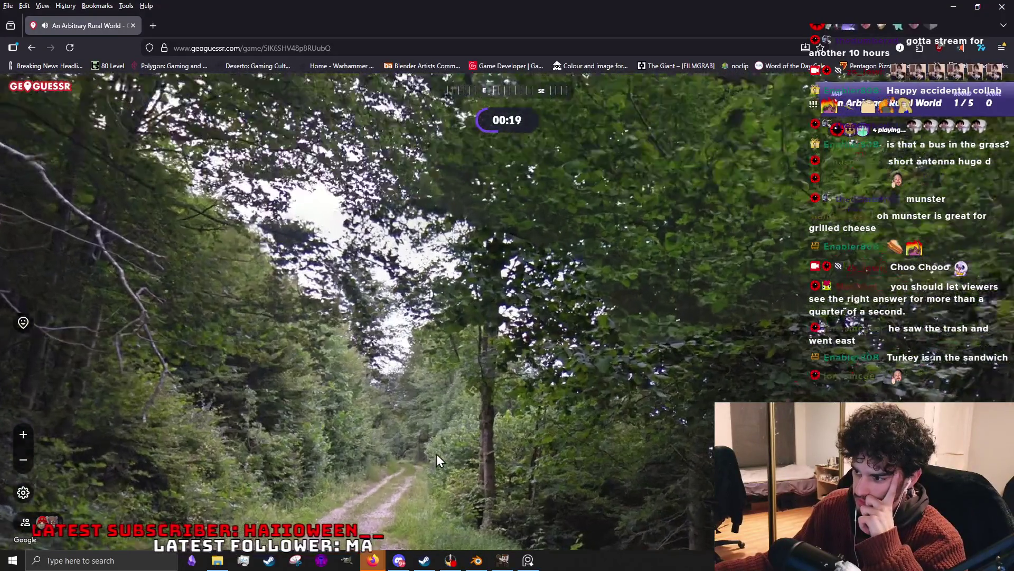
pyautogui.click(437, 454)
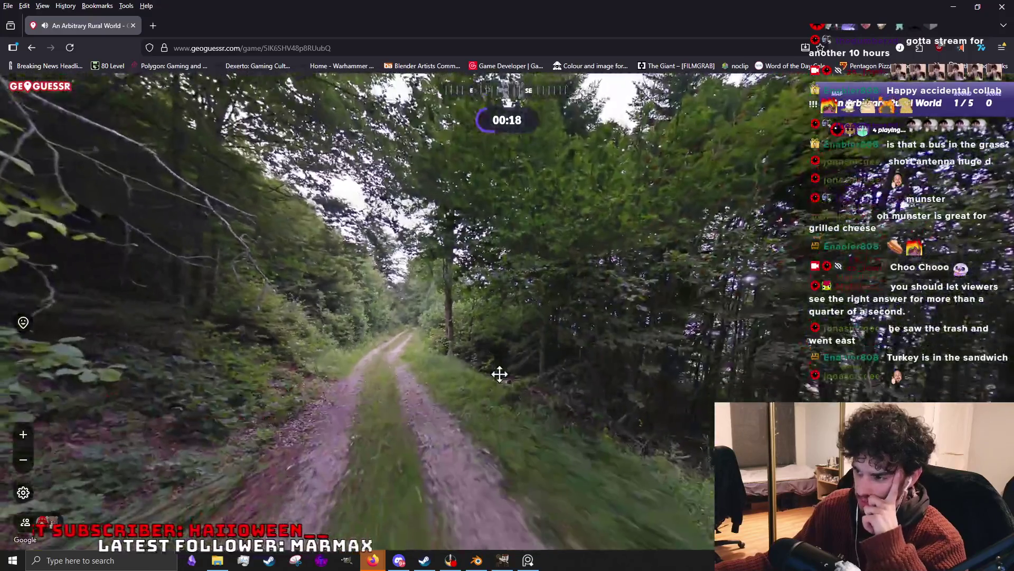
pyautogui.moveTo(498, 373); pyautogui.dragTo(257, 402)
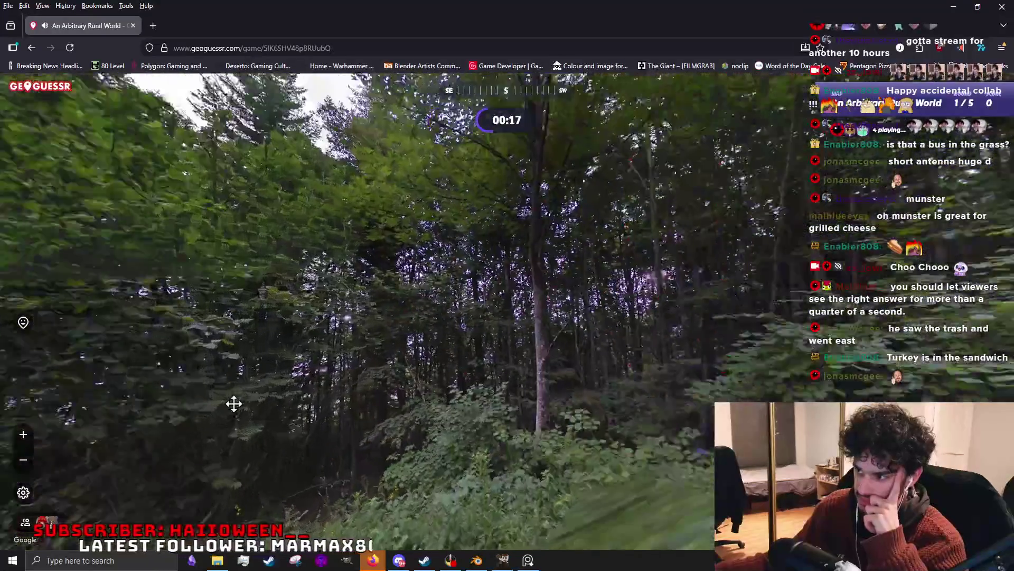
pyautogui.moveTo(480, 362); pyautogui.dragTo(410, 415)
pyautogui.moveTo(453, 381)
pyautogui.mouseDown()
pyautogui.moveTo(575, 372)
pyautogui.moveTo(713, 389)
pyautogui.moveTo(493, 370)
pyautogui.moveTo(599, 253)
pyautogui.mouseUp()
pyautogui.moveTo(792, 334)
pyautogui.mouseDown()
pyautogui.moveTo(552, 330)
pyautogui.moveTo(486, 255)
pyautogui.mouseUp()
pyautogui.scroll(2, 552, 331)
pyautogui.scroll(-2, 583, 338)
pyautogui.click(476, 262)
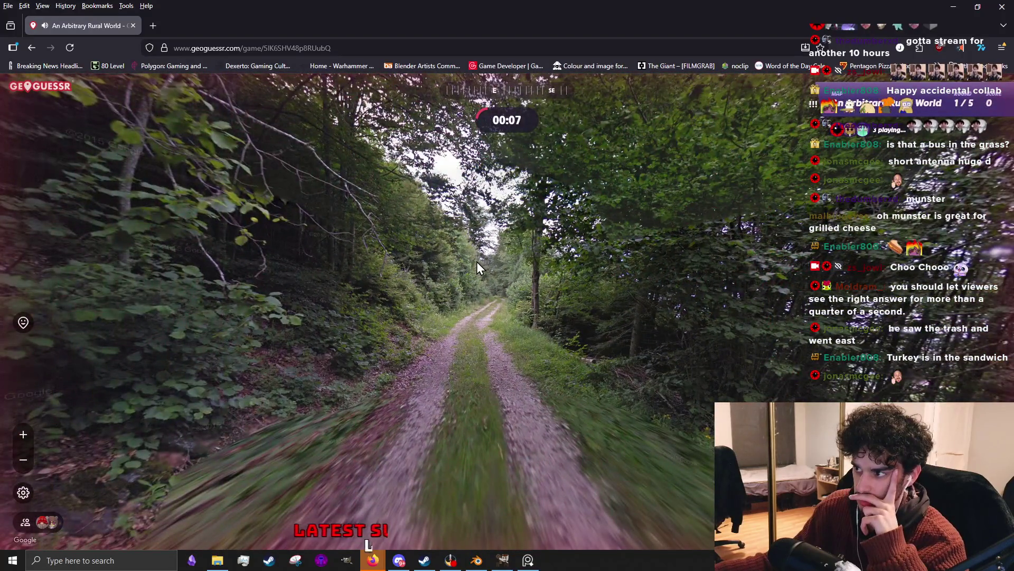
pyautogui.moveTo(770, 341)
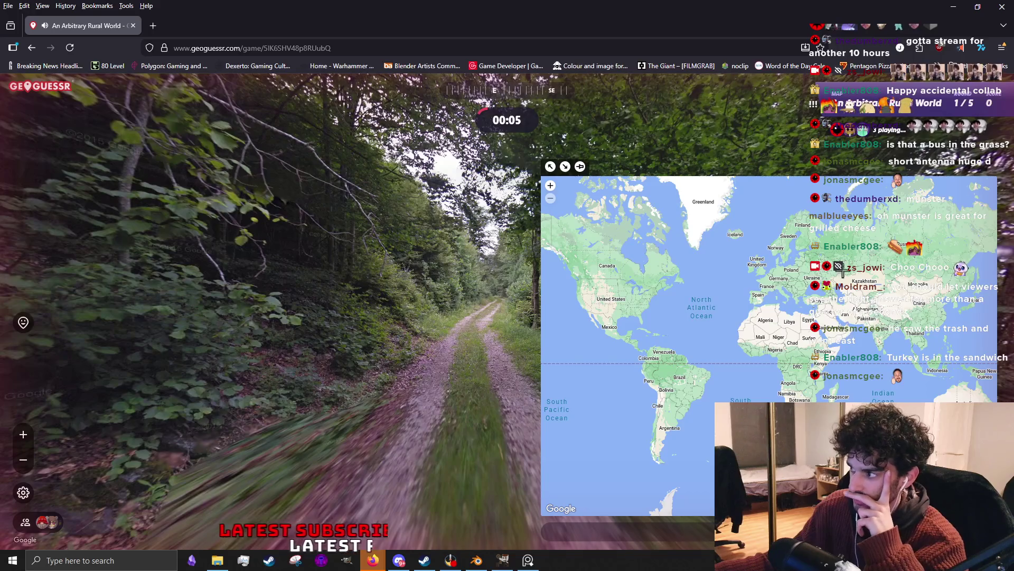
pyautogui.scroll(2, 747, 299)
pyautogui.scroll(2, 747, 299)
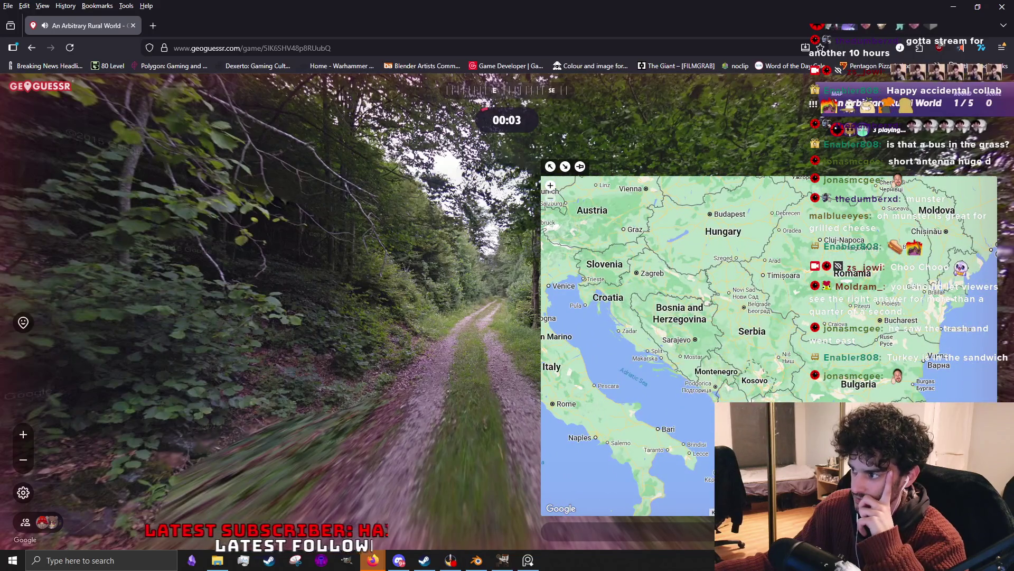
pyautogui.click(735, 367)
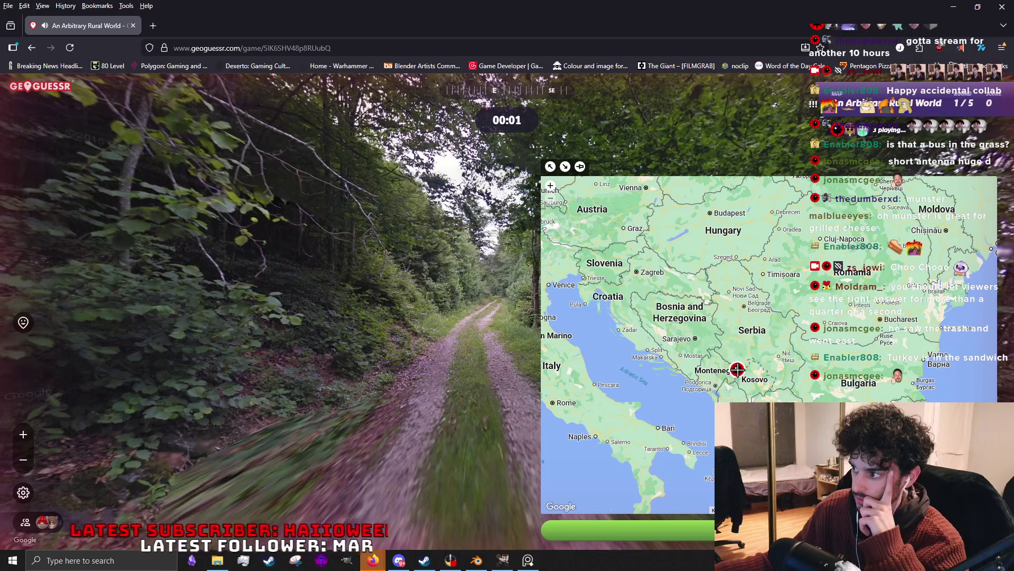
pyautogui.press('space')
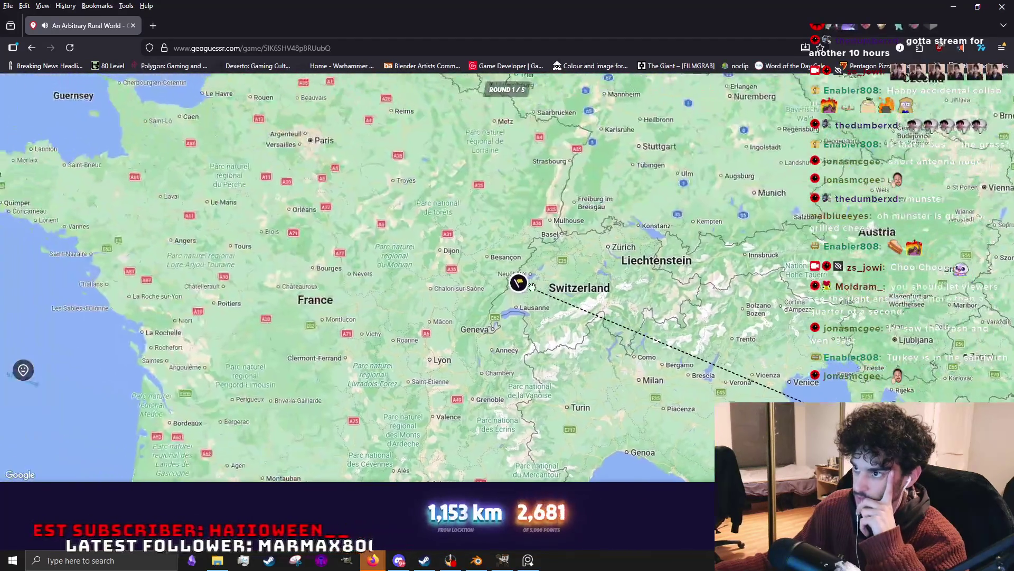
pyautogui.scroll(3, 505, 272)
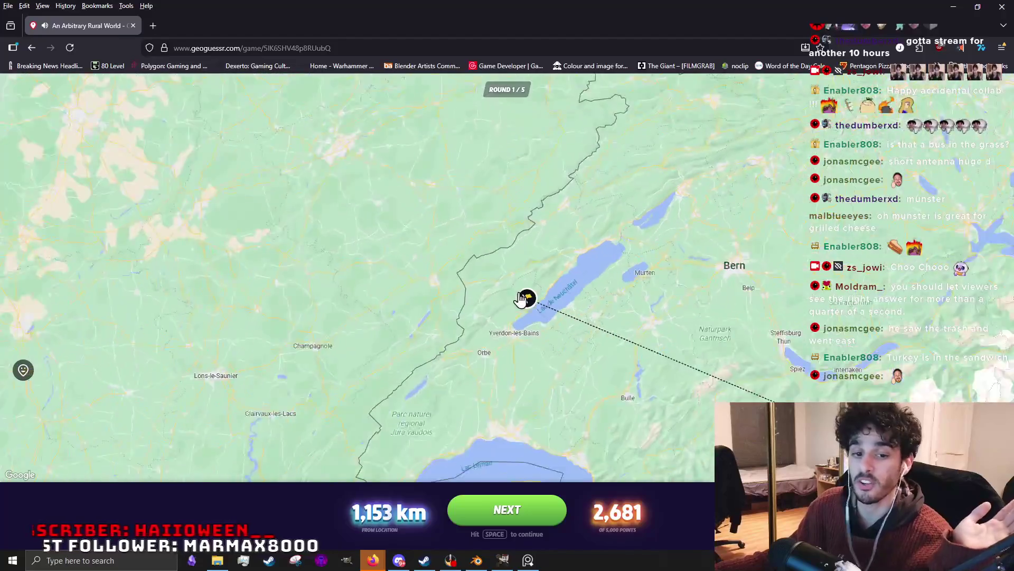
pyautogui.scroll(-3, 513, 304)
pyautogui.scroll(-3, 513, 304)
pyautogui.scroll(2, 499, 294)
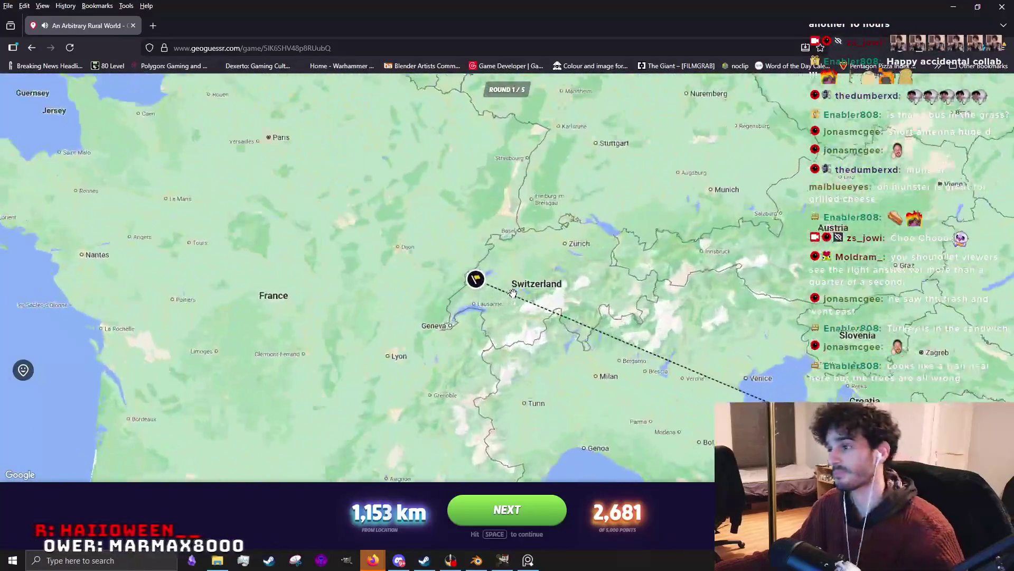
pyautogui.scroll(2, 467, 280)
pyautogui.scroll(2, 464, 281)
pyautogui.scroll(1, 361, 257)
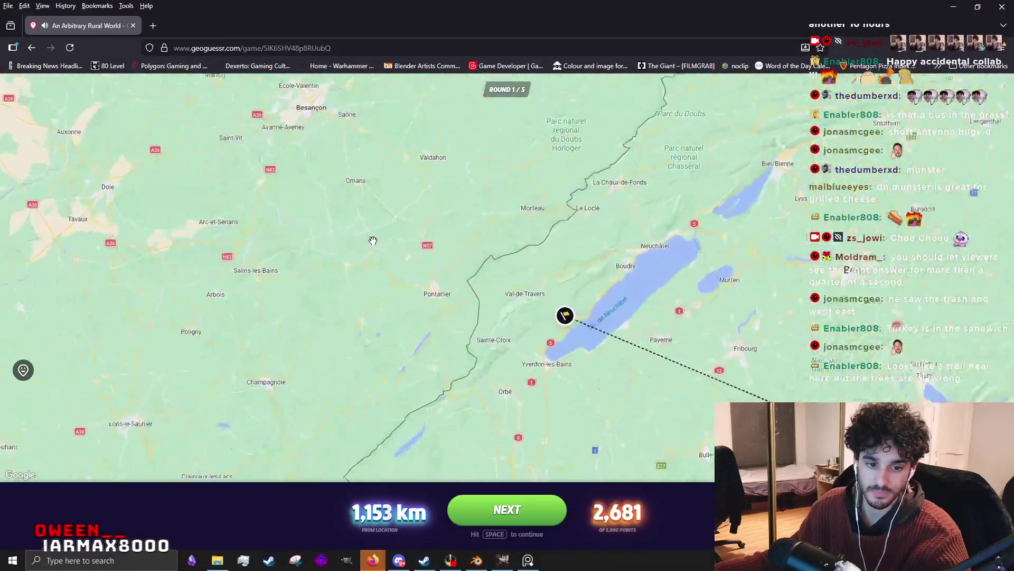
pyautogui.scroll(1, 383, 245)
pyautogui.scroll(-3, 425, 267)
pyautogui.scroll(-2, 428, 274)
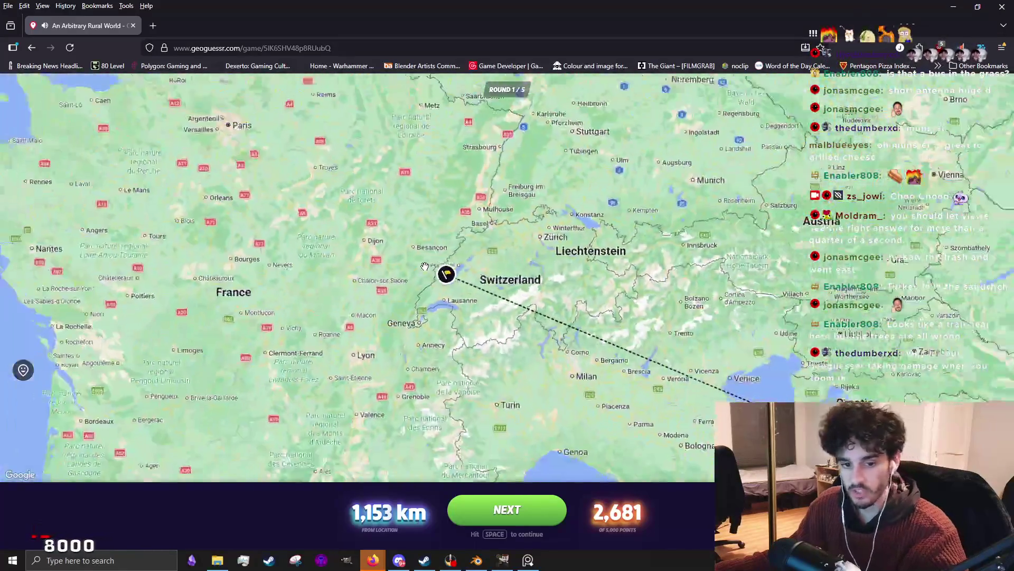
pyautogui.scroll(-1, 428, 272)
pyautogui.scroll(1, 426, 274)
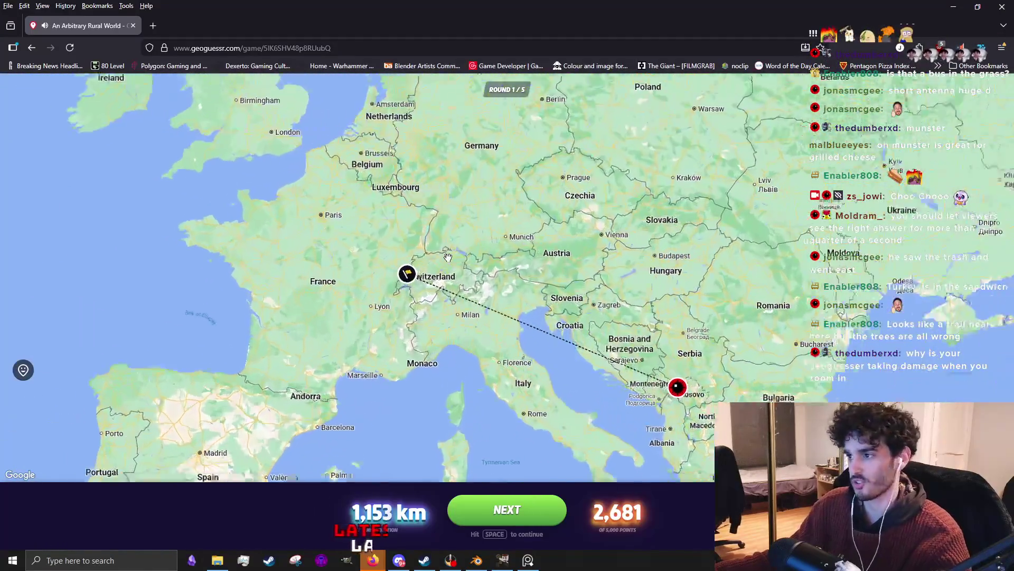
pyautogui.scroll(1, 424, 278)
pyautogui.scroll(1, 420, 283)
pyautogui.scroll(-3, 420, 286)
pyautogui.scroll(-1, 475, 305)
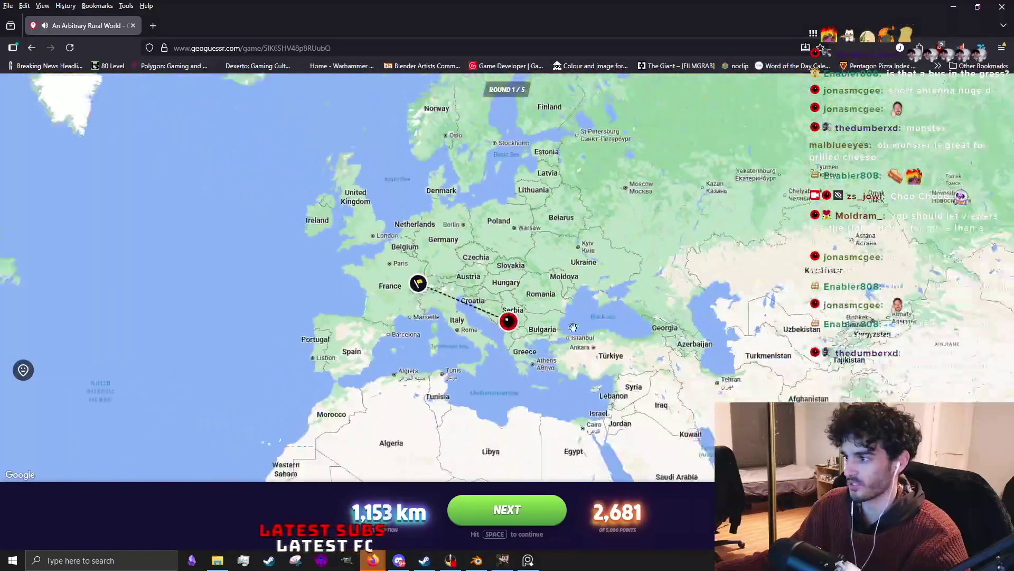
pyautogui.scroll(-1, 507, 318)
pyautogui.scroll(-1, 507, 314)
pyautogui.scroll(-1, 476, 304)
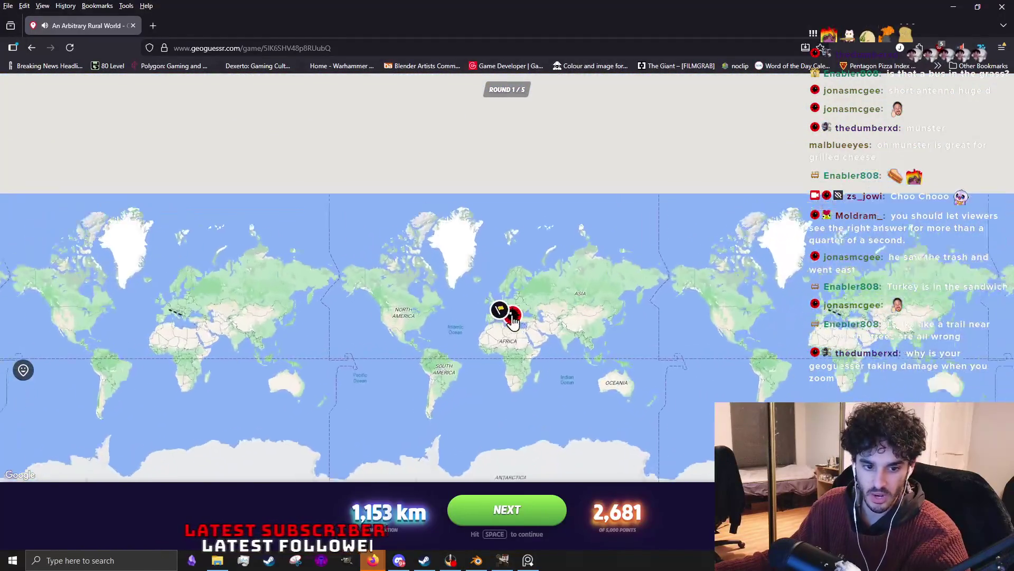
pyautogui.scroll(2, 446, 301)
pyautogui.scroll(1, 416, 299)
pyautogui.scroll(1, 344, 295)
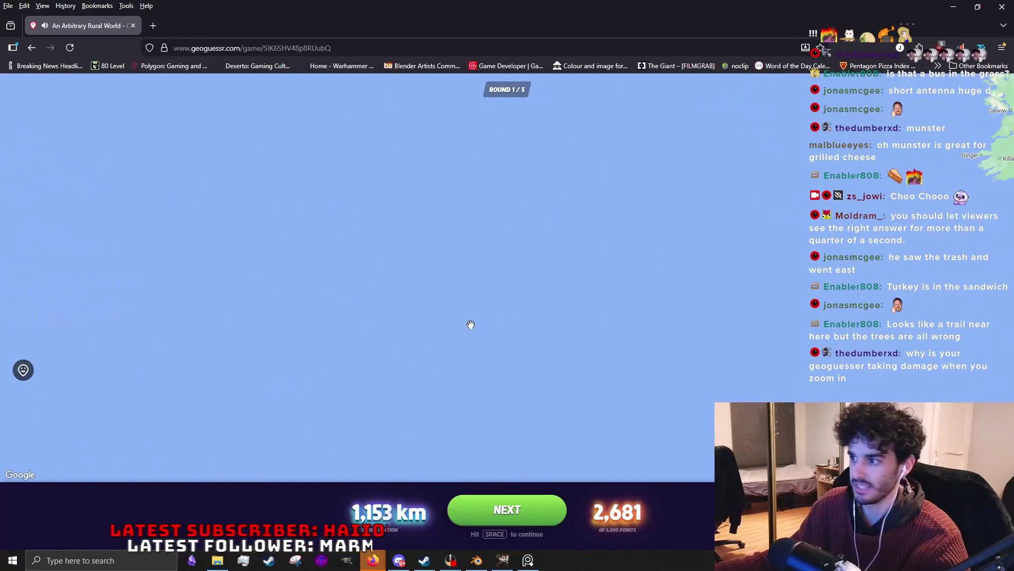
pyautogui.scroll(1, 650, 327)
pyautogui.scroll(1, 586, 321)
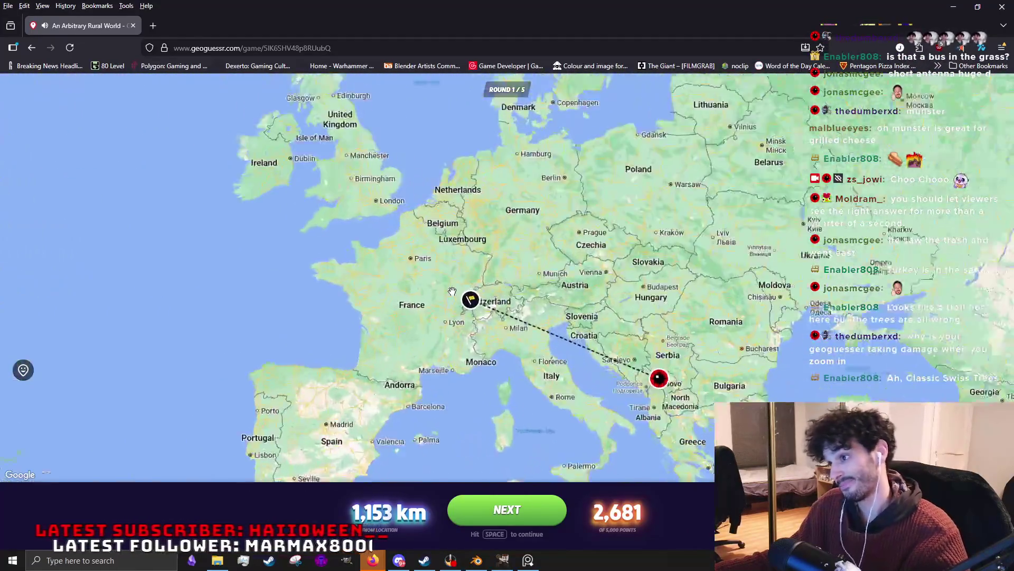
pyautogui.scroll(2, 546, 322)
pyautogui.scroll(1, 525, 323)
pyautogui.scroll(2, 507, 318)
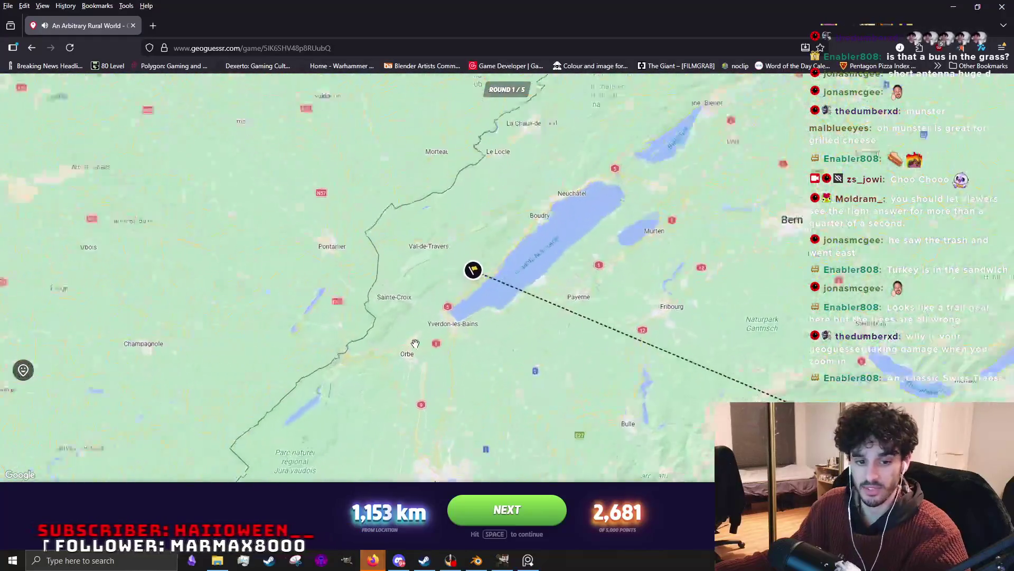
pyautogui.scroll(-2, 484, 315)
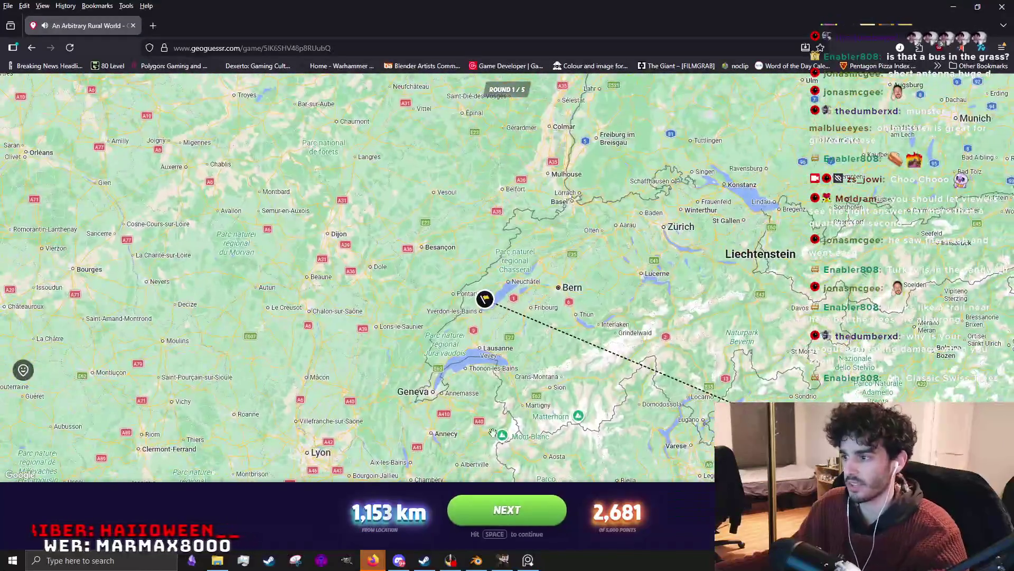
# Open the round's real location near Lake Neuchâtel in Google Maps Street View.
pyautogui.click(485, 300)
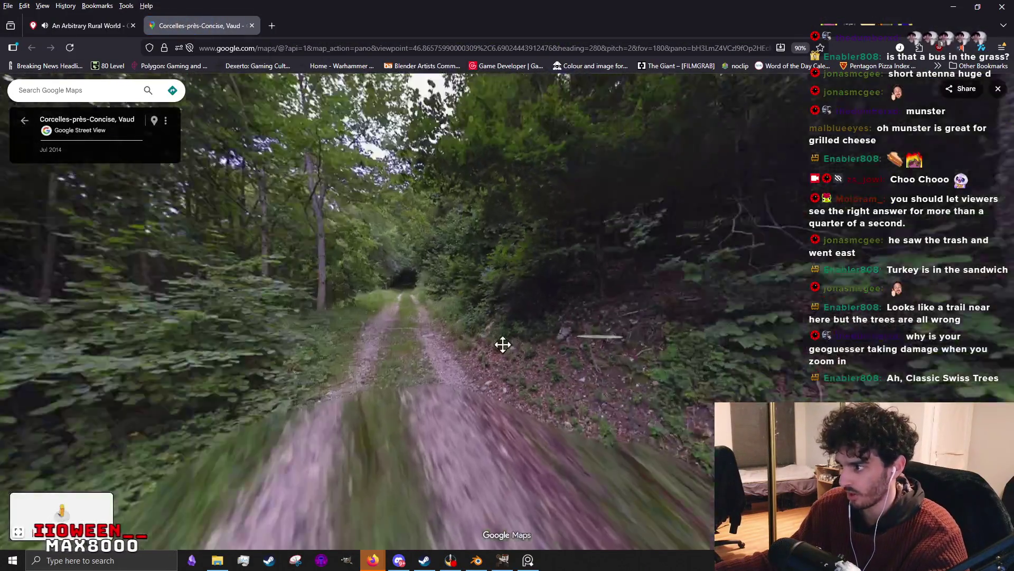
# Pan the Street View along the wooded track, then switch back to the GeoGuessr results tab.
pyautogui.moveTo(502, 344)
pyautogui.mouseDown()
pyautogui.moveTo(571, 310)
pyautogui.moveTo(330, 415)
pyautogui.moveTo(283, 330)
pyautogui.moveTo(383, 387)
pyautogui.moveTo(661, 362)
pyautogui.moveTo(415, 437)
pyautogui.moveTo(426, 183)
pyautogui.moveTo(618, 305)
pyautogui.moveTo(480, 462)
pyautogui.moveTo(408, 320)
pyautogui.moveTo(566, 403)
pyautogui.moveTo(657, 335)
pyautogui.moveTo(642, 346)
pyautogui.moveTo(444, 310)
pyautogui.moveTo(716, 341)
pyautogui.mouseUp()
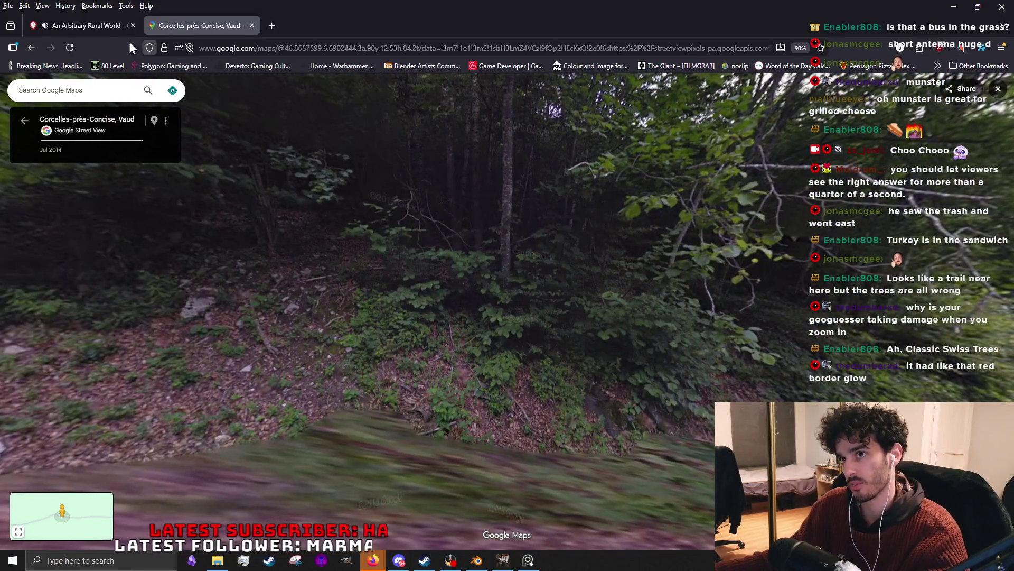
pyautogui.click(81, 25)
pyautogui.scroll(-2, 552, 333)
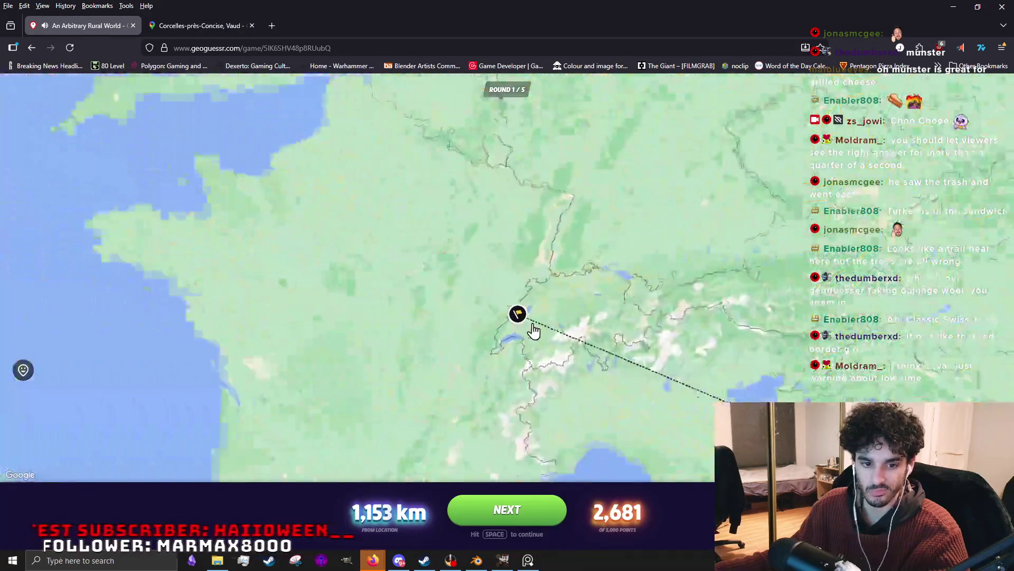
pyautogui.scroll(-2, 539, 337)
pyautogui.scroll(1, 602, 349)
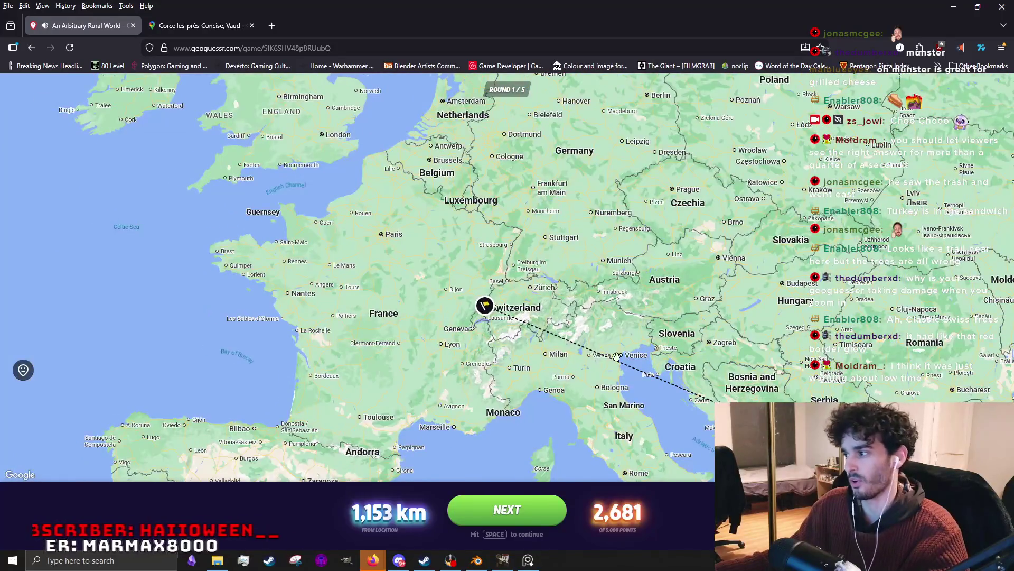
pyautogui.scroll(1, 595, 353)
# Continue into round 2 and take first looks at the tree row, road, field and pond.
pyautogui.moveTo(595, 353); pyautogui.dragTo(237, 222)
pyautogui.scroll(1, 524, 341)
pyautogui.scroll(1, 499, 338)
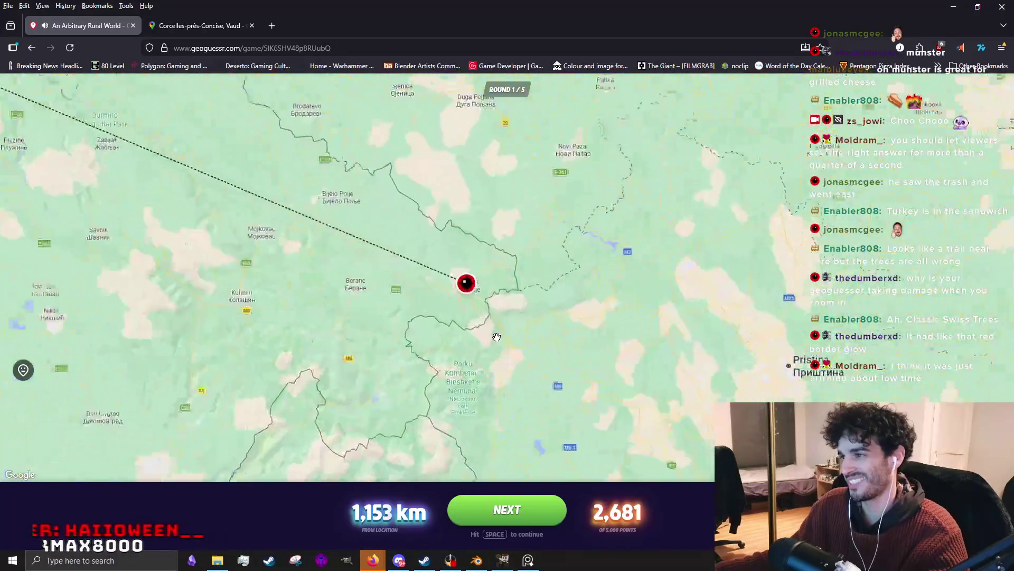
pyautogui.scroll(-1, 499, 338)
pyautogui.press('space')
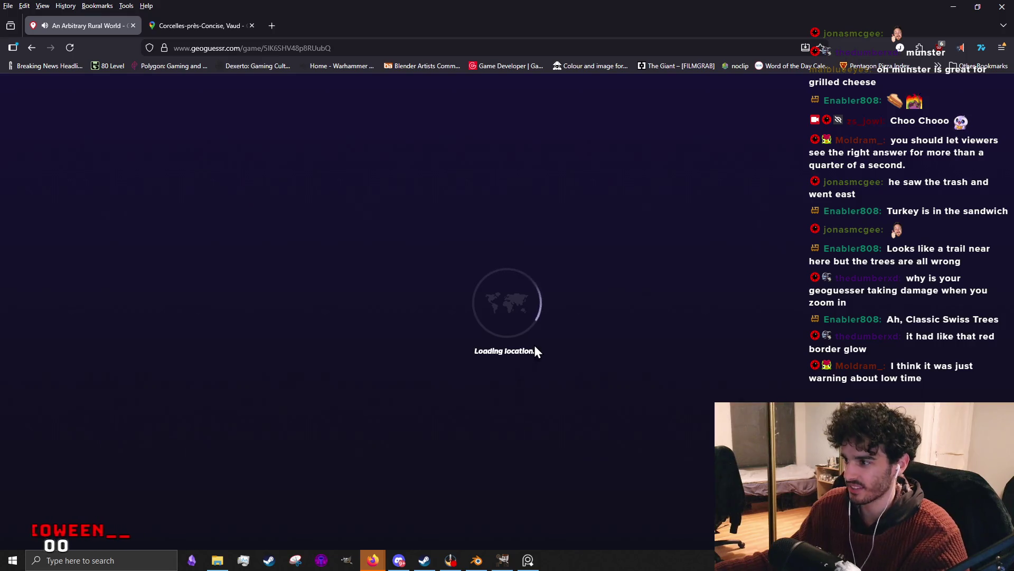
pyautogui.scroll(2, 310, 328)
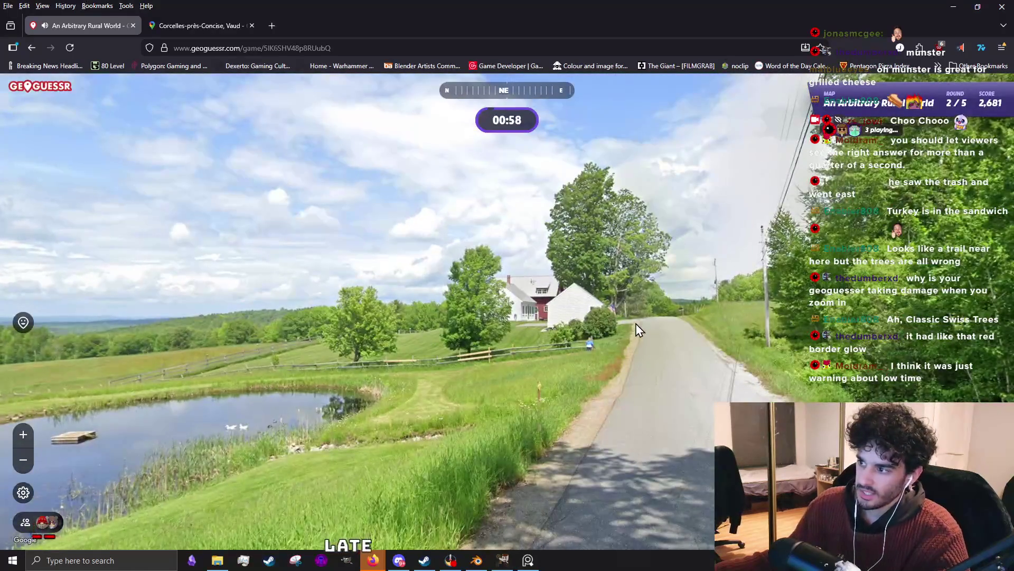
pyautogui.scroll(2, 587, 348)
pyautogui.scroll(1, 670, 333)
pyautogui.scroll(1, 693, 302)
pyautogui.scroll(-3, 629, 410)
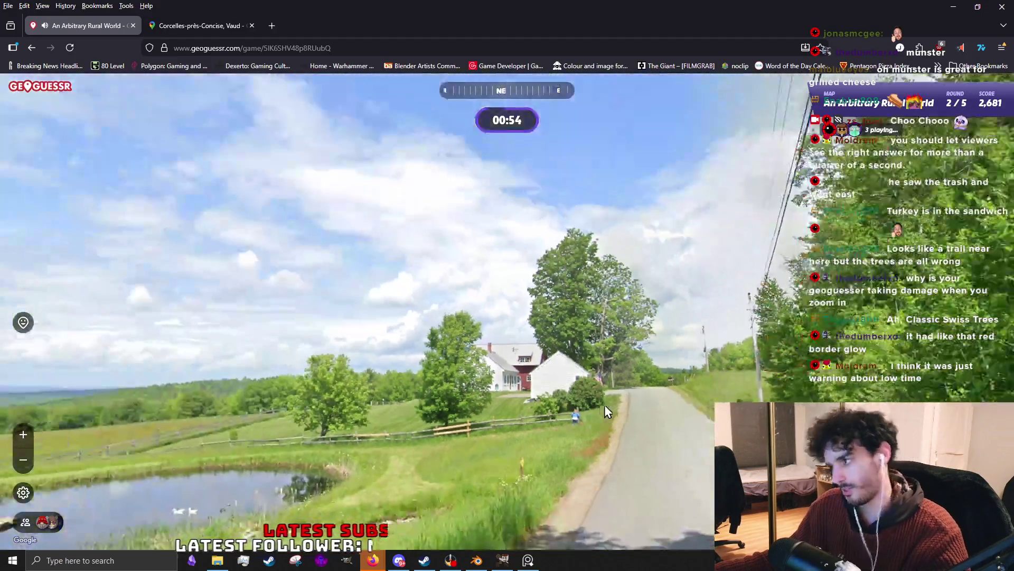
pyautogui.moveTo(669, 386); pyautogui.dragTo(552, 376)
pyautogui.press('r')
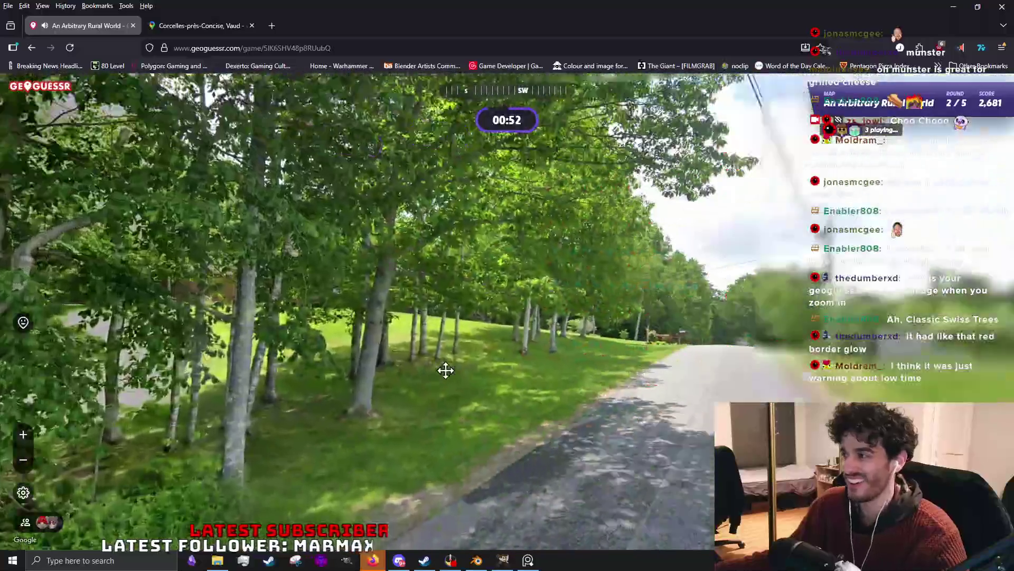
pyautogui.scroll(3, 465, 398)
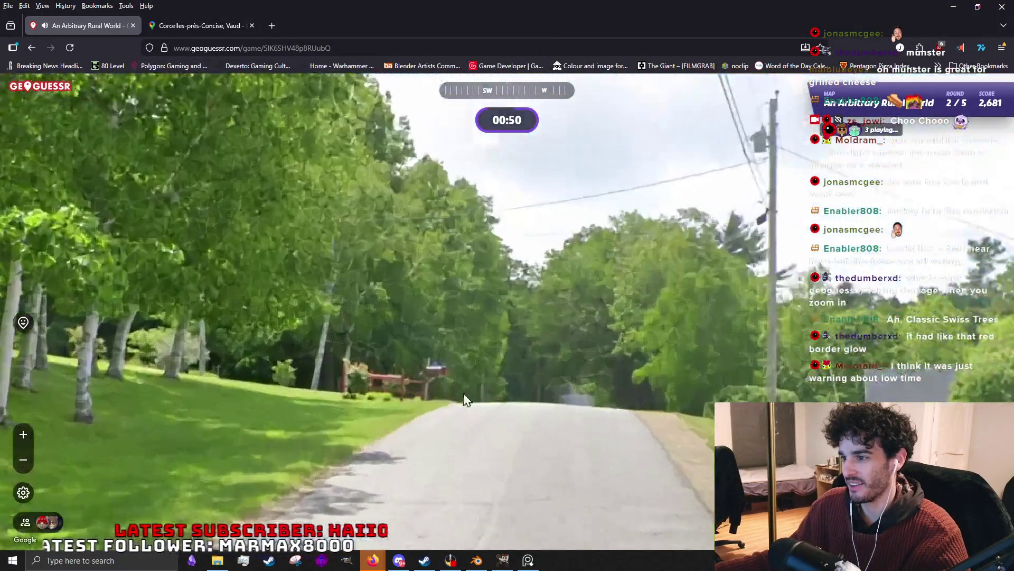
pyautogui.scroll(-3, 412, 356)
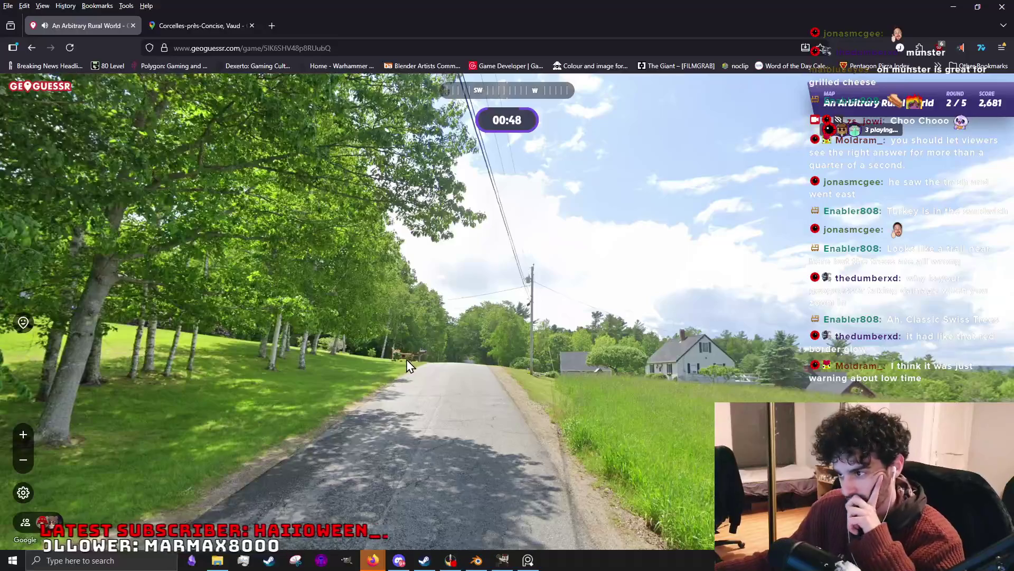
pyautogui.moveTo(415, 365); pyautogui.dragTo(361, 367)
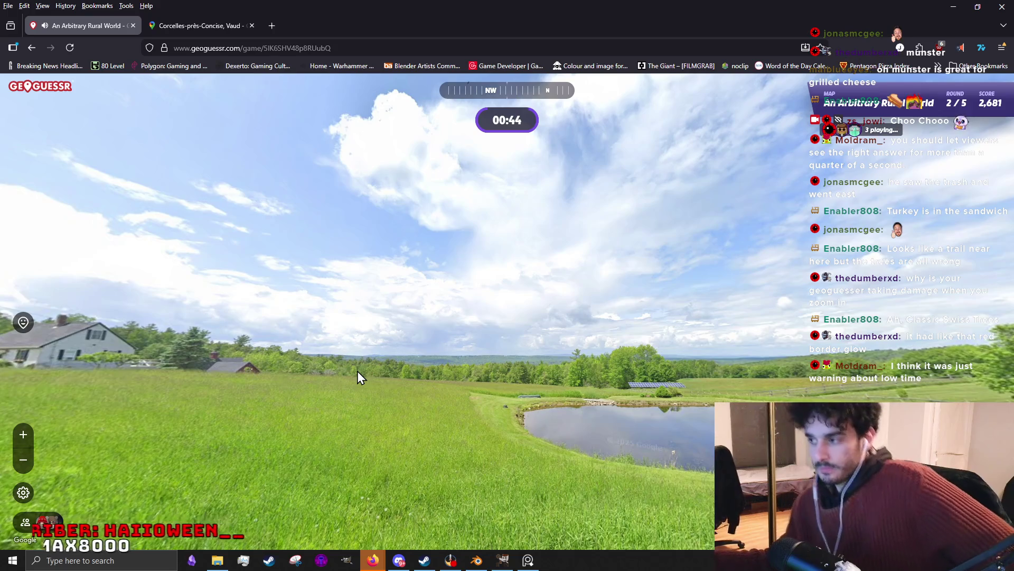
pyautogui.moveTo(199, 392); pyautogui.dragTo(648, 392)
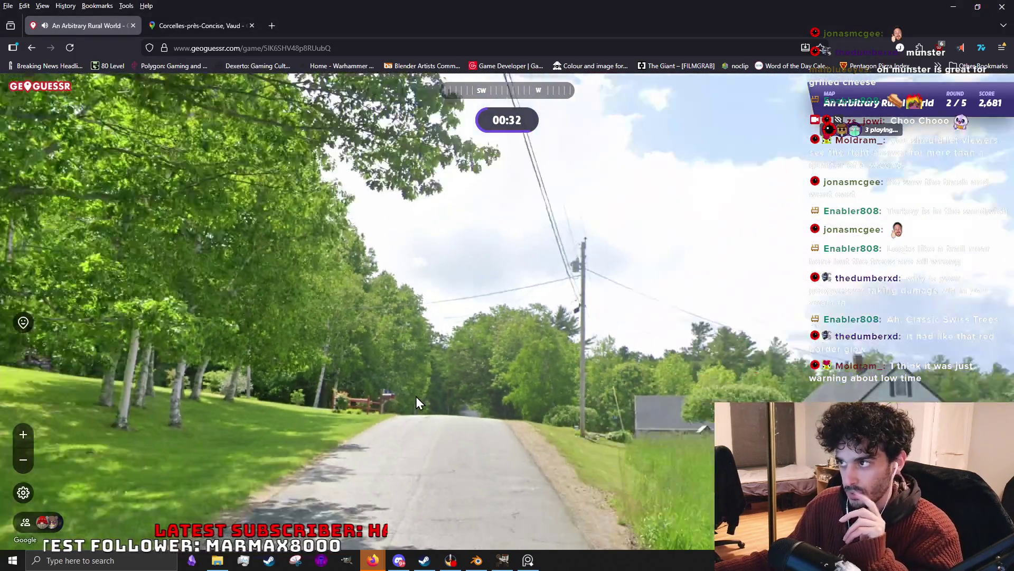
# Scan the distant hills, the pond, the white house and the forested valley for clues.
pyautogui.moveTo(511, 326)
pyautogui.mouseDown()
pyautogui.moveTo(619, 382)
pyautogui.moveTo(625, 348)
pyautogui.mouseUp()
pyautogui.scroll(2, 626, 347)
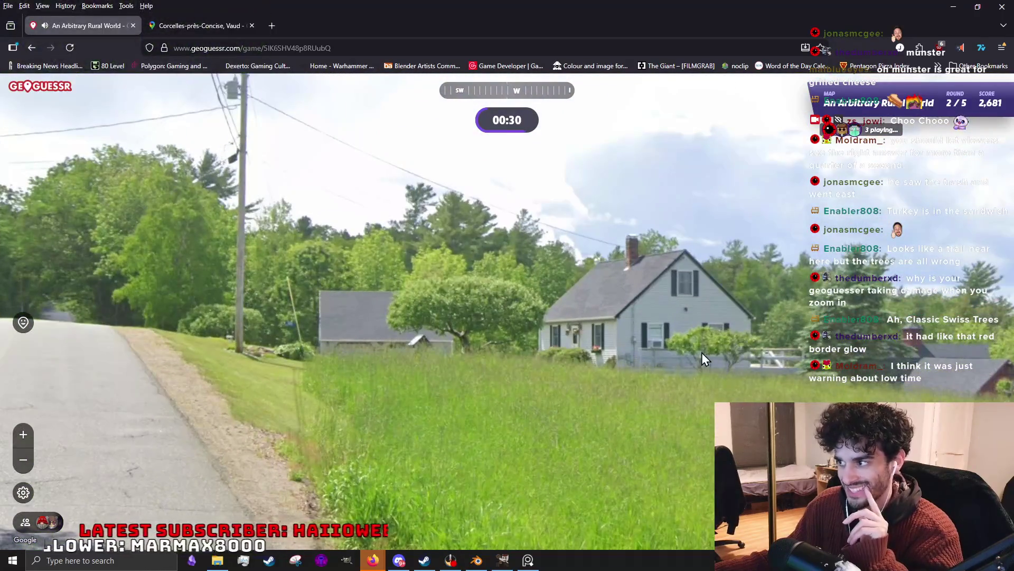
pyautogui.scroll(1, 532, 355)
pyautogui.scroll(-2, 531, 354)
pyautogui.moveTo(633, 356); pyautogui.dragTo(544, 320)
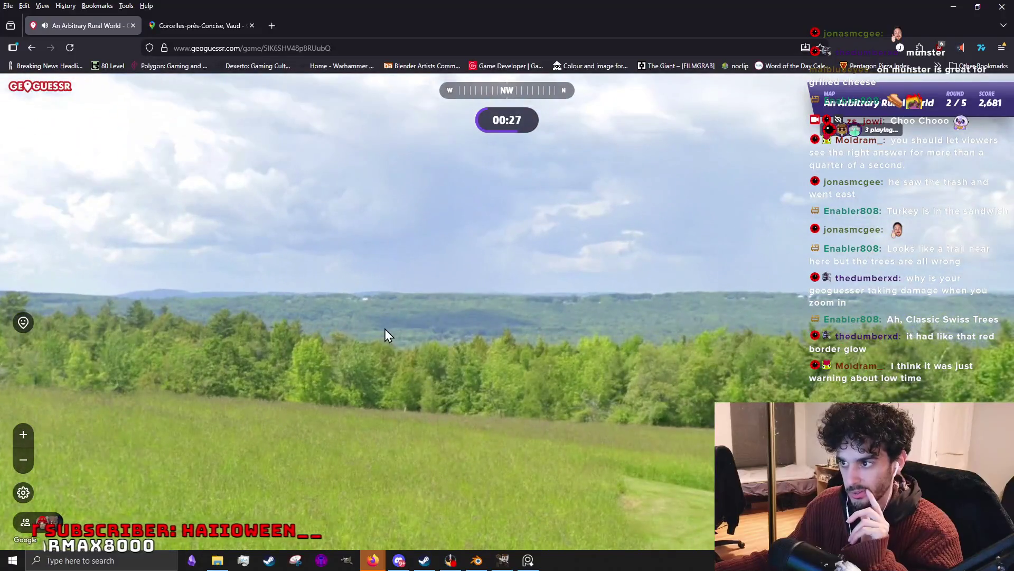
pyautogui.moveTo(385, 332)
pyautogui.mouseDown()
pyautogui.moveTo(256, 314)
pyautogui.moveTo(403, 324)
pyautogui.moveTo(170, 334)
pyautogui.mouseUp()
pyautogui.scroll(1, 528, 325)
pyautogui.moveTo(599, 326); pyautogui.dragTo(527, 326)
pyautogui.scroll(-1, 642, 280)
pyautogui.moveTo(642, 280); pyautogui.dragTo(458, 360)
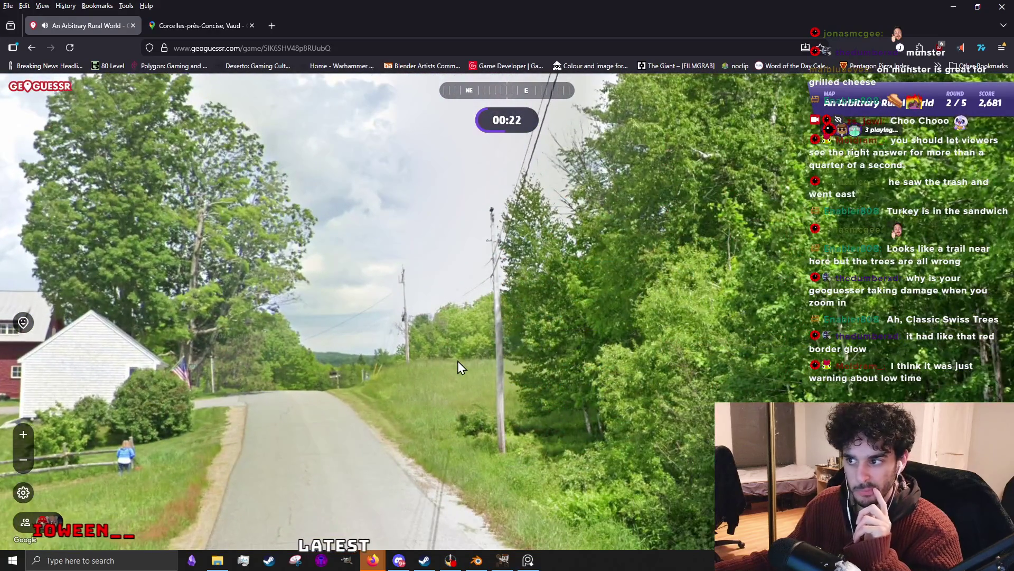
pyautogui.scroll(1, 360, 377)
pyautogui.scroll(-1, 368, 395)
pyautogui.moveTo(369, 399)
pyautogui.mouseDown()
pyautogui.moveTo(770, 328)
pyautogui.moveTo(573, 321)
pyautogui.mouseUp()
pyautogui.moveTo(704, 338); pyautogui.dragTo(444, 370)
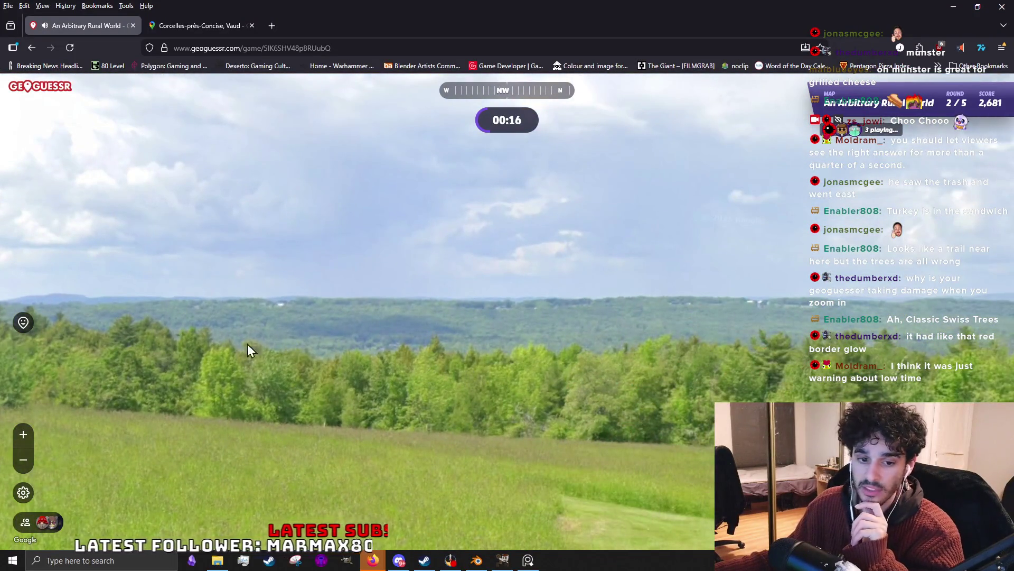
pyautogui.scroll(2, 631, 315)
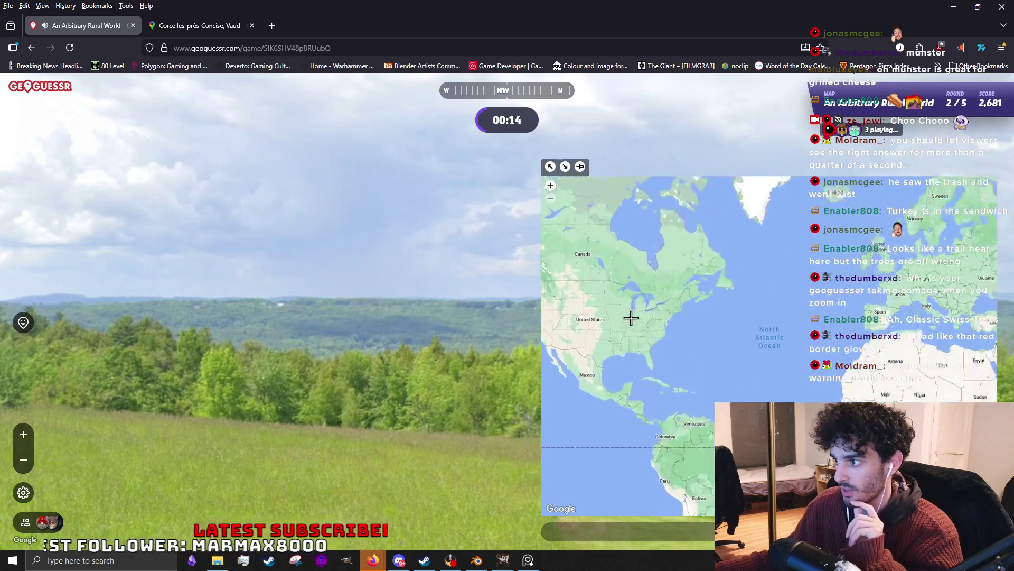
pyautogui.scroll(2, 623, 346)
pyautogui.scroll(2, 678, 383)
pyautogui.scroll(2, 729, 326)
pyautogui.scroll(-2, 713, 350)
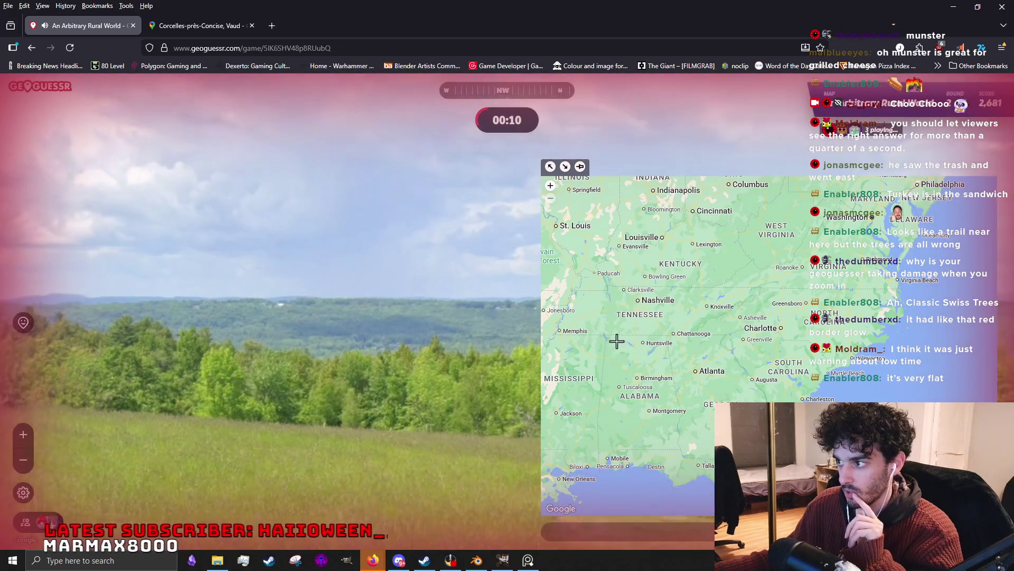
pyautogui.scroll(1, 599, 342)
pyautogui.scroll(1, 599, 340)
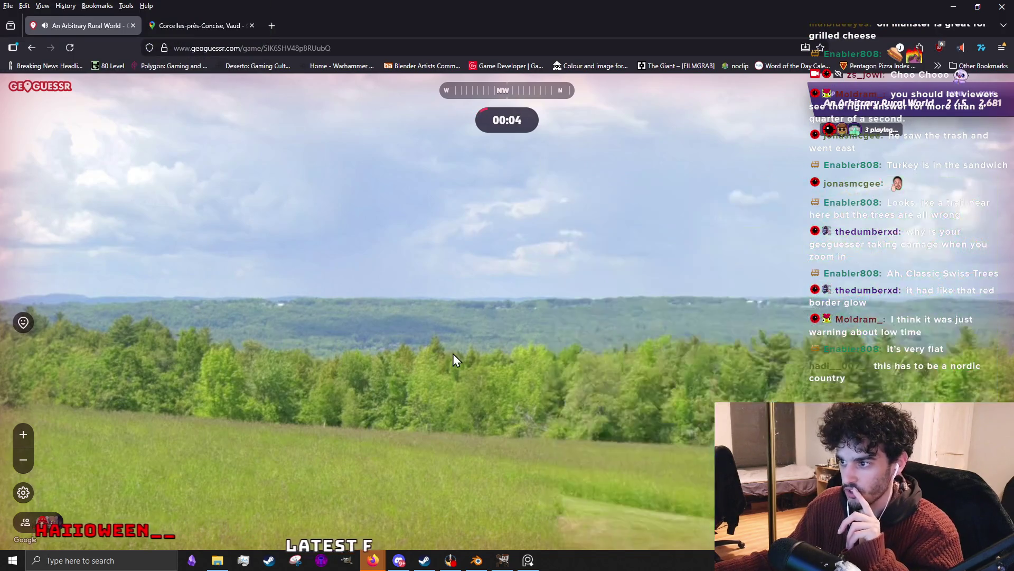
# Glance at the pond and house as the timer expires, then start round 3 after the 1,800-point result.
pyautogui.moveTo(452, 354); pyautogui.dragTo(204, 330)
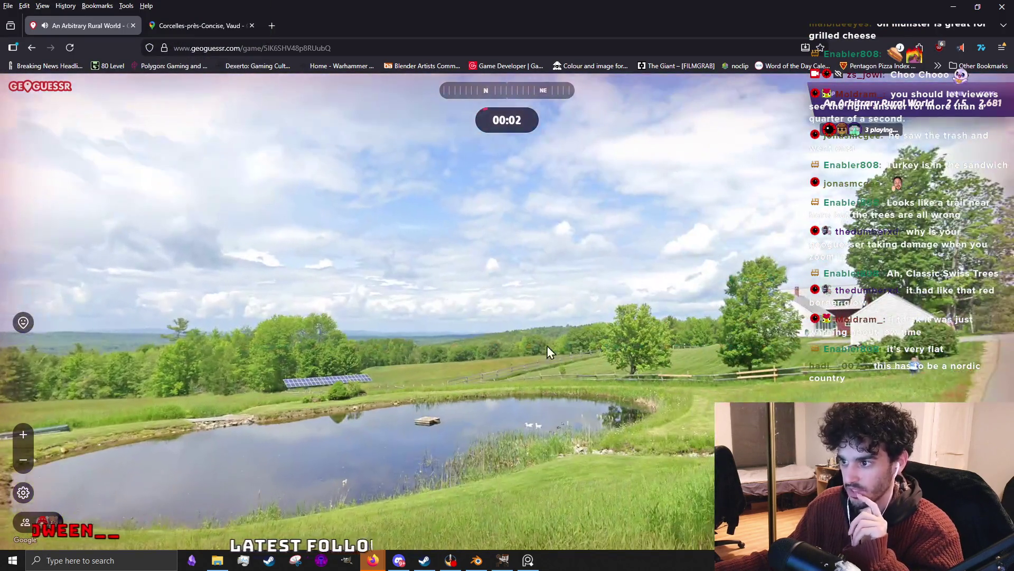
pyautogui.moveTo(548, 346); pyautogui.dragTo(227, 345)
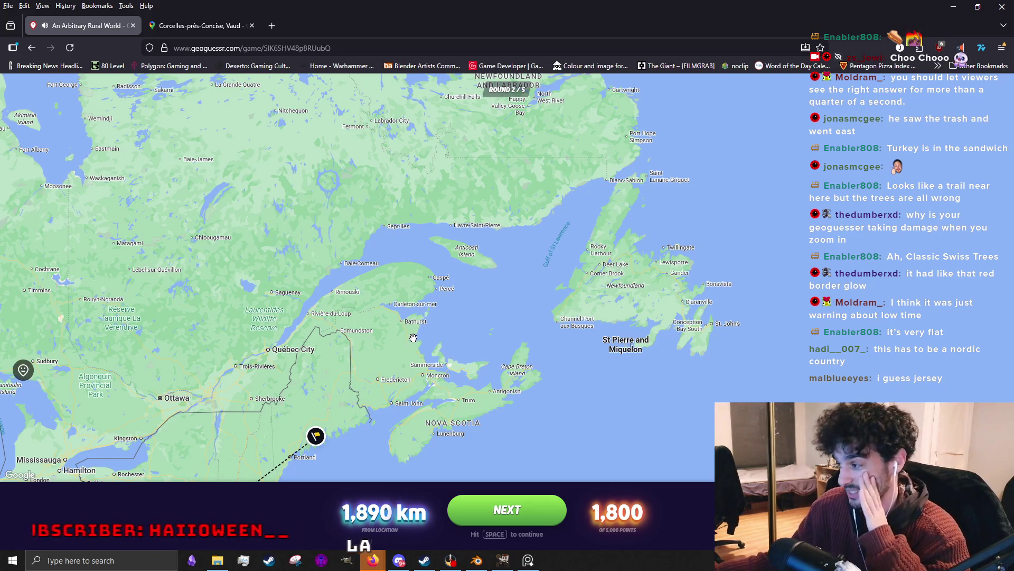
pyautogui.click(530, 523)
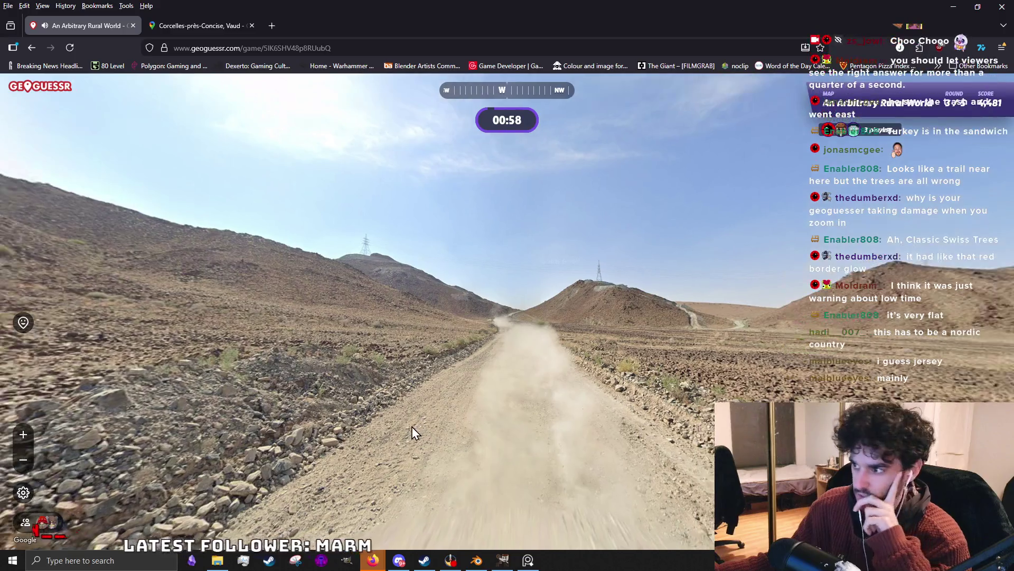
pyautogui.moveTo(411, 426); pyautogui.dragTo(271, 380)
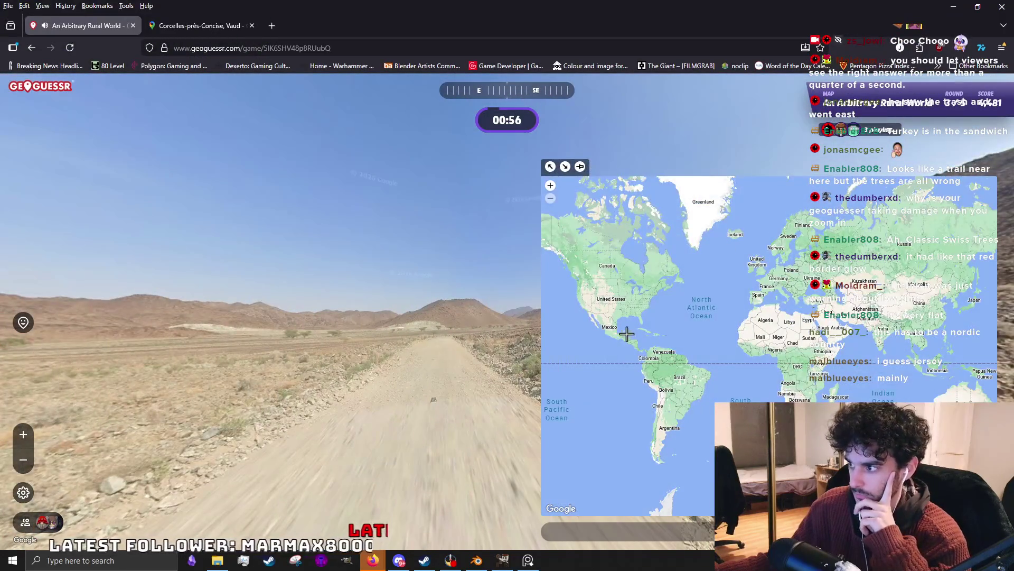
pyautogui.scroll(3, 666, 392)
pyautogui.scroll(2, 639, 389)
pyautogui.scroll(2, 626, 410)
pyautogui.moveTo(470, 388)
pyautogui.mouseDown()
pyautogui.moveTo(801, 306)
pyautogui.moveTo(426, 285)
pyautogui.mouseUp()
pyautogui.scroll(3, 523, 377)
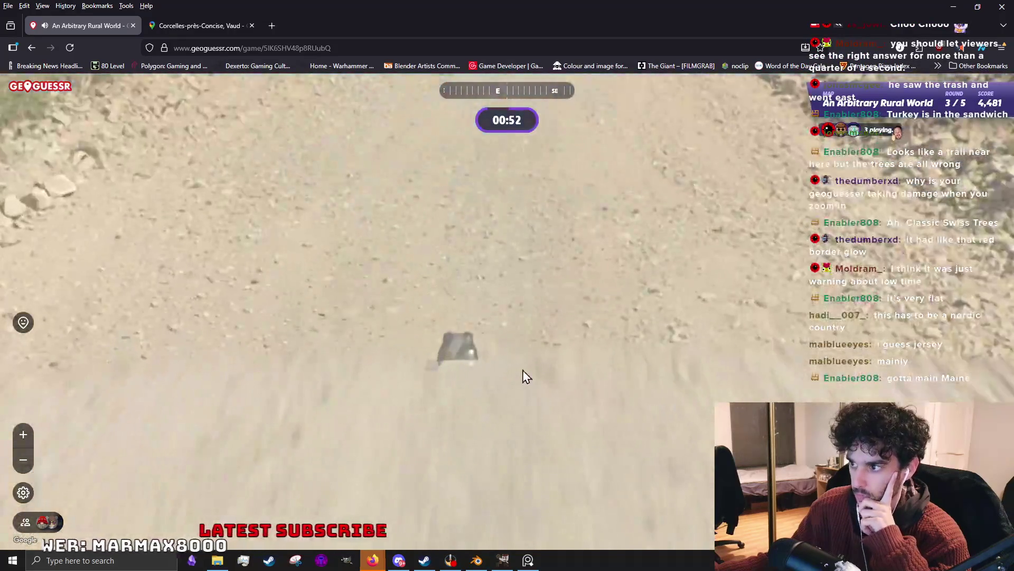
pyautogui.scroll(-3, 523, 376)
pyautogui.scroll(-1, 729, 317)
pyautogui.scroll(-1, 696, 340)
pyautogui.scroll(-1, 741, 357)
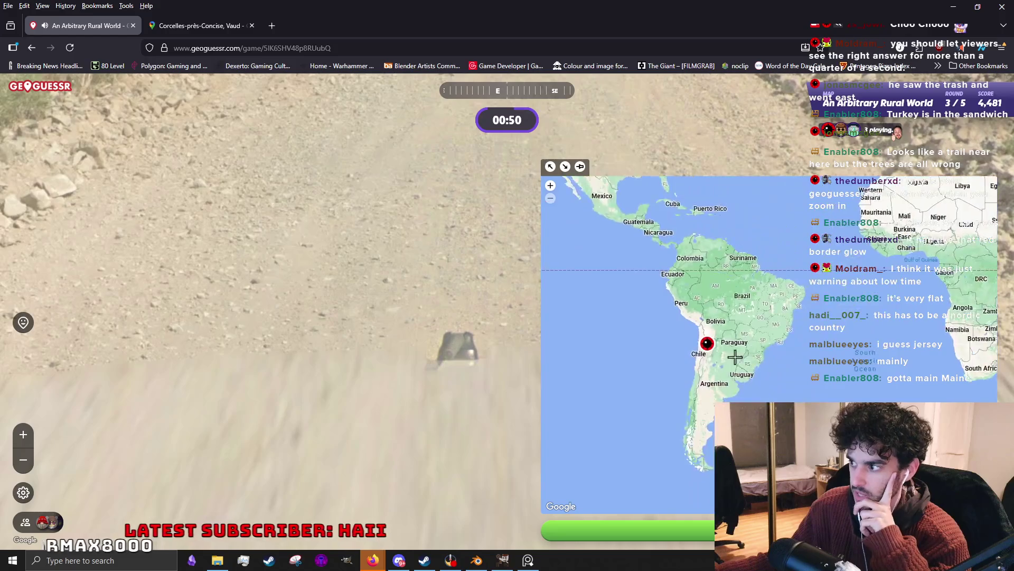
pyautogui.scroll(-1, 741, 357)
pyautogui.moveTo(437, 347); pyautogui.dragTo(446, 494)
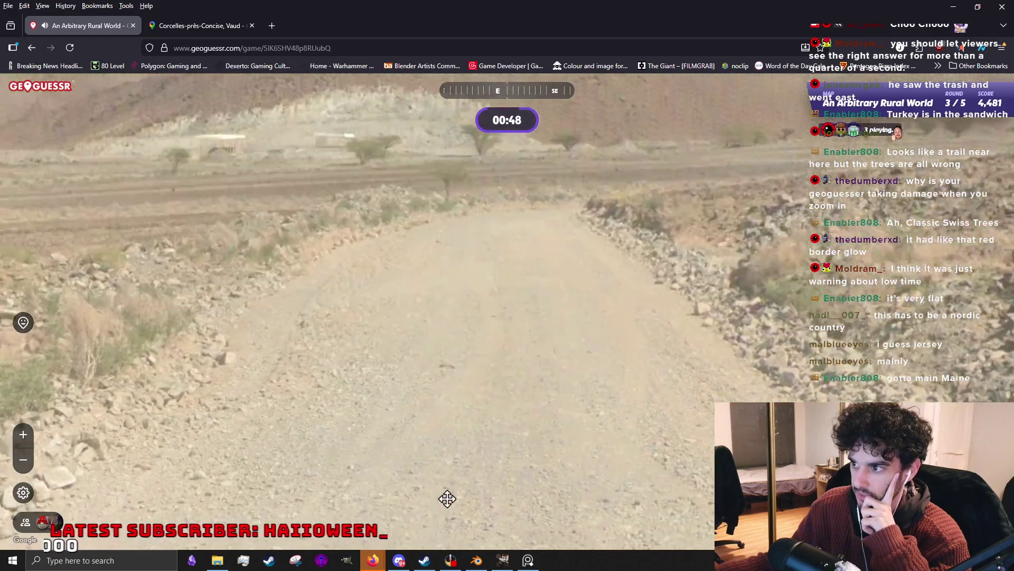
pyautogui.scroll(-2, 506, 350)
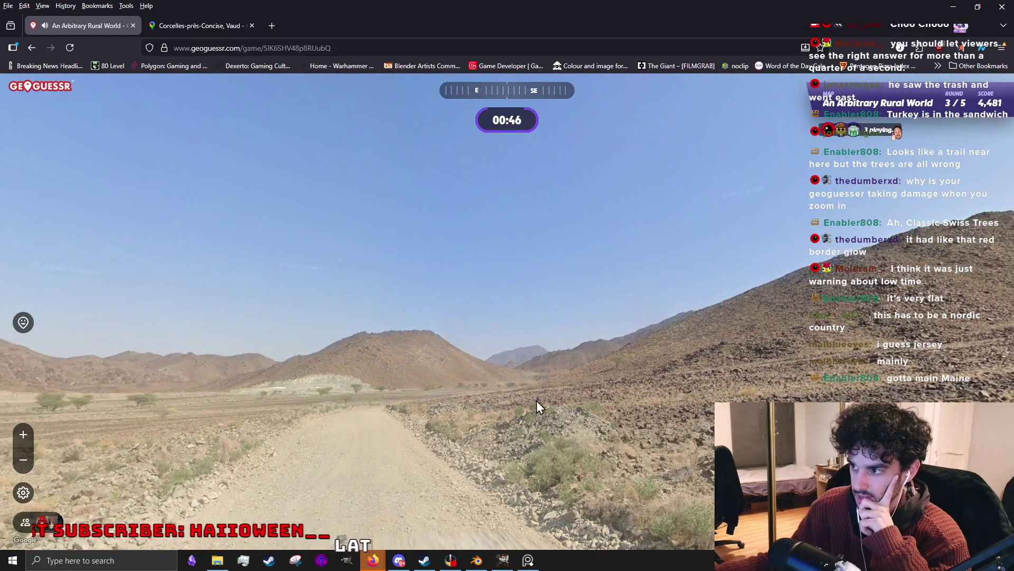
pyautogui.moveTo(537, 400); pyautogui.dragTo(435, 370)
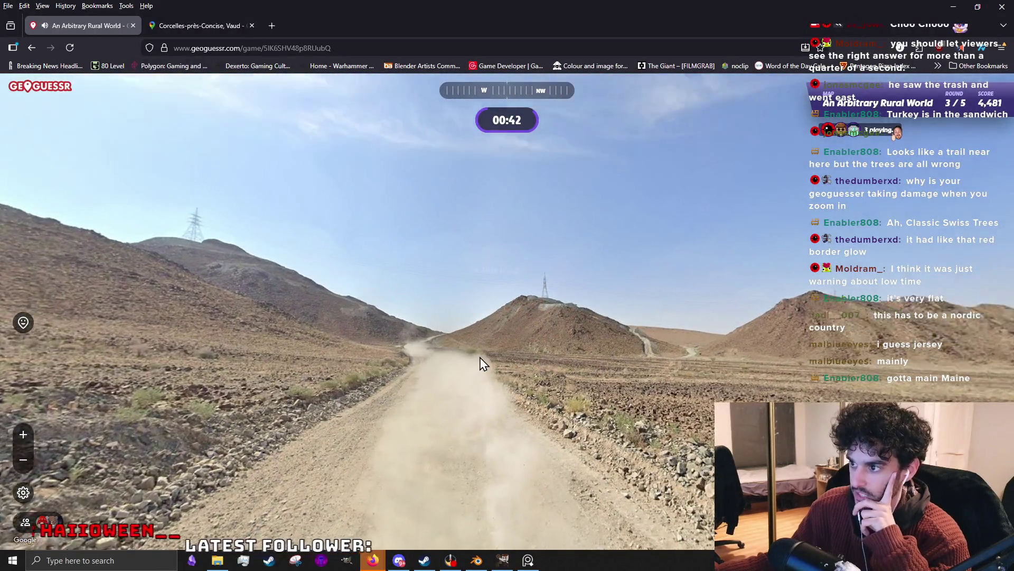
pyautogui.scroll(2, 480, 360)
pyautogui.moveTo(434, 366); pyautogui.dragTo(240, 356)
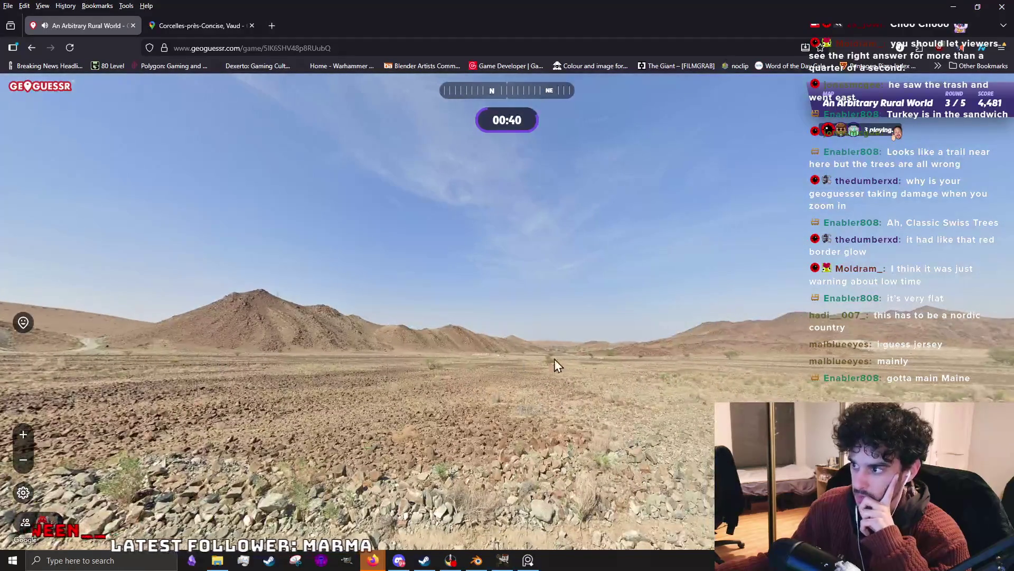
pyautogui.scroll(2, 539, 371)
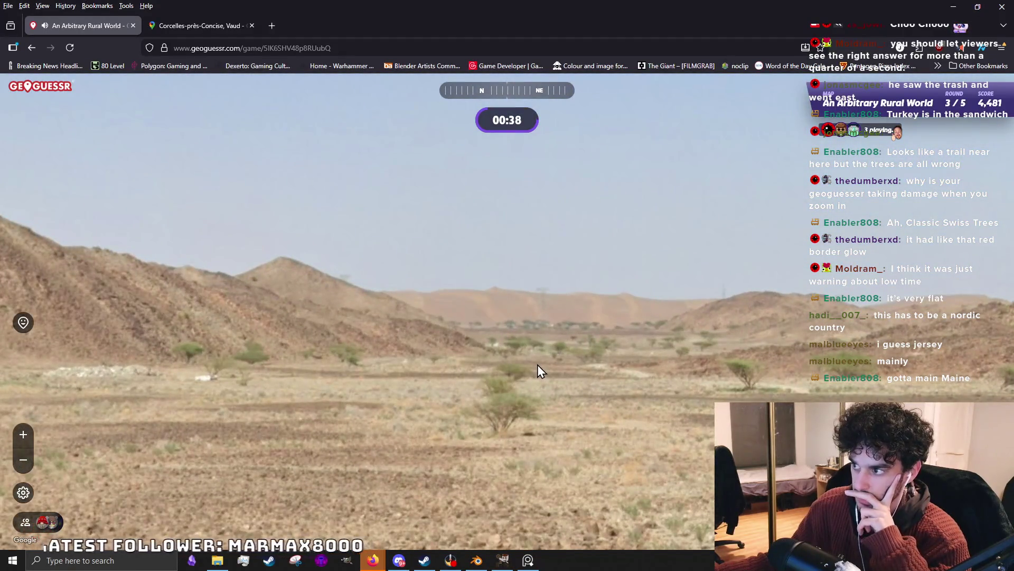
pyautogui.scroll(-2, 537, 365)
pyautogui.moveTo(494, 376); pyautogui.dragTo(294, 351)
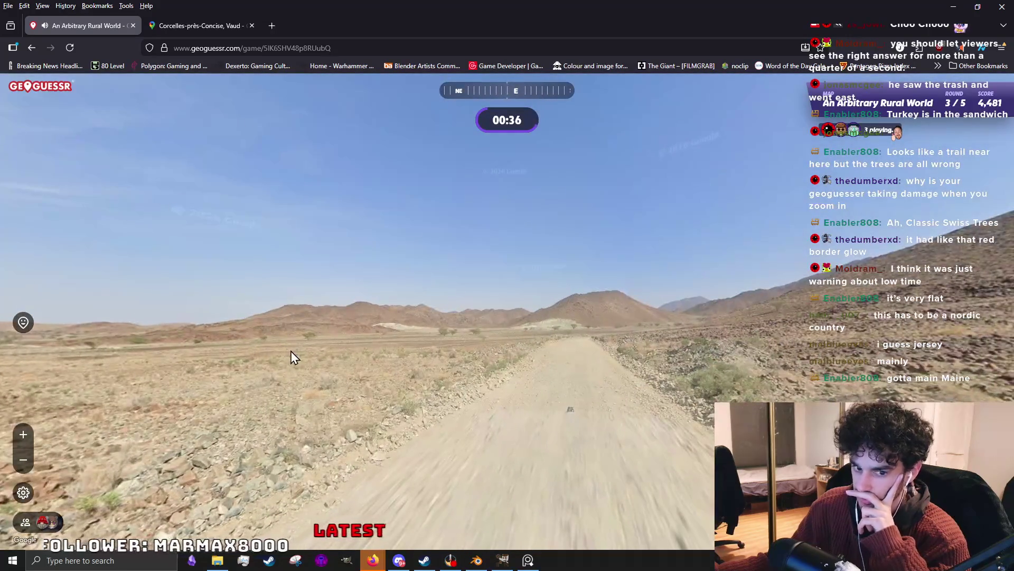
pyautogui.moveTo(557, 347); pyautogui.dragTo(420, 301)
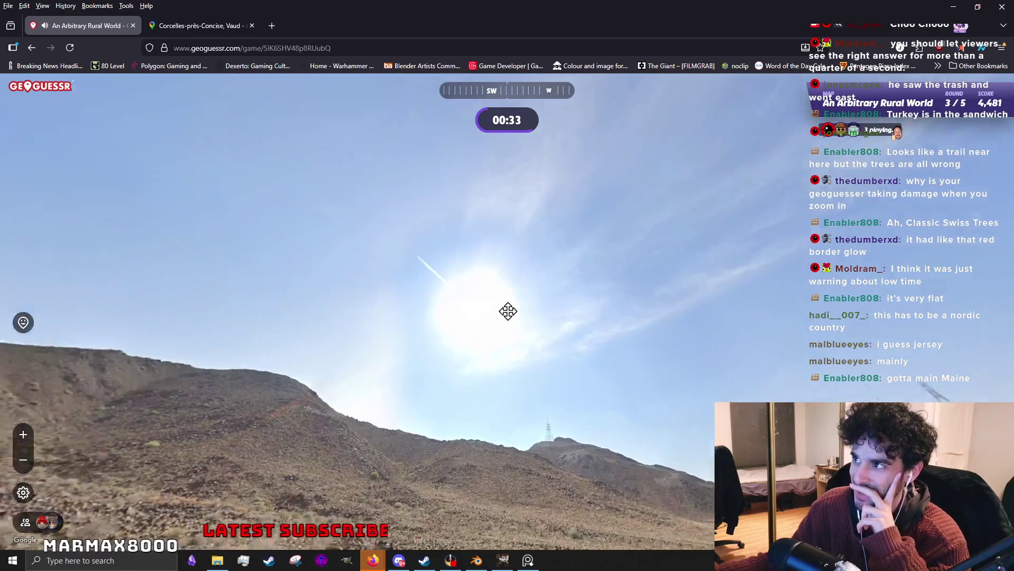
pyautogui.moveTo(508, 310)
pyautogui.mouseDown()
pyautogui.moveTo(727, 331)
pyautogui.moveTo(643, 344)
pyautogui.mouseUp()
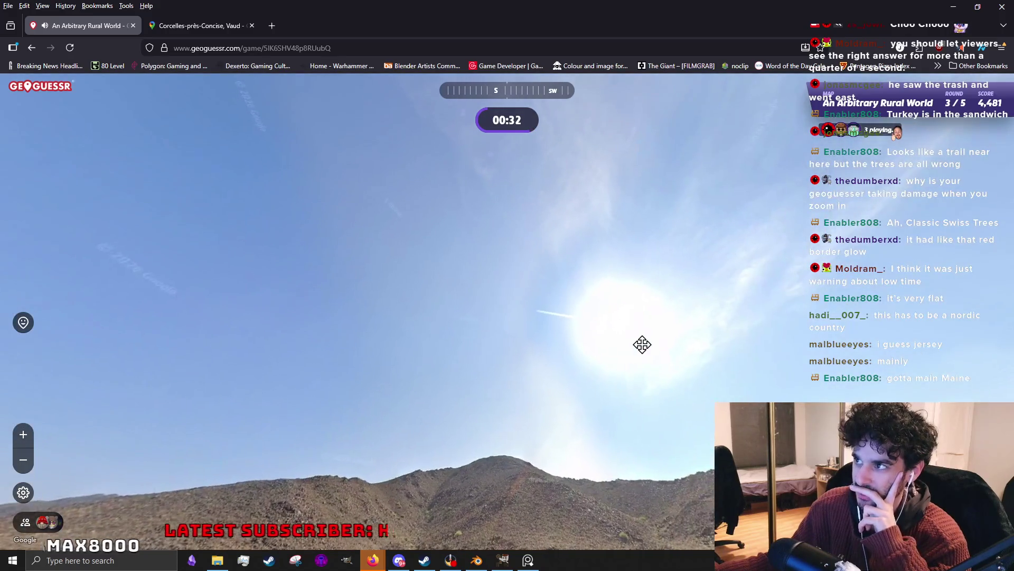
pyautogui.scroll(1, 604, 297)
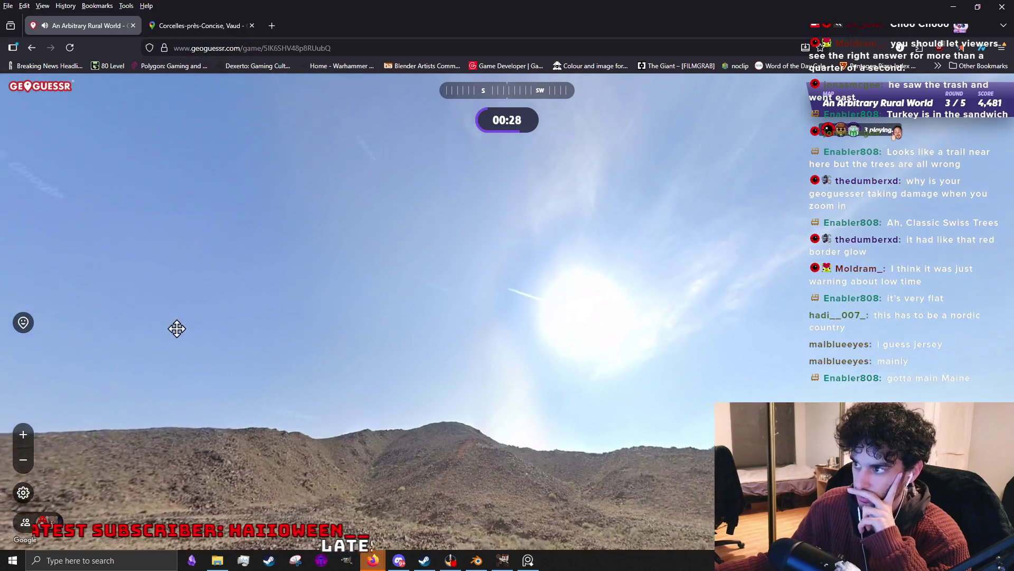
pyautogui.moveTo(550, 344)
pyautogui.mouseDown()
pyautogui.moveTo(347, 337)
pyautogui.moveTo(533, 339)
pyautogui.mouseUp()
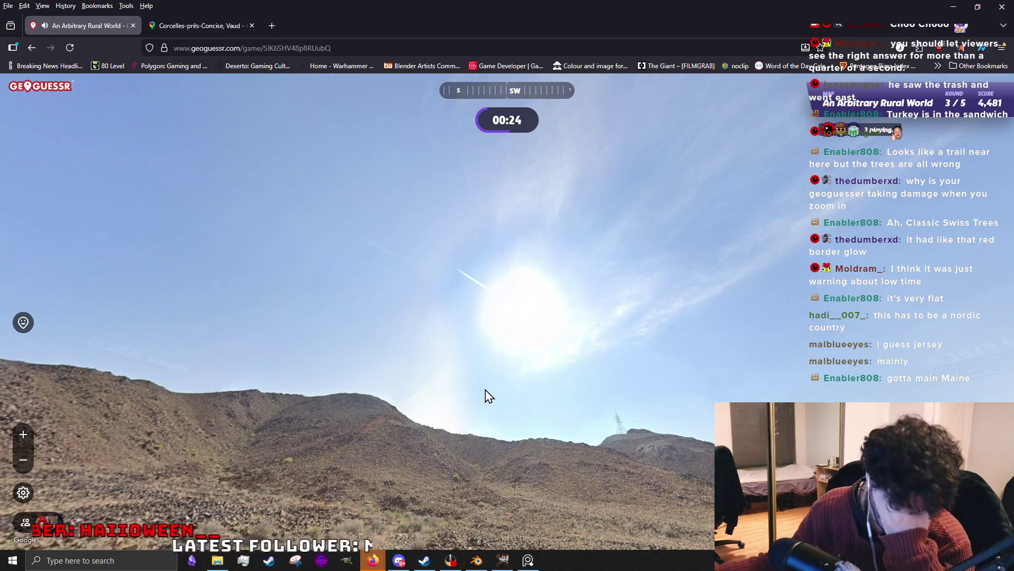
pyautogui.moveTo(485, 399); pyautogui.dragTo(625, 294)
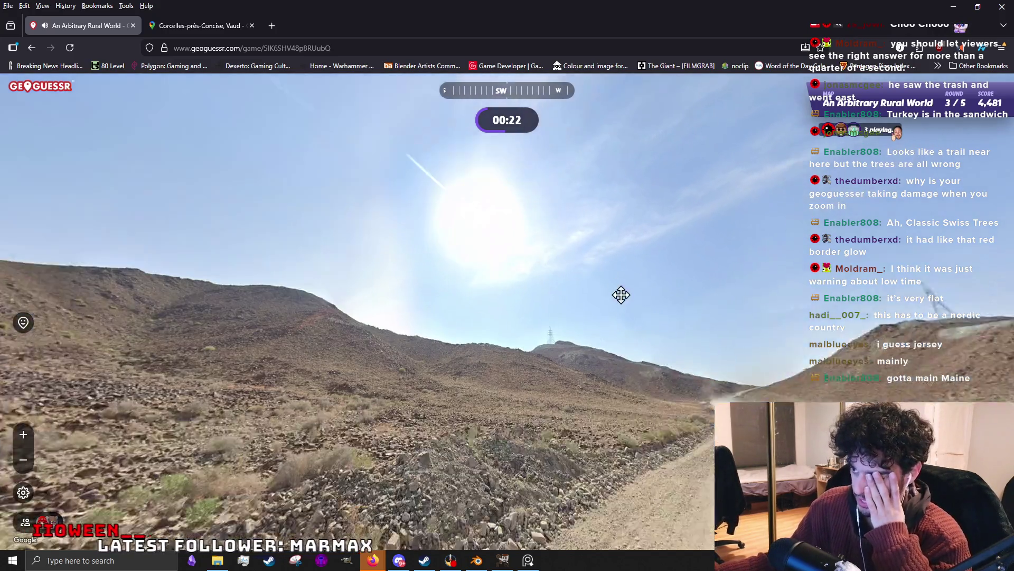
pyautogui.moveTo(770, 371); pyautogui.dragTo(410, 341)
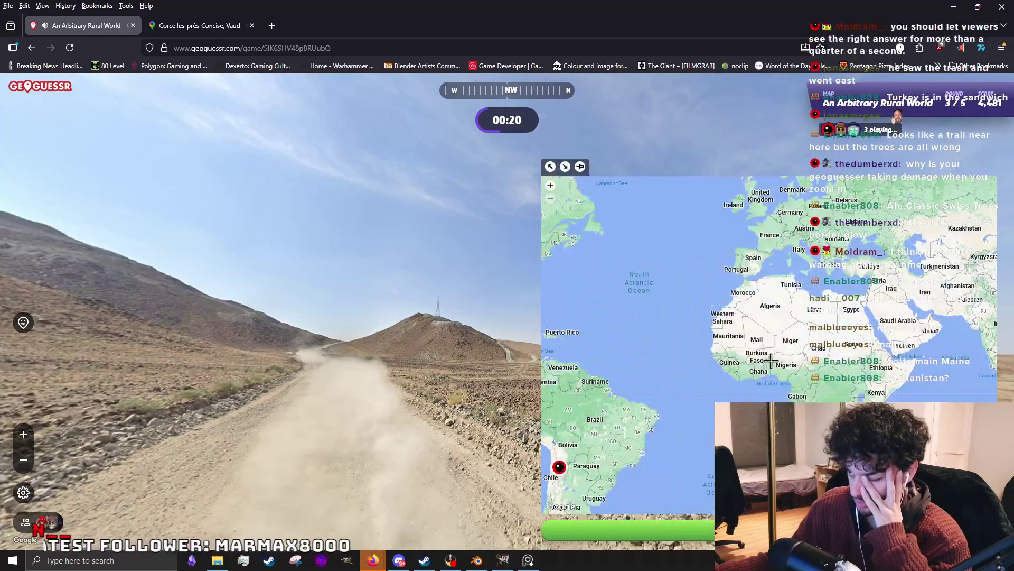
# Pan the guess map to Africa, step east along the dirt road, then open the true location in Google Maps.
pyautogui.moveTo(643, 437); pyautogui.dragTo(668, 430)
pyautogui.moveTo(776, 451); pyautogui.dragTo(585, 375)
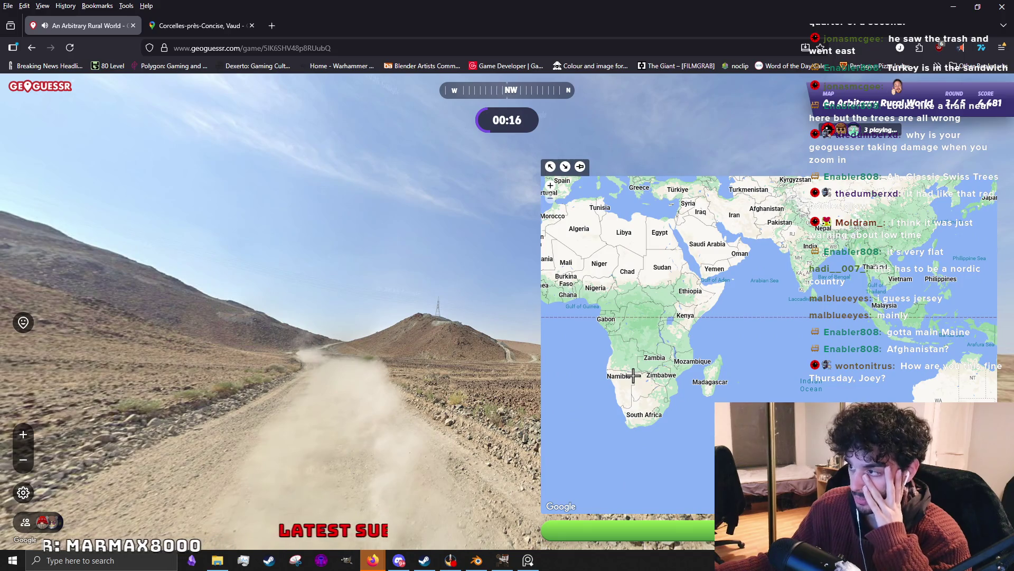
pyautogui.moveTo(723, 351)
pyautogui.mouseDown()
pyautogui.moveTo(176, 333)
pyautogui.moveTo(314, 342)
pyautogui.mouseUp()
pyautogui.click(476, 413)
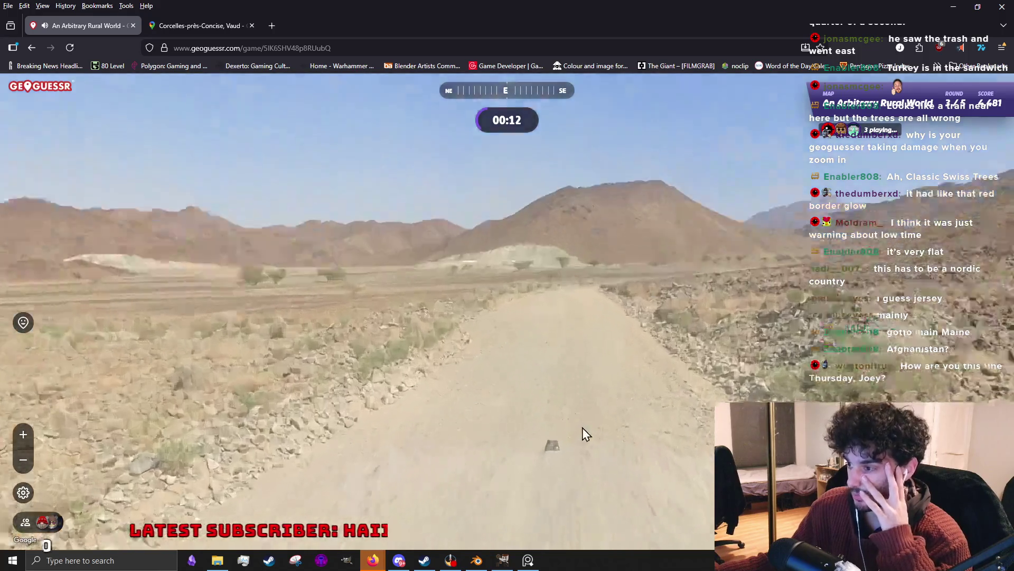
pyautogui.scroll(5, 519, 475)
pyautogui.moveTo(650, 341)
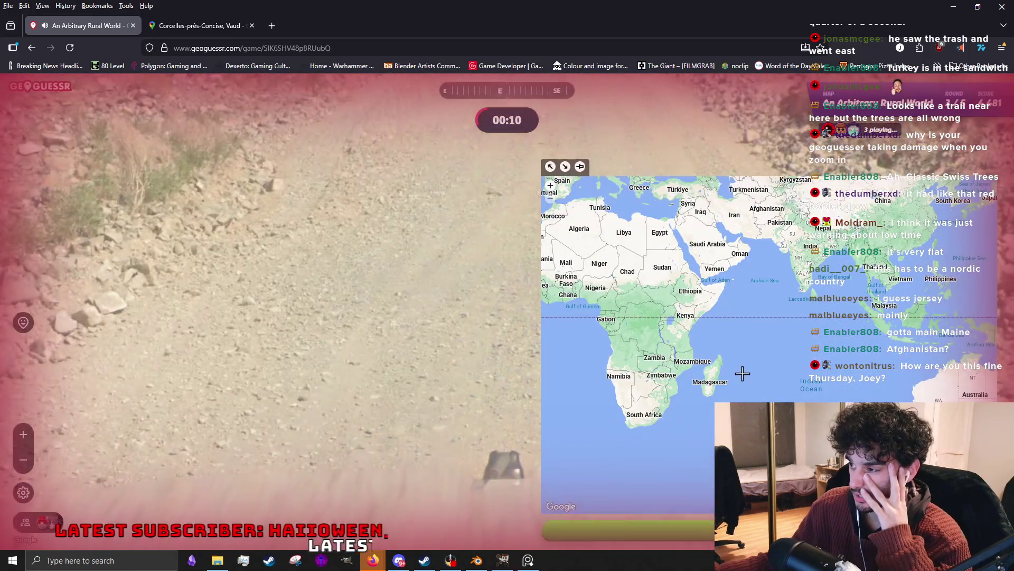
pyautogui.scroll(-5, 395, 494)
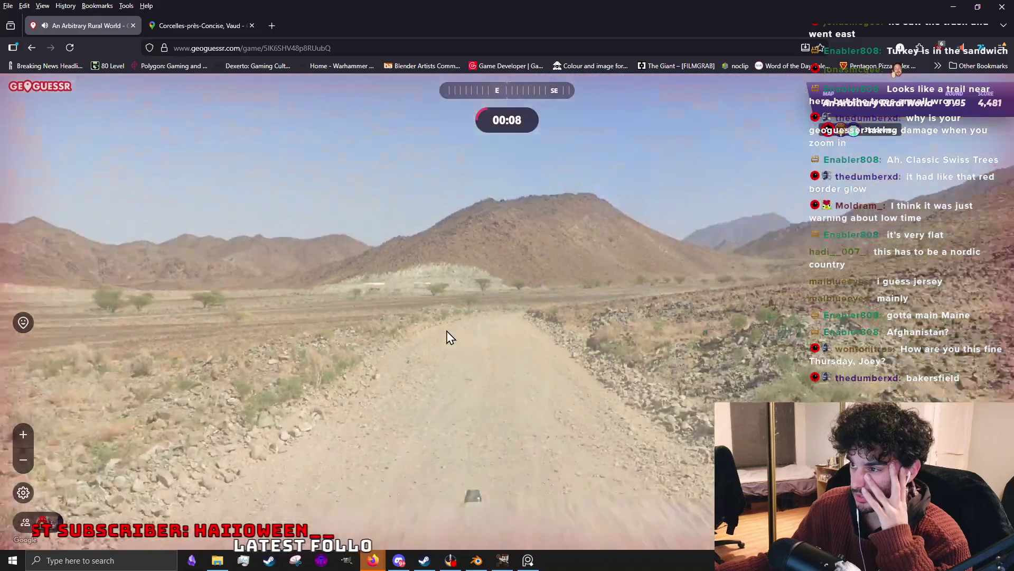
pyautogui.scroll(3, 446, 337)
pyautogui.scroll(2, 659, 369)
pyautogui.scroll(2, 627, 392)
pyautogui.scroll(1, 639, 415)
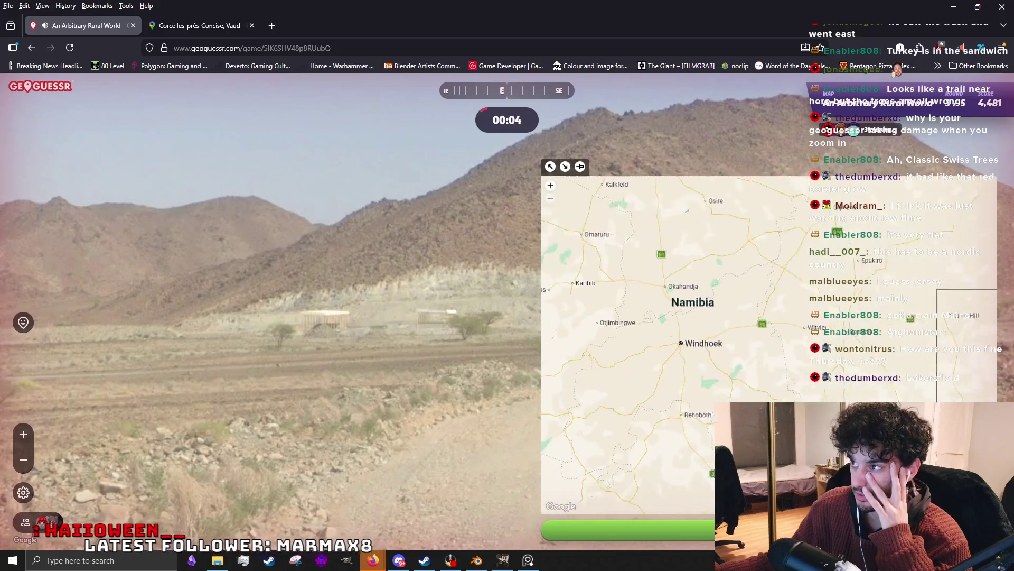
pyautogui.scroll(-3, 751, 323)
pyautogui.scroll(-1, 751, 341)
pyautogui.scroll(3, 753, 369)
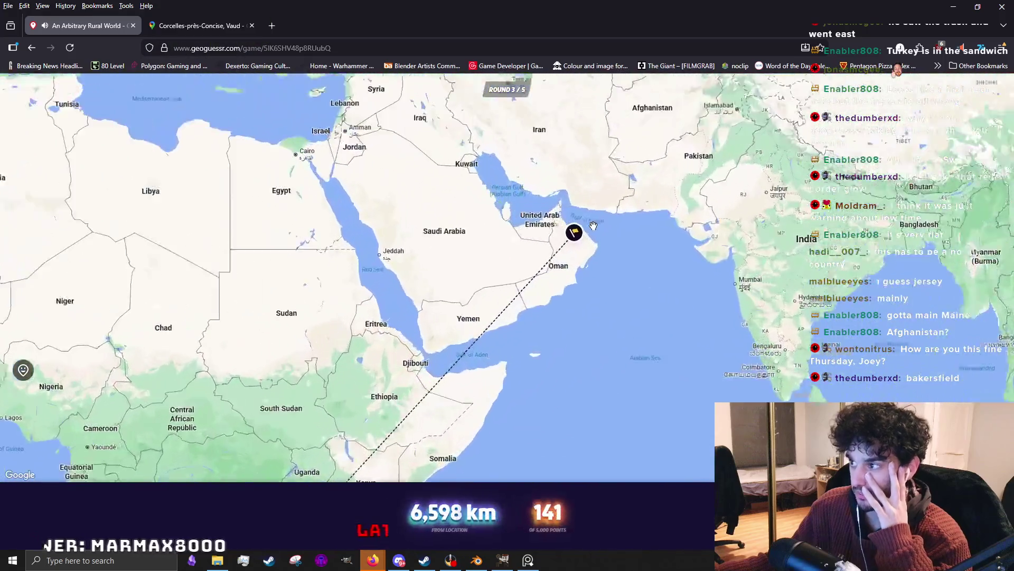
pyautogui.click(574, 232)
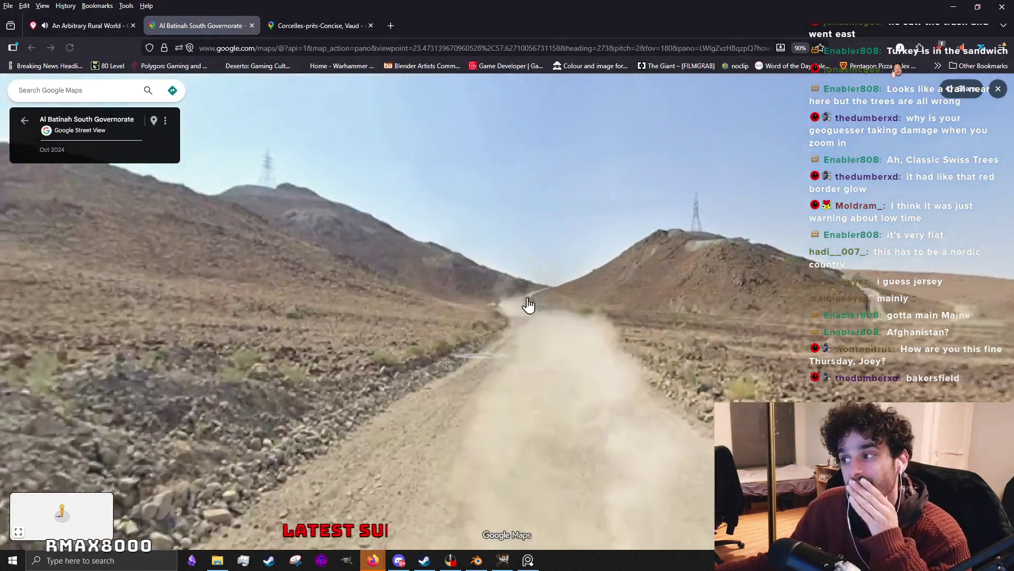
# Advance several spots along the Al Batinah South dirt road toward the plain and hills.
pyautogui.click(529, 304)
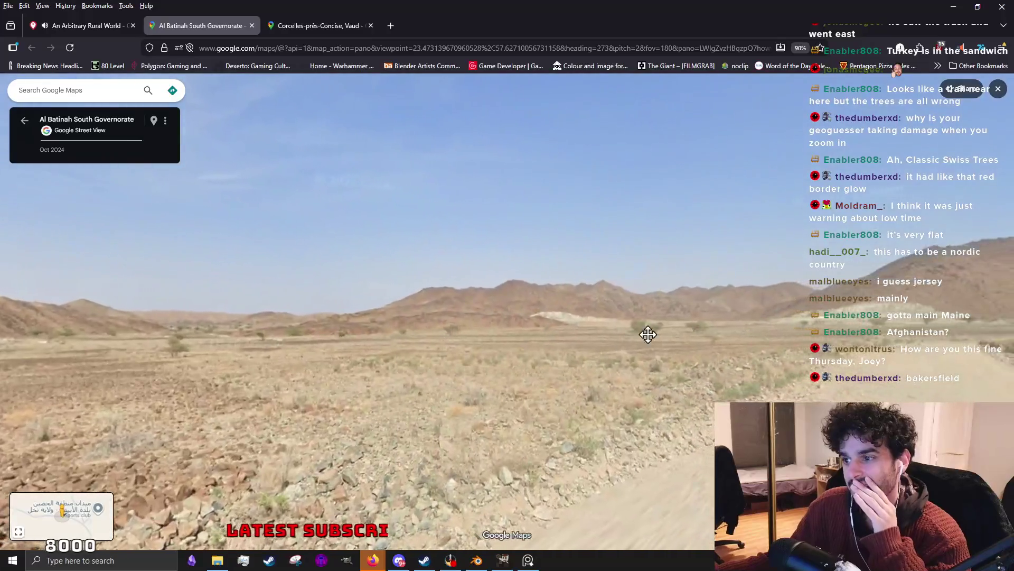
pyautogui.moveTo(645, 333); pyautogui.dragTo(418, 368)
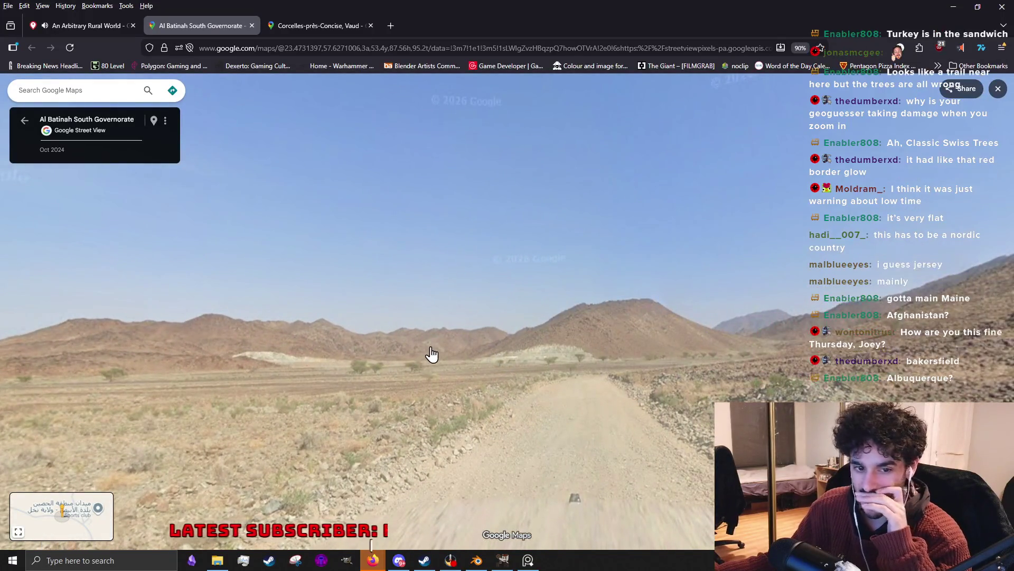
pyautogui.click(431, 353)
pyautogui.click(520, 362)
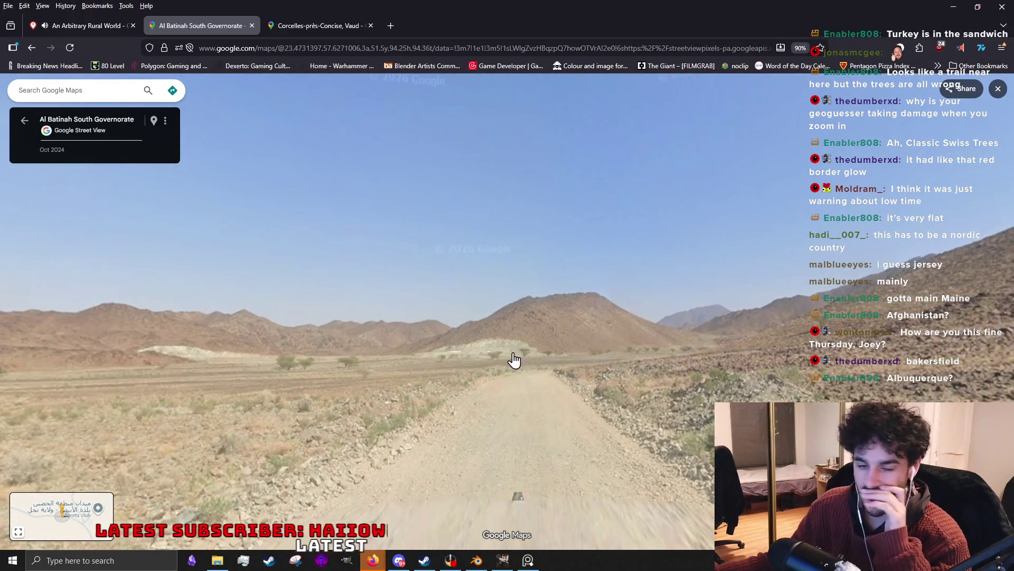
# Pan around the pylon hills, flat plain and rocky hillside beside the road.
pyautogui.moveTo(689, 332)
pyautogui.mouseDown()
pyautogui.moveTo(335, 346)
pyautogui.moveTo(476, 348)
pyautogui.mouseUp()
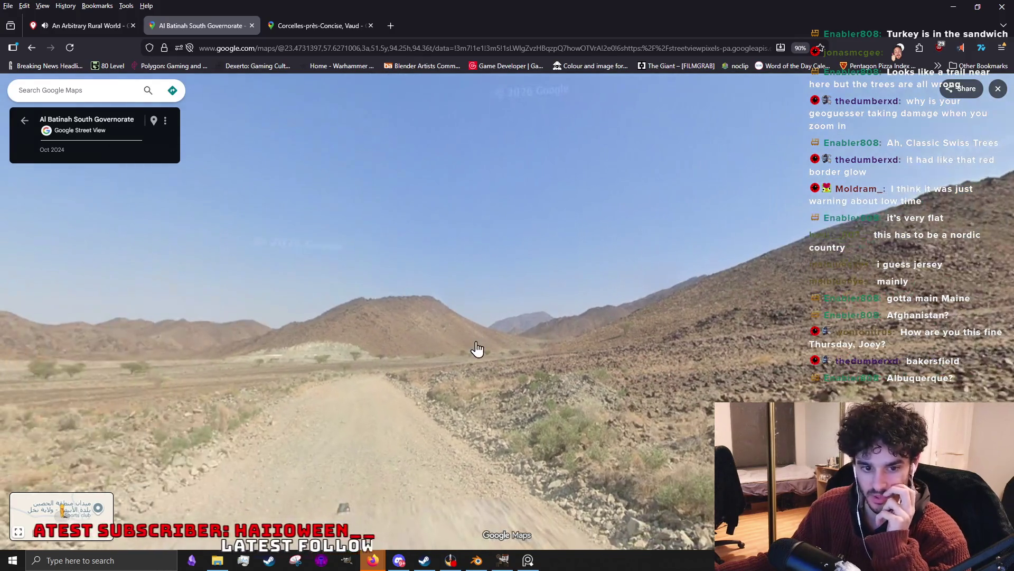
pyautogui.moveTo(317, 358); pyautogui.dragTo(480, 356)
pyautogui.moveTo(315, 358)
pyautogui.mouseDown()
pyautogui.moveTo(585, 353)
pyautogui.moveTo(531, 362)
pyautogui.moveTo(324, 355)
pyautogui.mouseUp()
pyautogui.moveTo(635, 358); pyautogui.dragTo(381, 362)
pyautogui.moveTo(714, 358); pyautogui.dragTo(544, 357)
pyautogui.moveTo(748, 373)
pyautogui.mouseDown()
pyautogui.moveTo(727, 344)
pyautogui.moveTo(471, 352)
pyautogui.mouseUp()
pyautogui.scroll(-3, 471, 352)
pyautogui.click(84, 36)
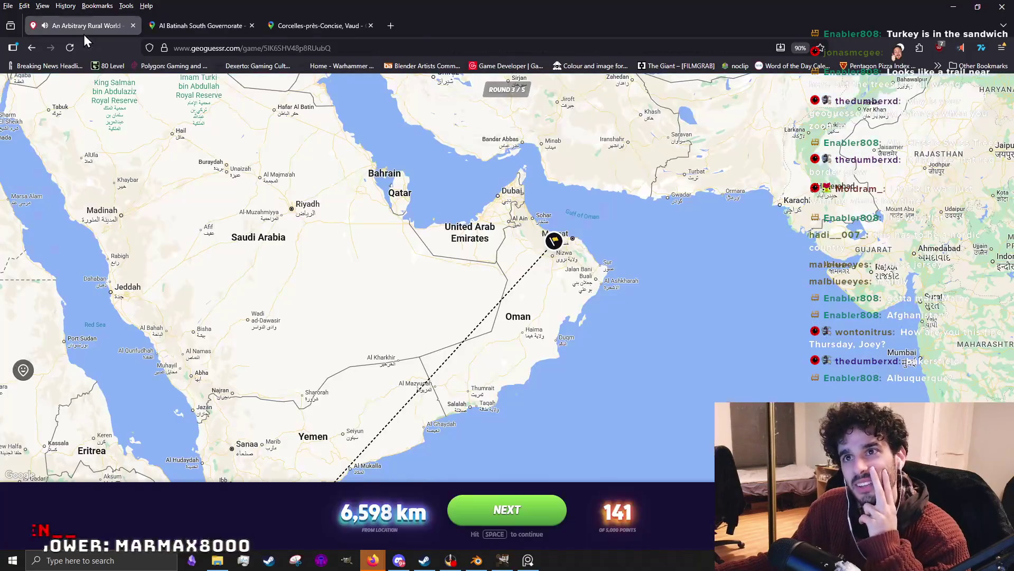
pyautogui.scroll(3, 569, 242)
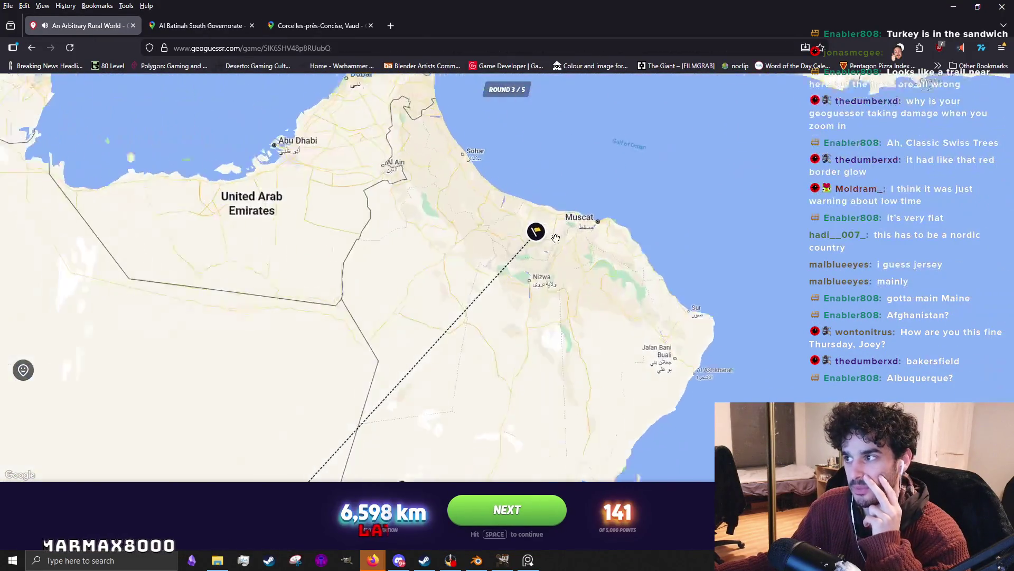
pyautogui.scroll(2, 516, 235)
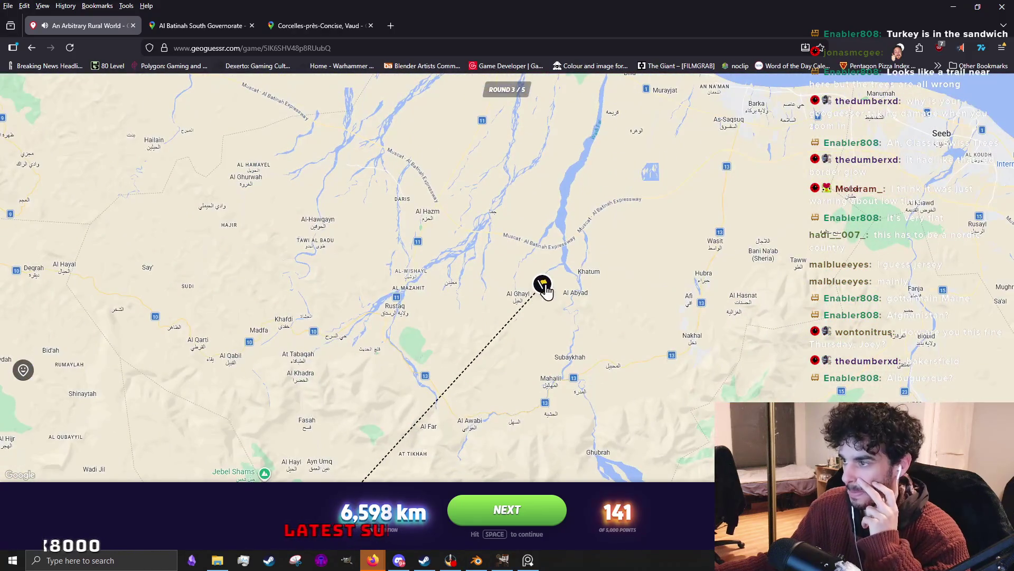
pyautogui.click(200, 26)
pyautogui.moveTo(418, 347); pyautogui.dragTo(577, 344)
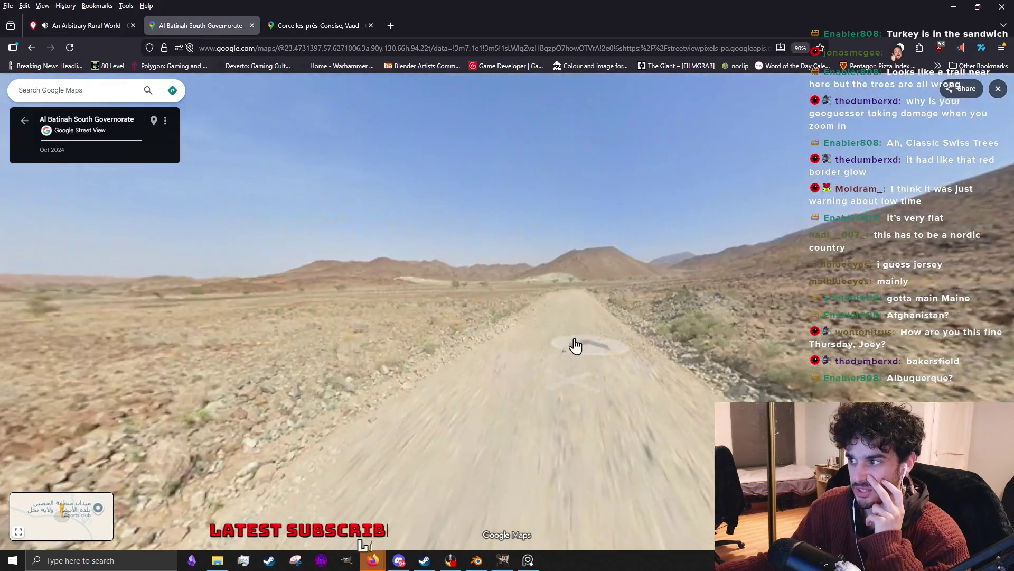
pyautogui.scroll(2, 584, 422)
pyautogui.moveTo(584, 422)
pyautogui.mouseDown()
pyautogui.moveTo(596, 243)
pyautogui.moveTo(576, 278)
pyautogui.moveTo(502, 290)
pyautogui.moveTo(203, 267)
pyautogui.moveTo(395, 308)
pyautogui.mouseUp()
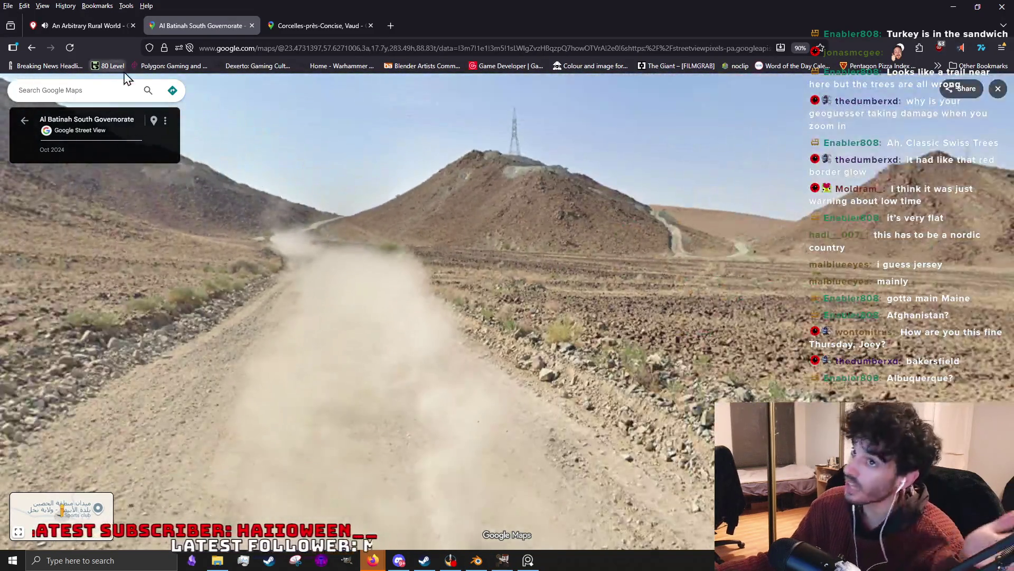
pyautogui.click(103, 21)
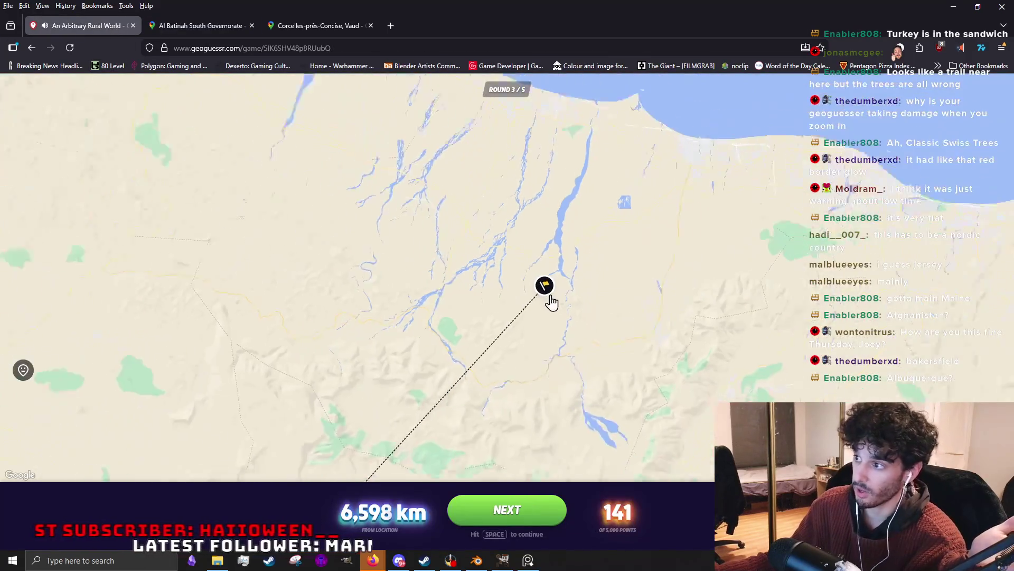
pyautogui.scroll(-2, 548, 301)
pyautogui.scroll(-2, 538, 297)
pyautogui.scroll(-1, 503, 285)
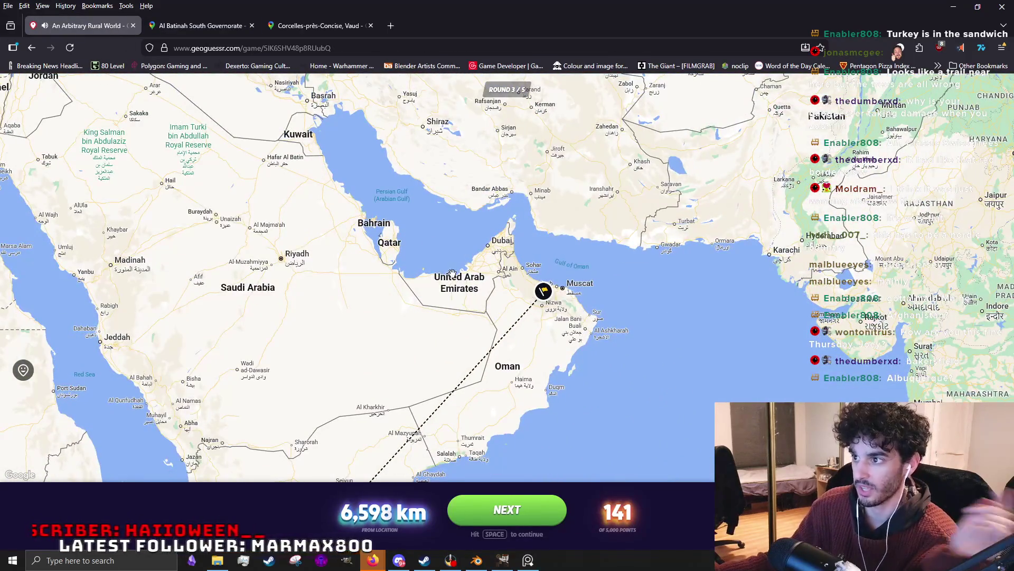
pyautogui.scroll(-1, 525, 432)
pyautogui.moveTo(301, 380); pyautogui.dragTo(482, 280)
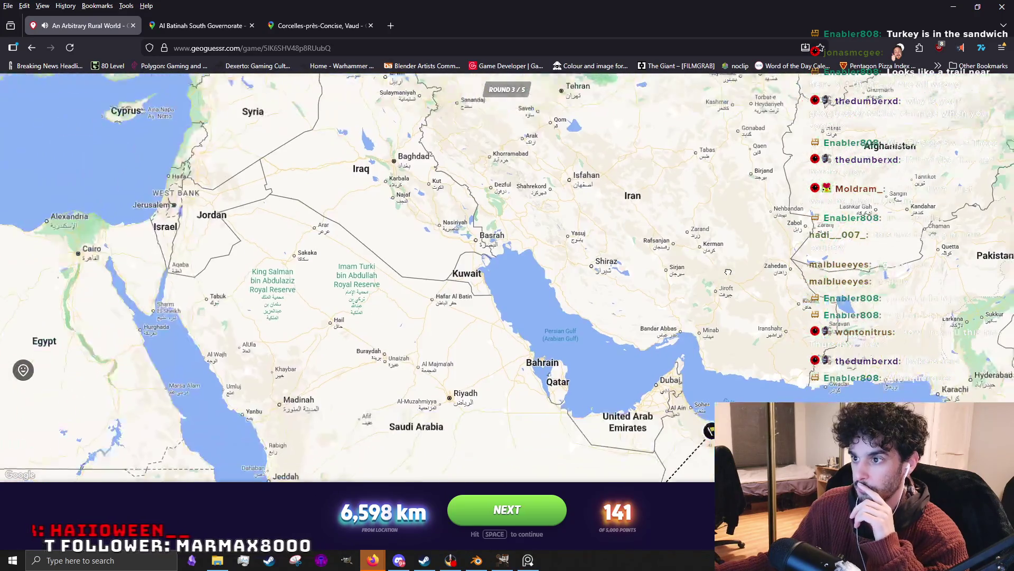
pyautogui.scroll(-2, 482, 281)
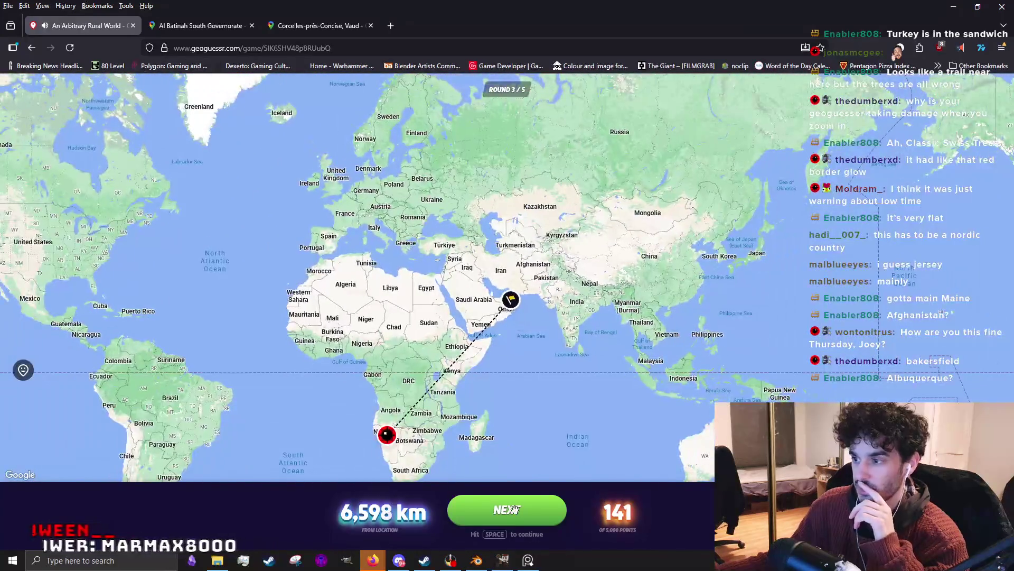
pyautogui.click(492, 511)
pyautogui.moveTo(505, 469)
pyautogui.mouseDown()
pyautogui.moveTo(359, 332)
pyautogui.moveTo(676, 404)
pyautogui.mouseUp()
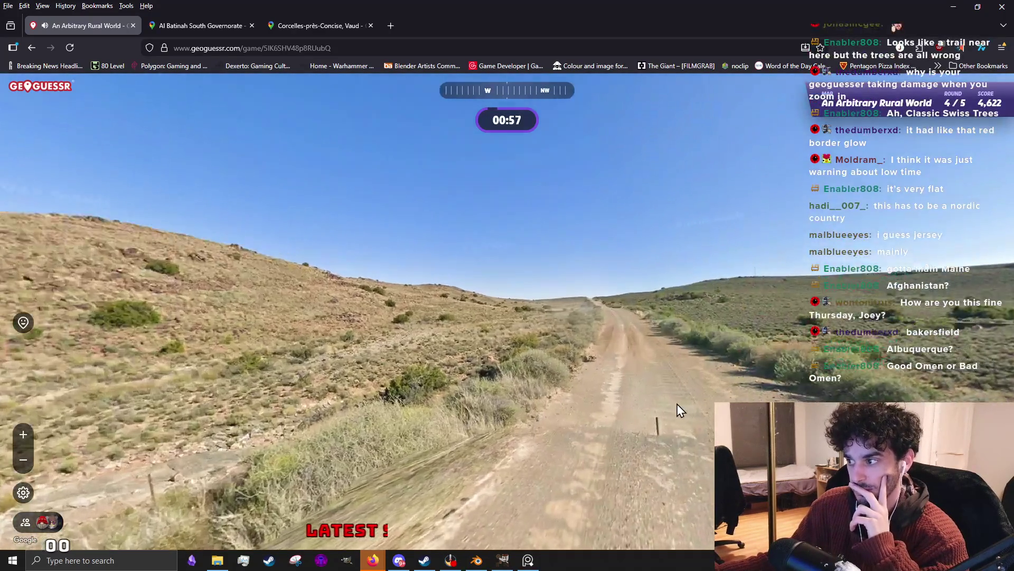
# Move forward along the dirt road, glancing at the northeast hills and southern plain.
pyautogui.click(678, 403)
pyautogui.click(699, 369)
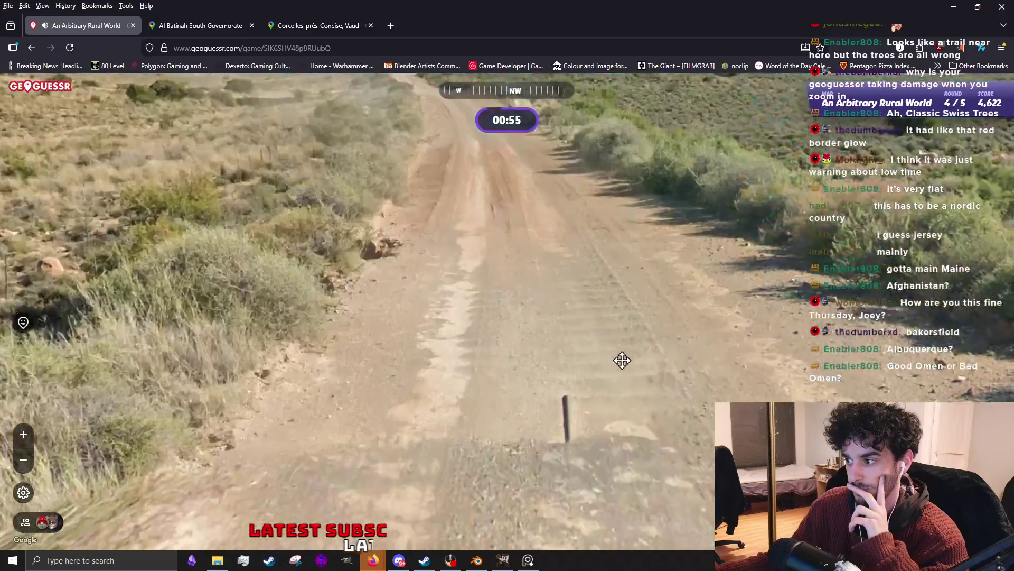
pyautogui.scroll(3, 609, 471)
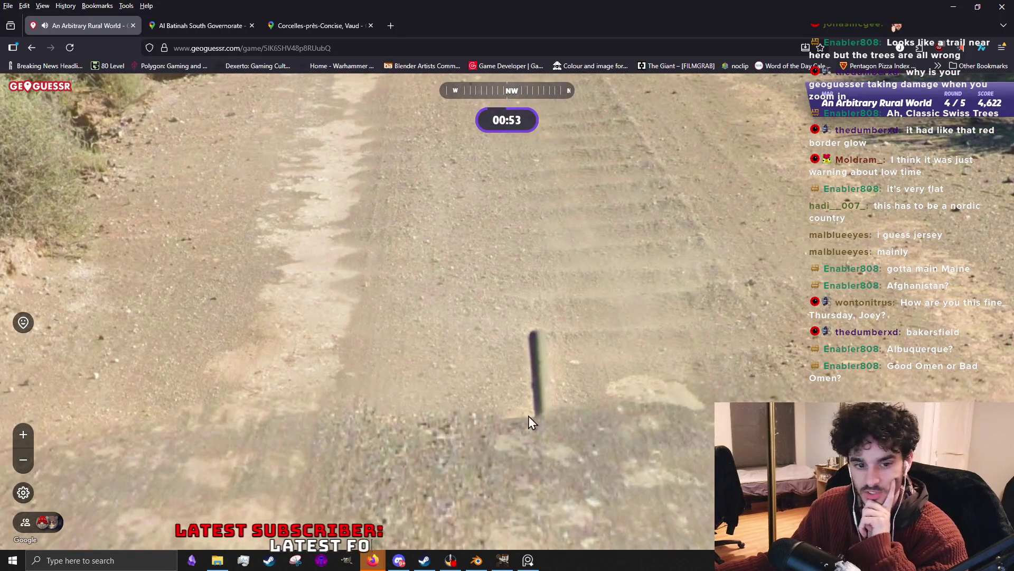
pyautogui.scroll(-3, 509, 336)
pyautogui.moveTo(508, 337); pyautogui.dragTo(349, 405)
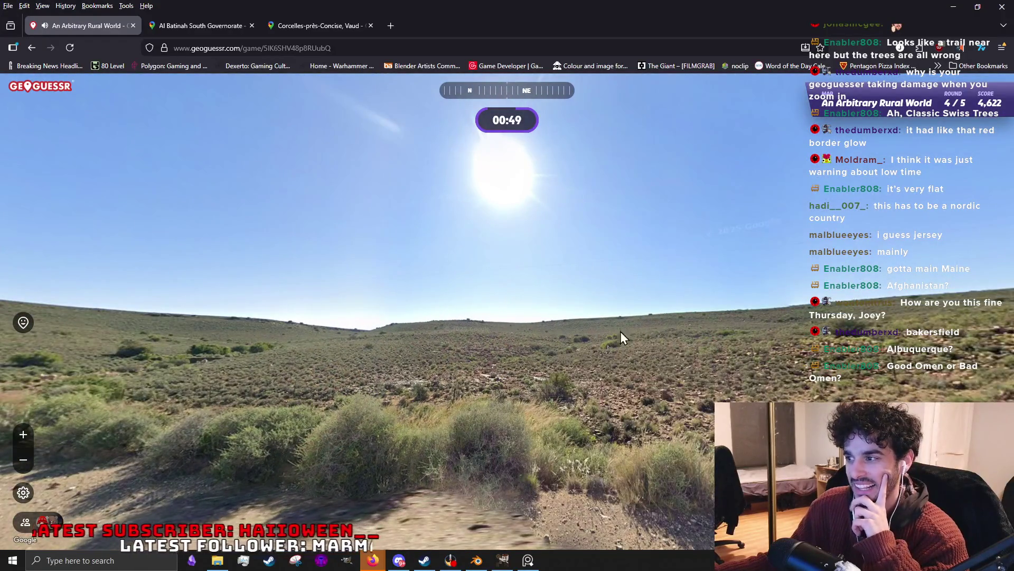
pyautogui.click(643, 331)
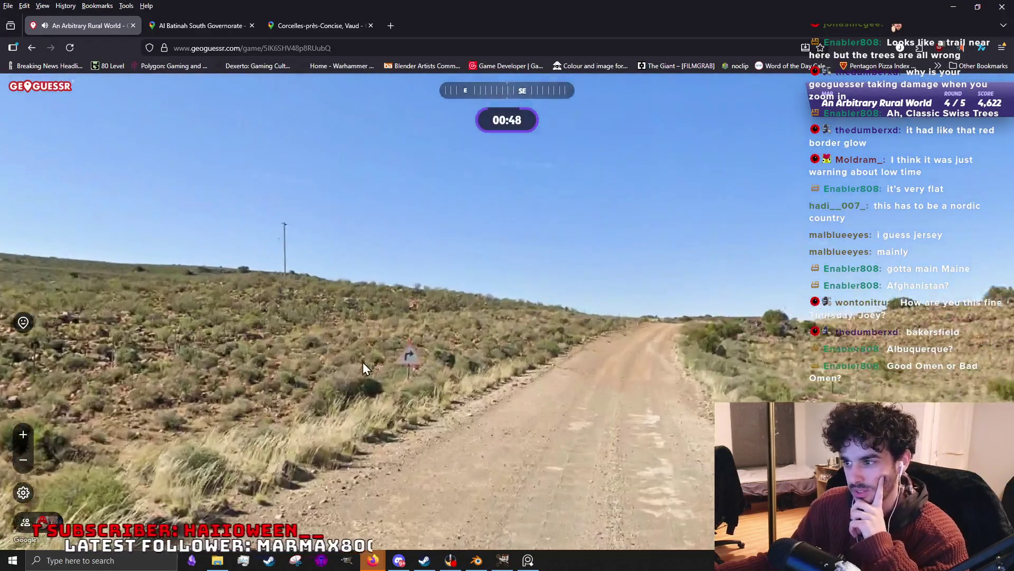
pyautogui.scroll(3, 362, 362)
pyautogui.scroll(-3, 578, 380)
pyautogui.moveTo(577, 379); pyautogui.dragTo(332, 353)
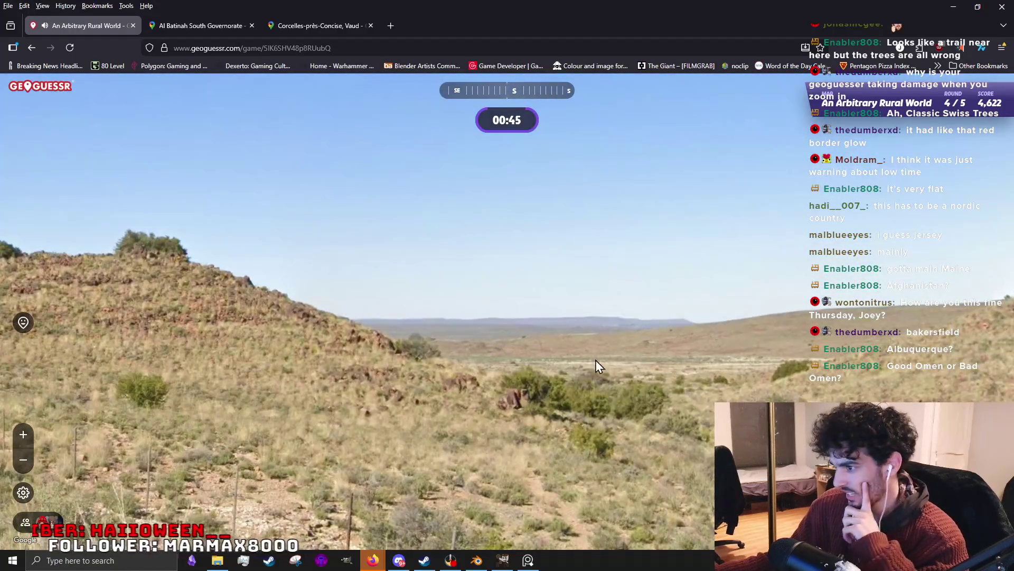
pyautogui.click(595, 363)
pyautogui.click(585, 360)
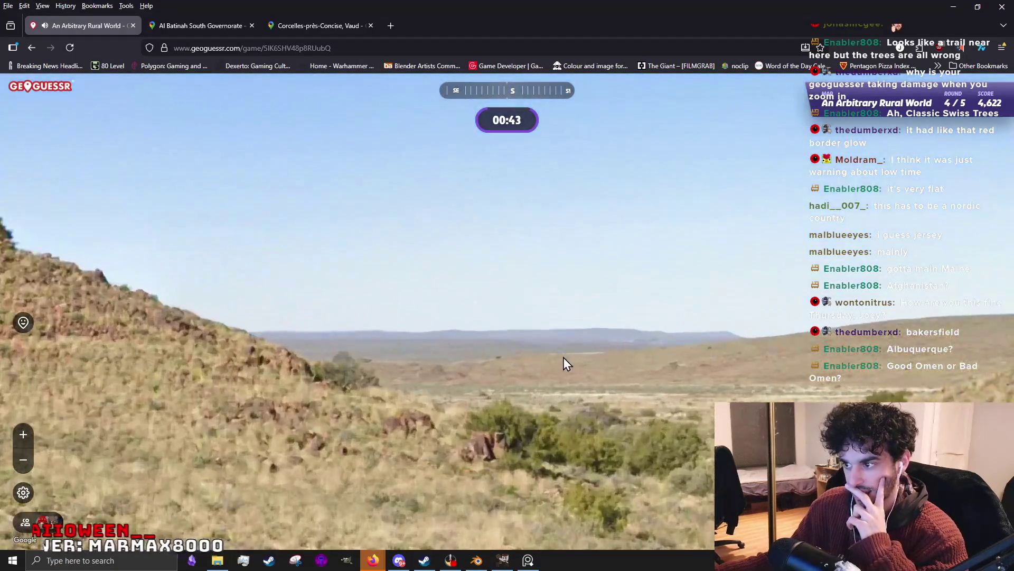
pyautogui.click(568, 357)
# Check the sun's position overhead, then face southeast along the road and hills.
pyautogui.moveTo(528, 362)
pyautogui.mouseDown()
pyautogui.moveTo(222, 336)
pyautogui.moveTo(584, 354)
pyautogui.mouseUp()
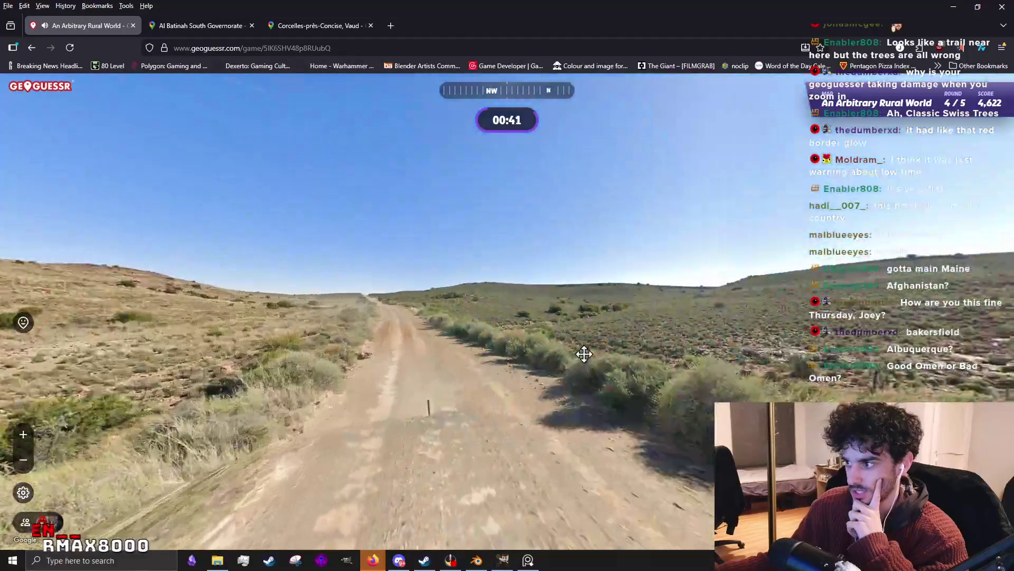
pyautogui.moveTo(552, 234)
pyautogui.mouseDown()
pyautogui.moveTo(587, 403)
pyautogui.moveTo(385, 312)
pyautogui.moveTo(645, 351)
pyautogui.moveTo(706, 347)
pyautogui.moveTo(687, 339)
pyautogui.mouseUp()
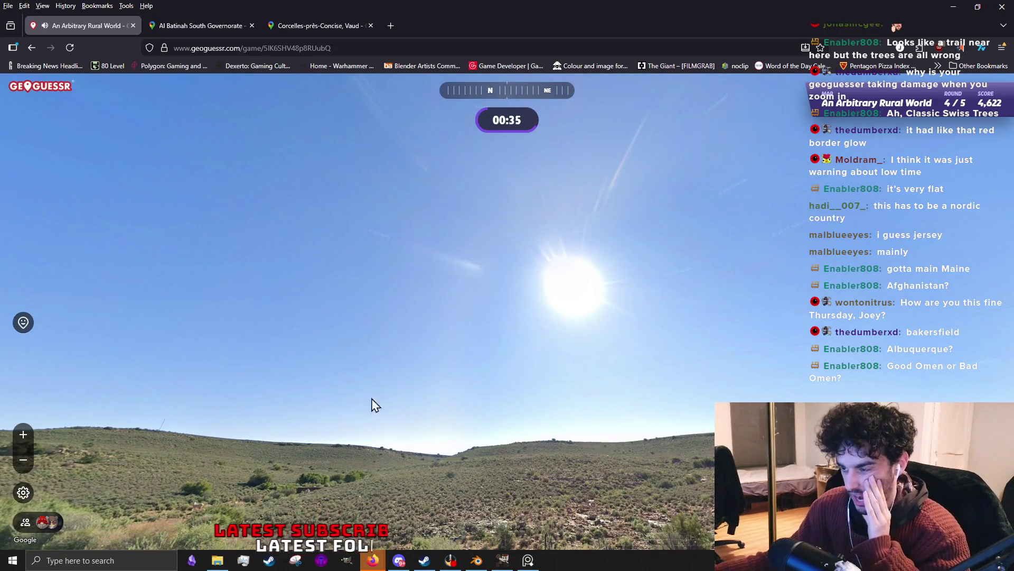
pyautogui.moveTo(453, 390); pyautogui.dragTo(677, 371)
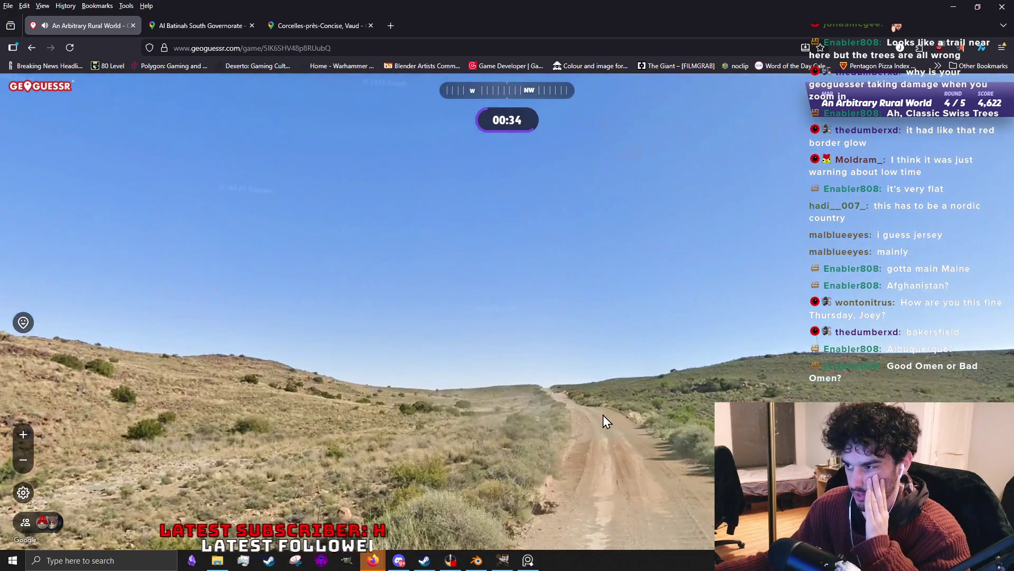
pyautogui.moveTo(603, 414)
pyautogui.mouseDown()
pyautogui.moveTo(446, 346)
pyautogui.moveTo(447, 362)
pyautogui.moveTo(132, 375)
pyautogui.moveTo(388, 398)
pyautogui.moveTo(528, 392)
pyautogui.moveTo(462, 357)
pyautogui.mouseUp()
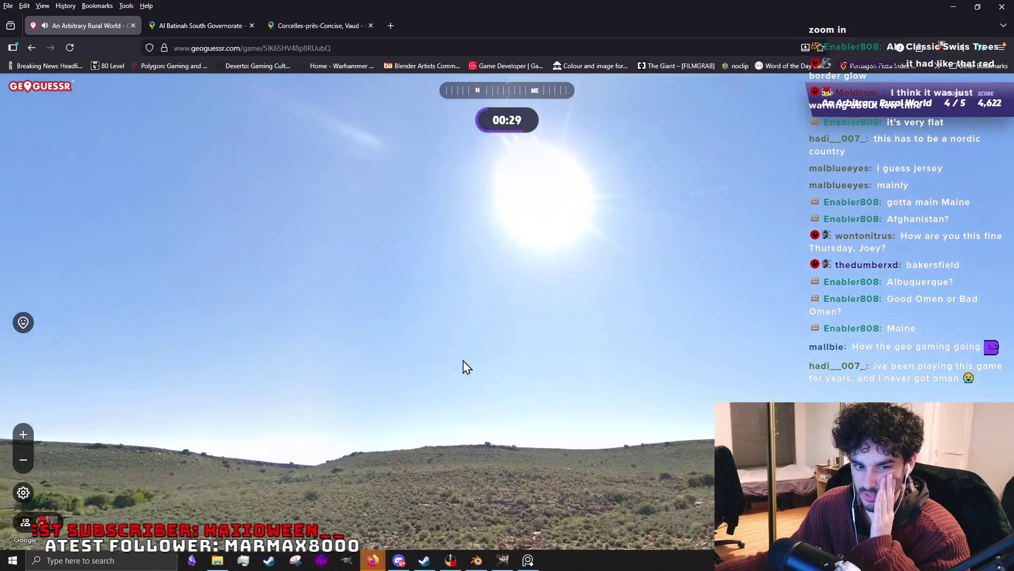
pyautogui.moveTo(530, 380)
pyautogui.mouseDown()
pyautogui.moveTo(600, 392)
pyautogui.moveTo(308, 370)
pyautogui.moveTo(689, 338)
pyautogui.mouseUp()
# Jump farther down the road and advance into the open valley to the south.
pyautogui.click(480, 372)
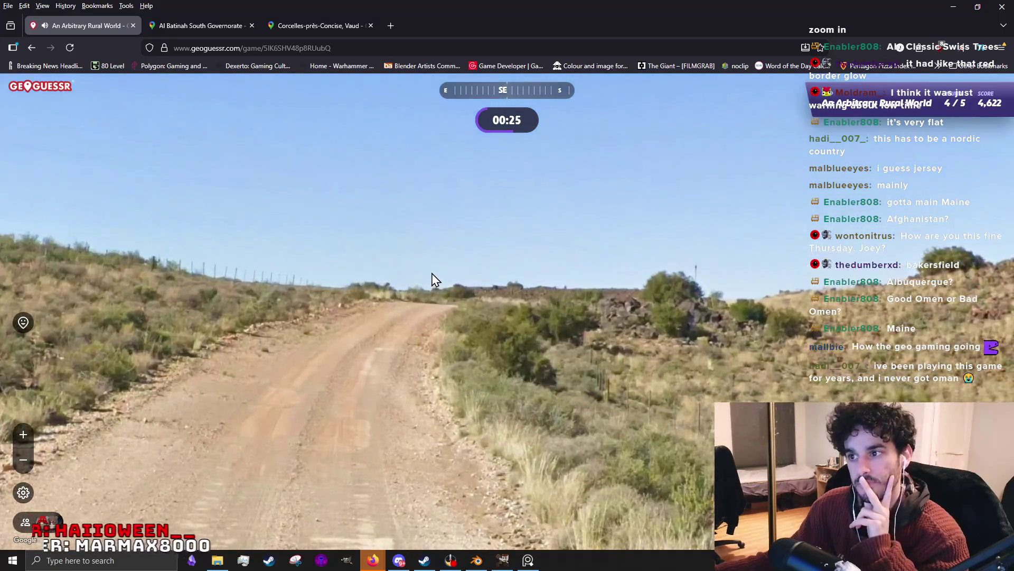
pyautogui.click(426, 294)
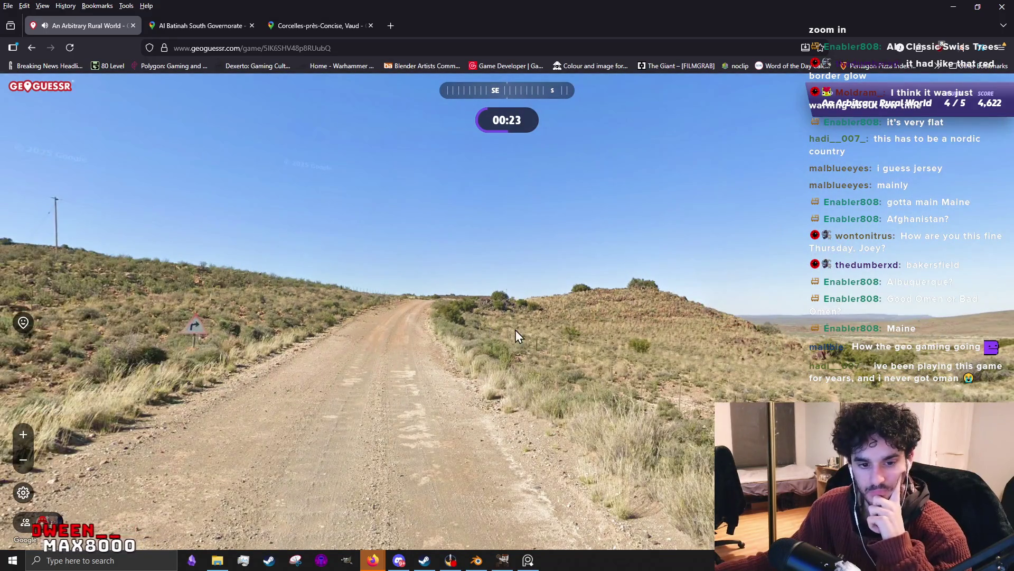
pyautogui.moveTo(515, 330); pyautogui.dragTo(333, 351)
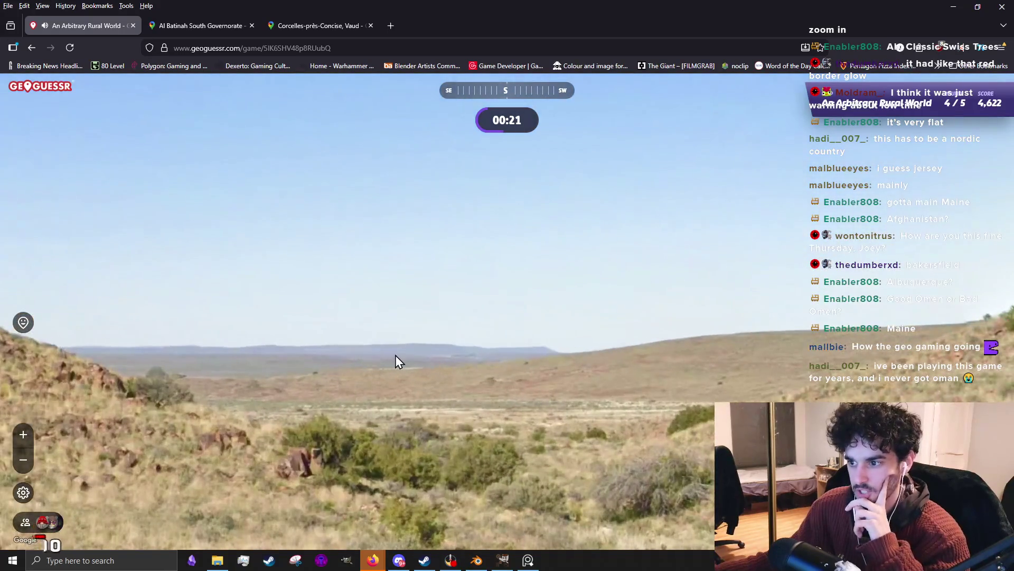
pyautogui.click(395, 355)
pyautogui.click(378, 383)
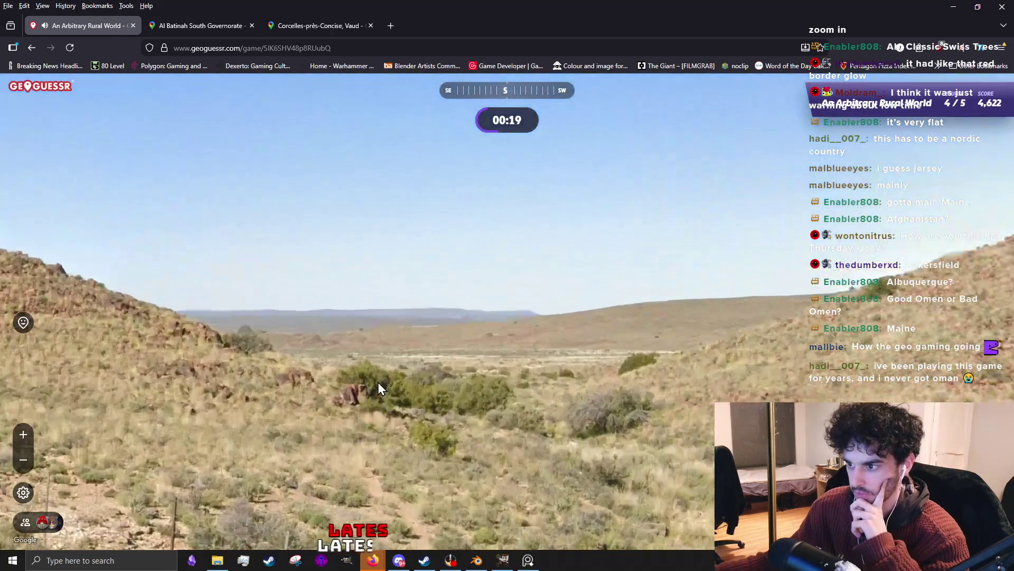
pyautogui.click(513, 381)
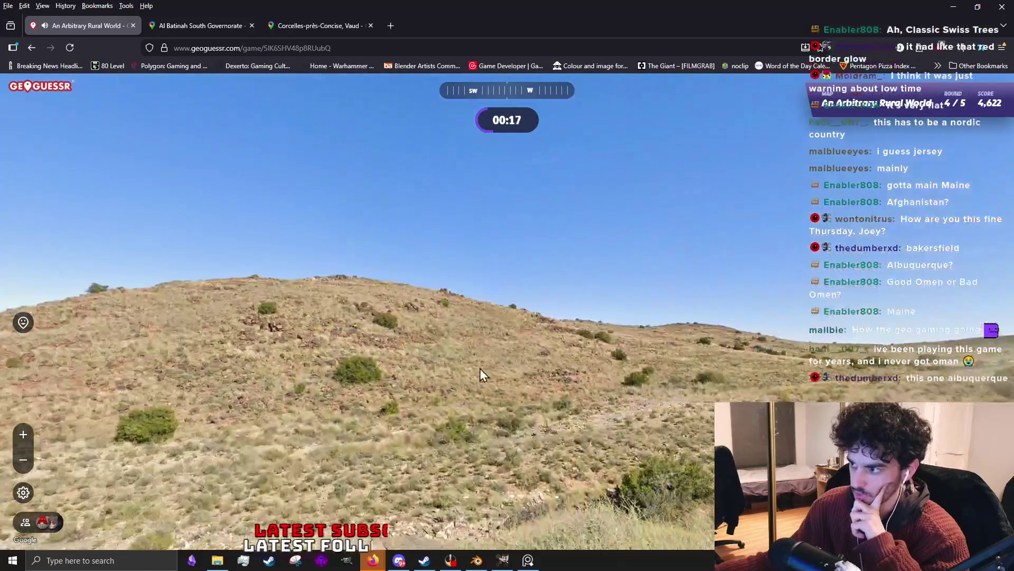
# Continue down the valley past the curve sign, then look at the northeast hills and back along the road.
pyautogui.click(349, 376)
pyautogui.click(331, 381)
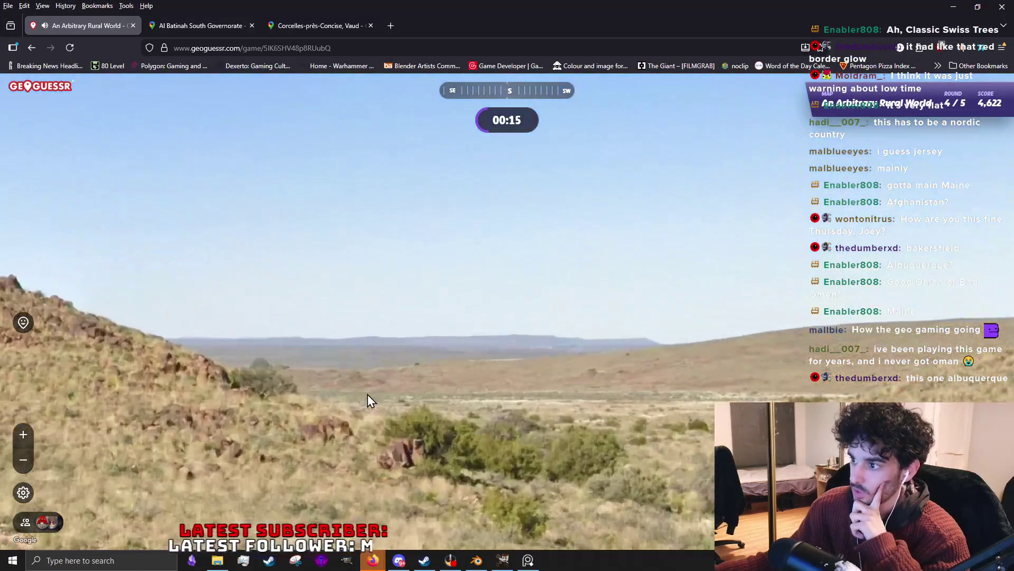
pyautogui.click(367, 394)
pyautogui.click(367, 393)
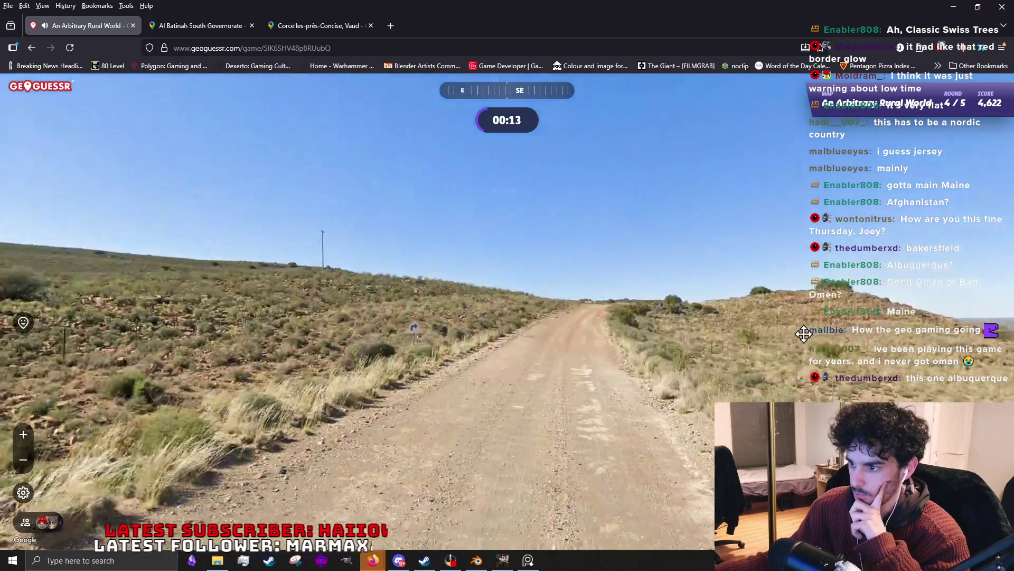
pyautogui.click(400, 348)
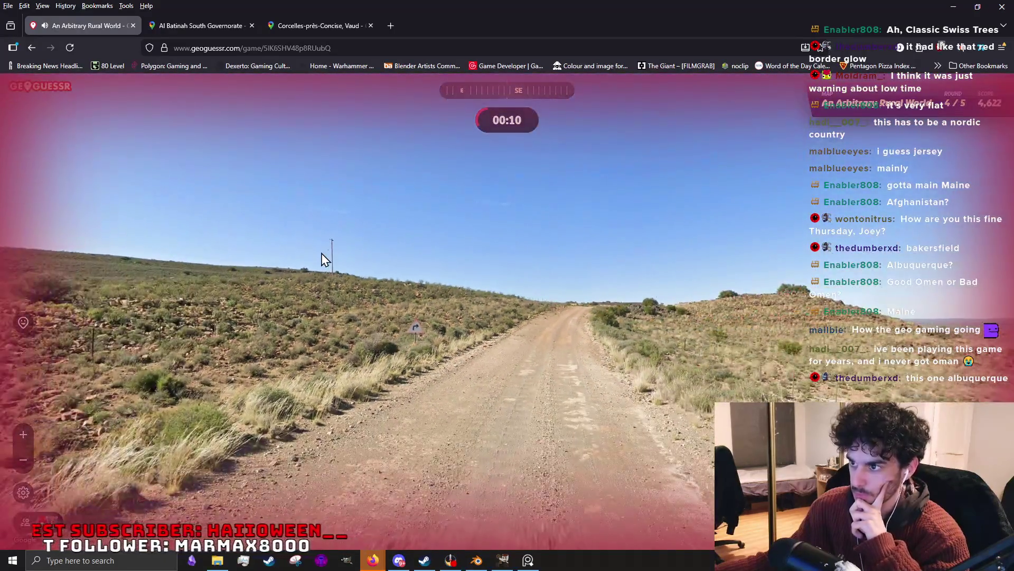
pyautogui.click(322, 258)
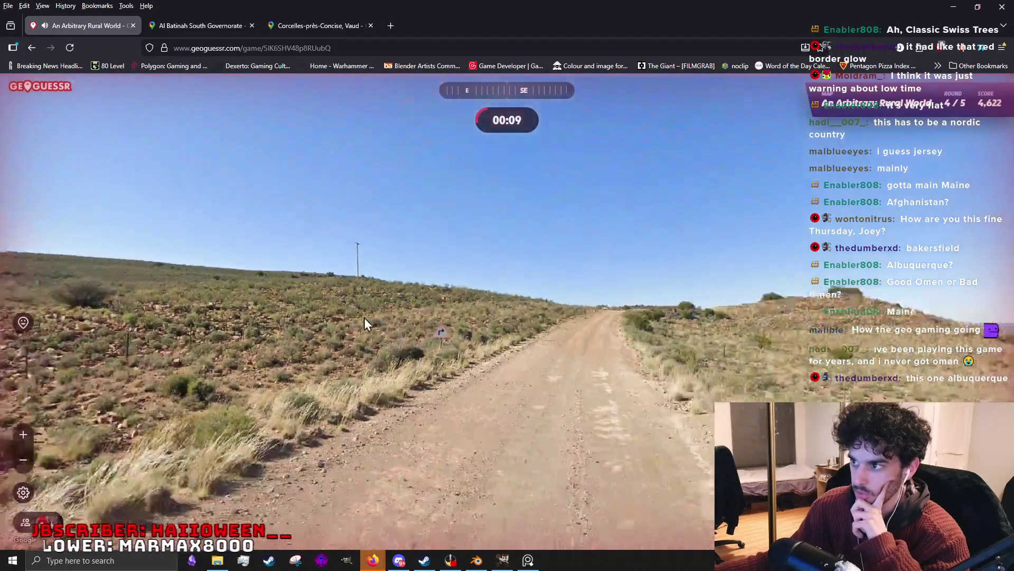
pyautogui.moveTo(364, 318)
pyautogui.mouseDown()
pyautogui.moveTo(794, 318)
pyautogui.moveTo(455, 304)
pyautogui.mouseUp()
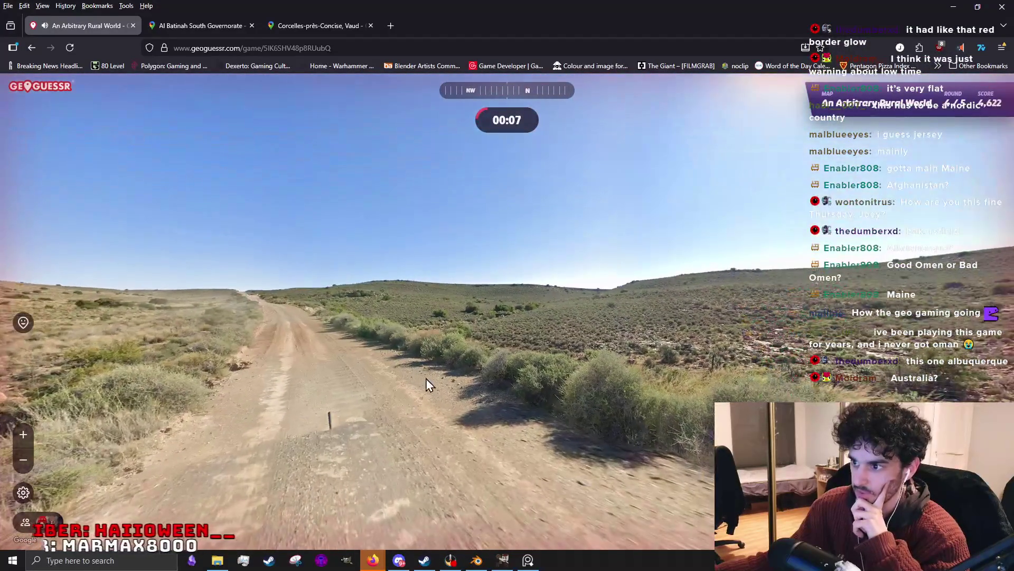
pyautogui.moveTo(691, 344)
pyautogui.mouseDown()
pyautogui.moveTo(160, 327)
pyautogui.moveTo(311, 313)
pyautogui.mouseUp()
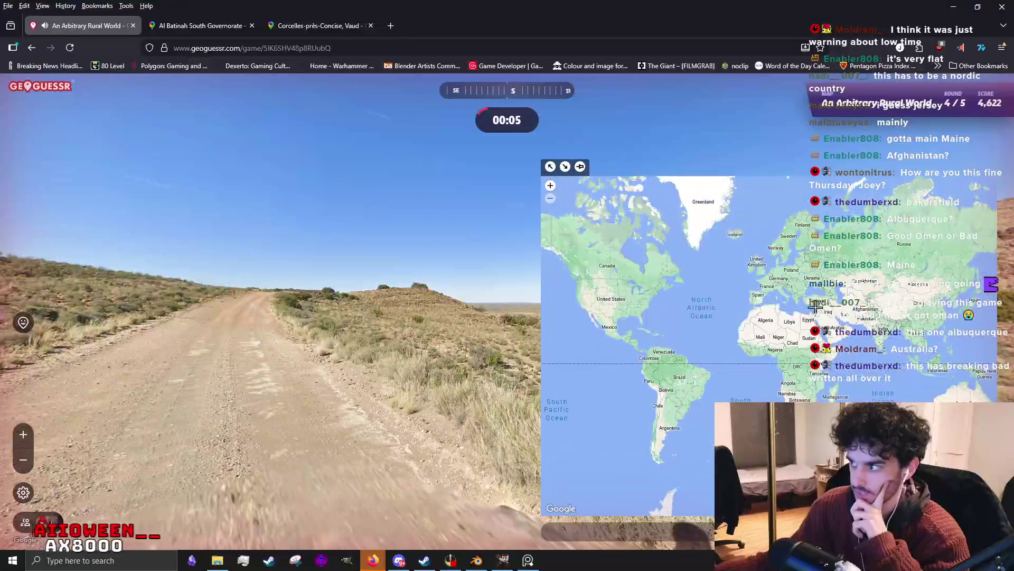
pyautogui.scroll(2, 872, 333)
pyautogui.scroll(2, 872, 333)
pyautogui.scroll(2, 872, 333)
# Place the guess near Izmir in western Türkiye, then open the true location in Google Maps.
pyautogui.click(741, 362)
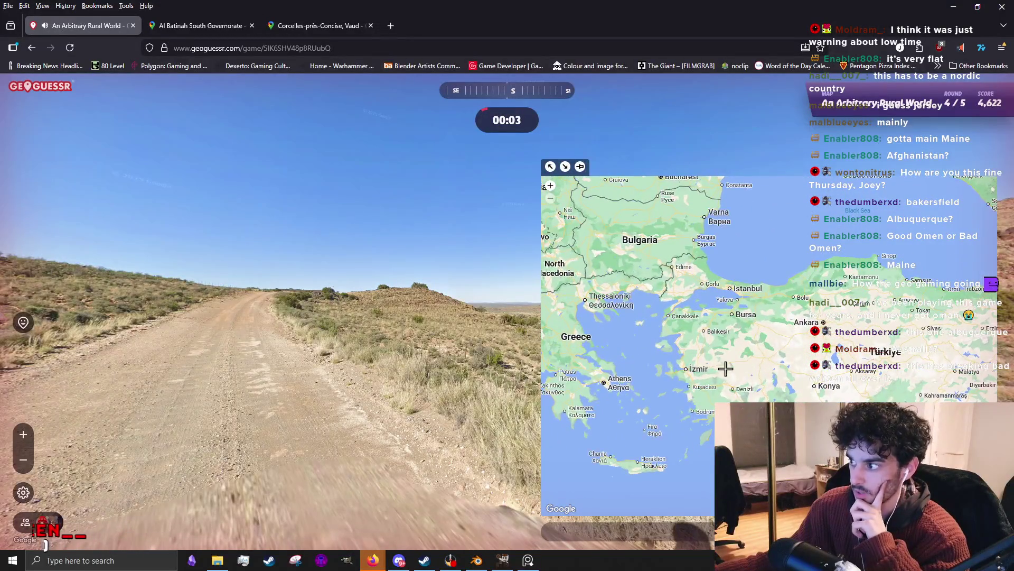
pyautogui.scroll(2, 743, 357)
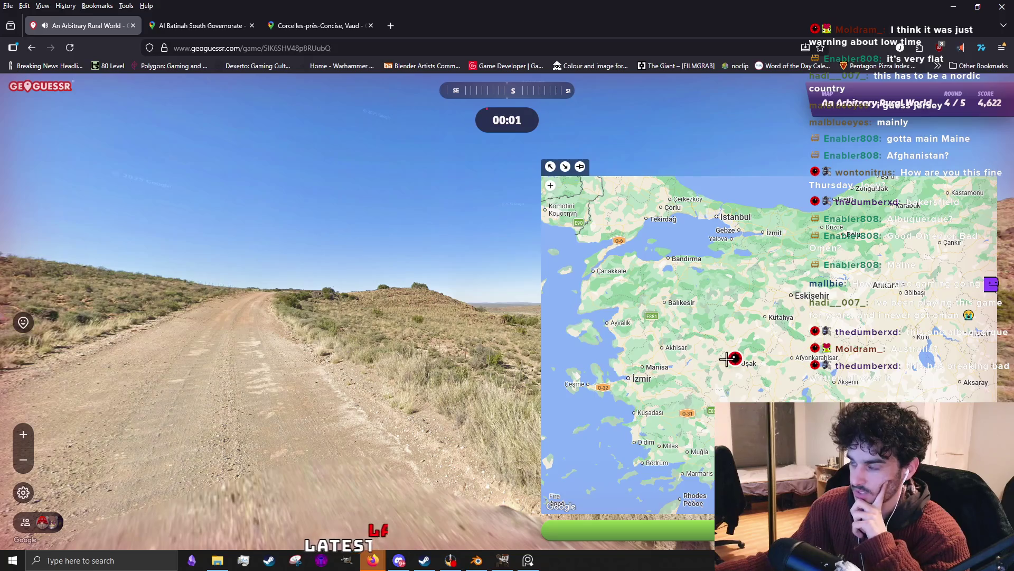
pyautogui.scroll(3, 486, 379)
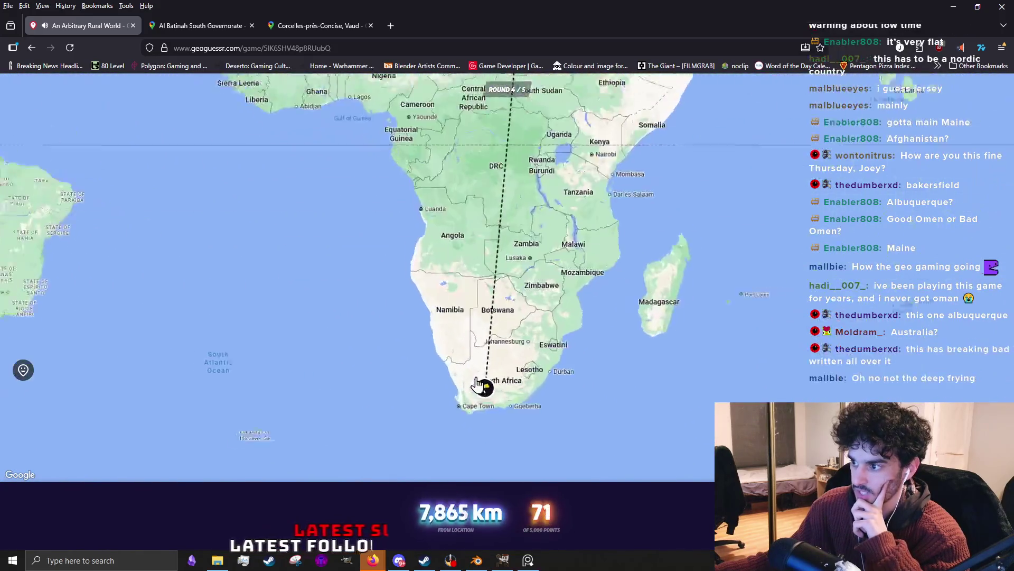
pyautogui.scroll(1, 486, 379)
pyautogui.click(488, 391)
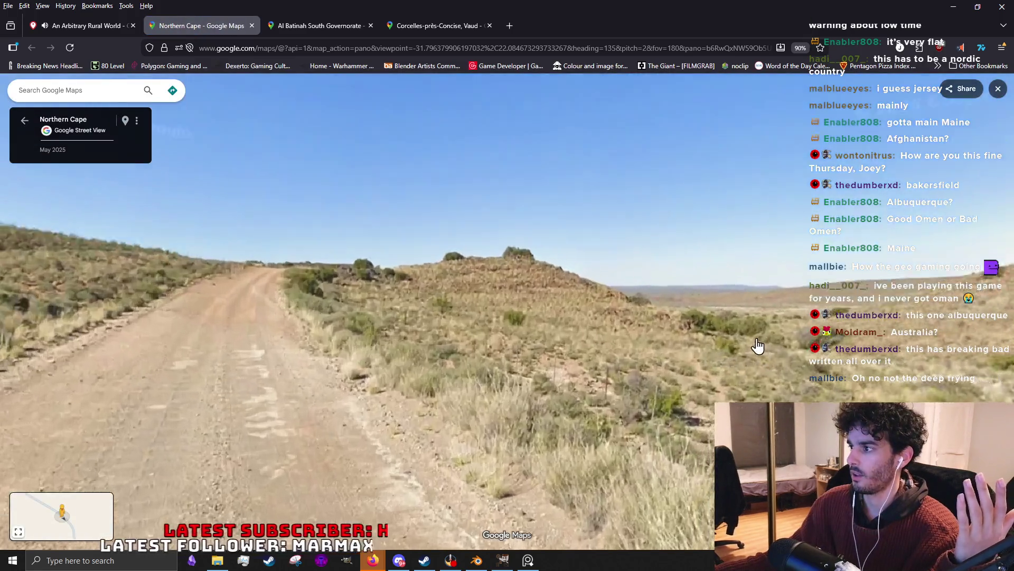
# Pan the Northern Cape road, sun and hillside in Street View, then return to GeoGuessr and start round five.
pyautogui.moveTo(759, 346)
pyautogui.mouseDown()
pyautogui.moveTo(651, 264)
pyautogui.moveTo(599, 362)
pyautogui.mouseUp()
pyautogui.moveTo(573, 309)
pyautogui.mouseDown()
pyautogui.moveTo(538, 330)
pyautogui.moveTo(224, 369)
pyautogui.moveTo(544, 315)
pyautogui.moveTo(595, 358)
pyautogui.mouseUp()
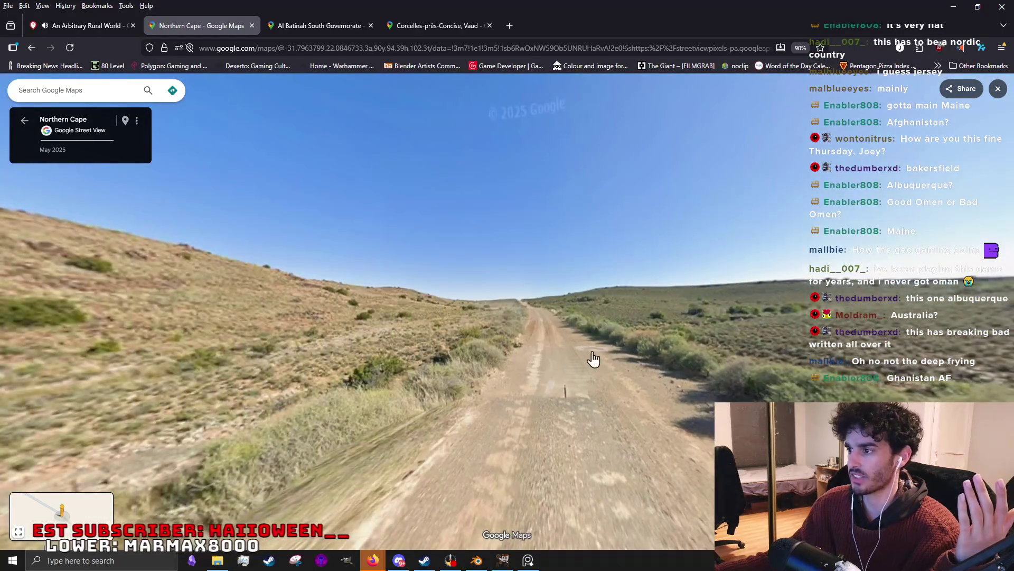
pyautogui.click(536, 397)
pyautogui.moveTo(543, 401)
pyautogui.mouseDown()
pyautogui.moveTo(748, 352)
pyautogui.moveTo(741, 396)
pyautogui.moveTo(335, 341)
pyautogui.moveTo(208, 347)
pyautogui.moveTo(672, 470)
pyautogui.mouseUp()
pyautogui.moveTo(576, 414)
pyautogui.mouseDown()
pyautogui.moveTo(503, 265)
pyautogui.moveTo(575, 373)
pyautogui.moveTo(748, 328)
pyautogui.moveTo(582, 348)
pyautogui.mouseUp()
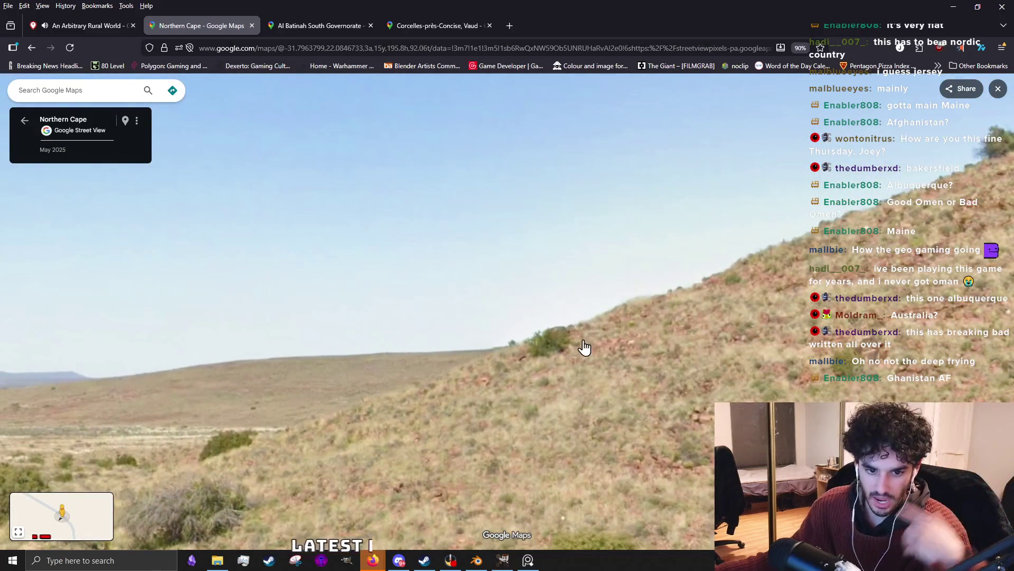
pyautogui.scroll(-2, 582, 347)
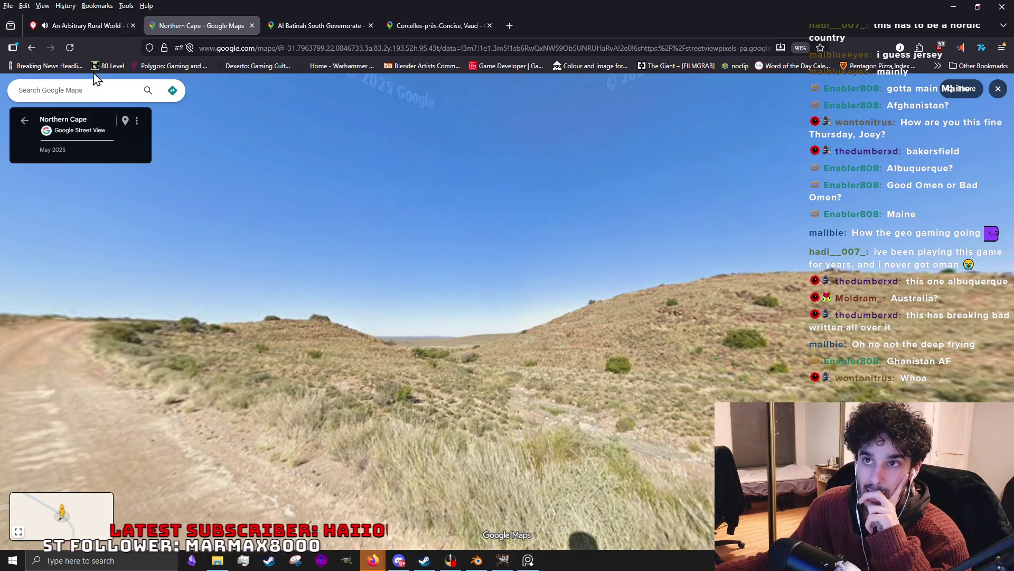
pyautogui.click(87, 25)
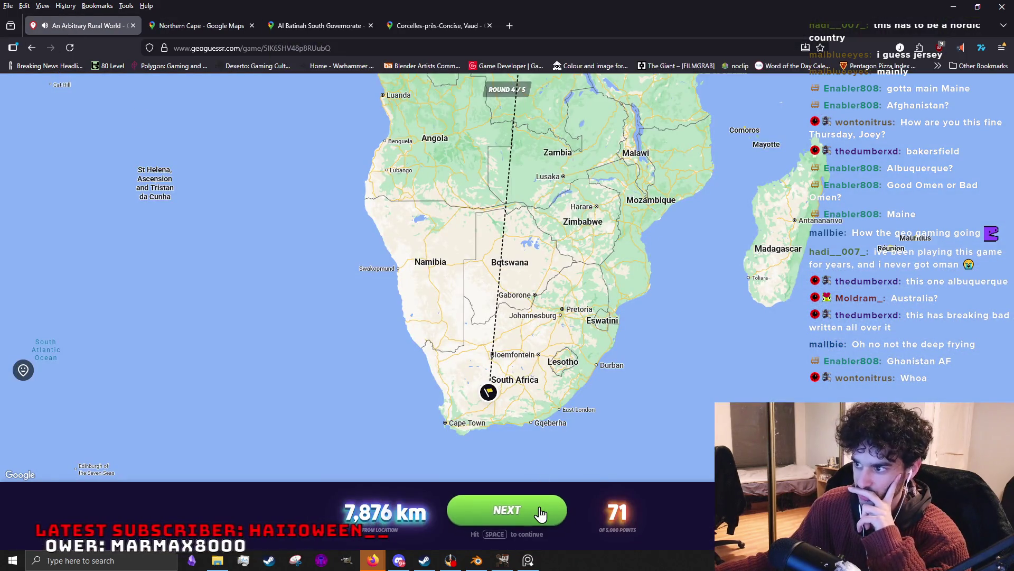
pyautogui.click(541, 514)
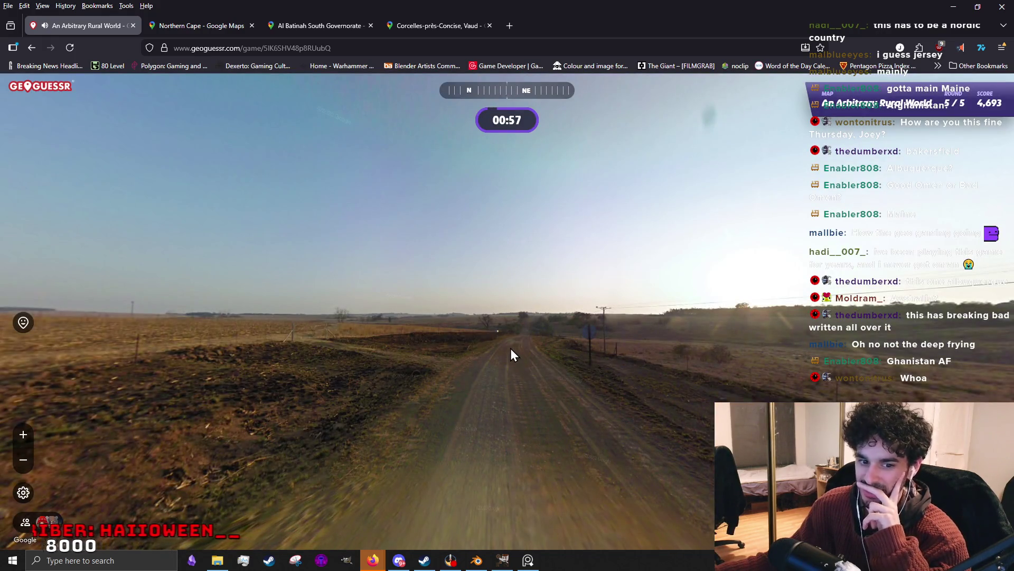
# Survey the road, telephone pole, car, farm buildings and sky in all directions.
pyautogui.moveTo(707, 350); pyautogui.dragTo(354, 364)
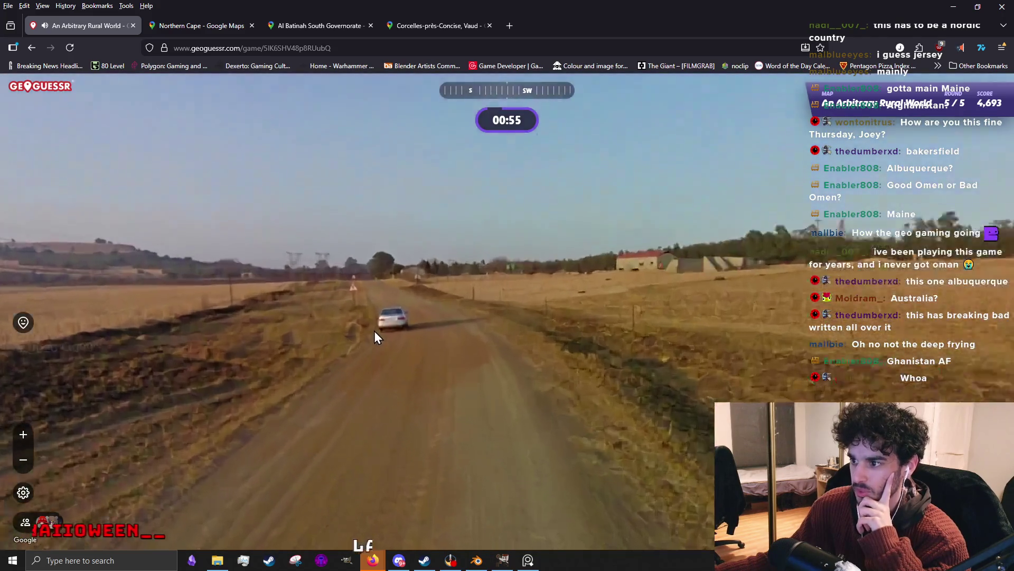
pyautogui.scroll(3, 378, 333)
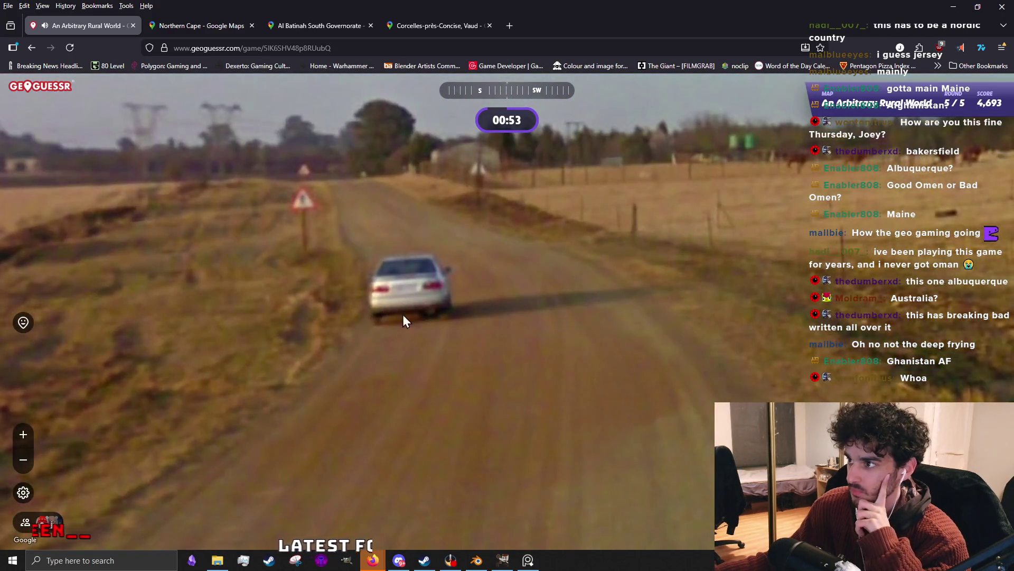
pyautogui.scroll(-3, 405, 325)
pyautogui.scroll(3, 421, 317)
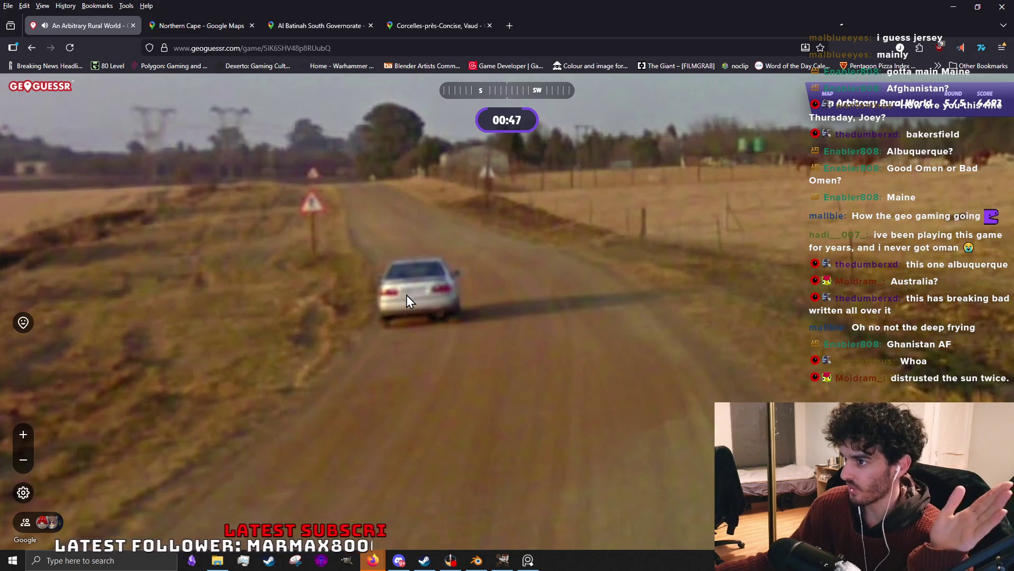
pyautogui.scroll(-3, 407, 295)
pyautogui.moveTo(275, 289); pyautogui.dragTo(507, 285)
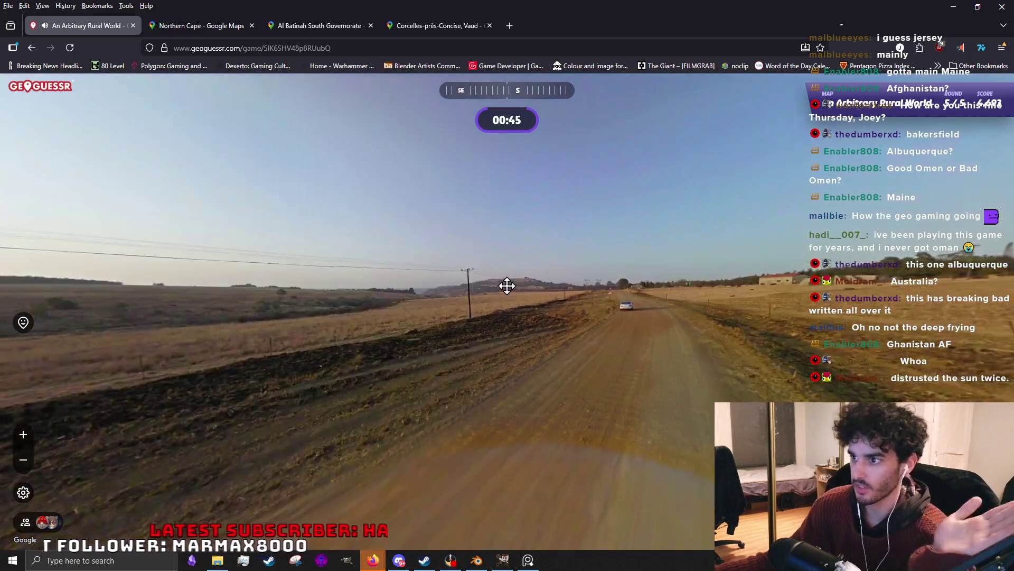
pyautogui.scroll(4, 463, 267)
pyautogui.scroll(-4, 491, 274)
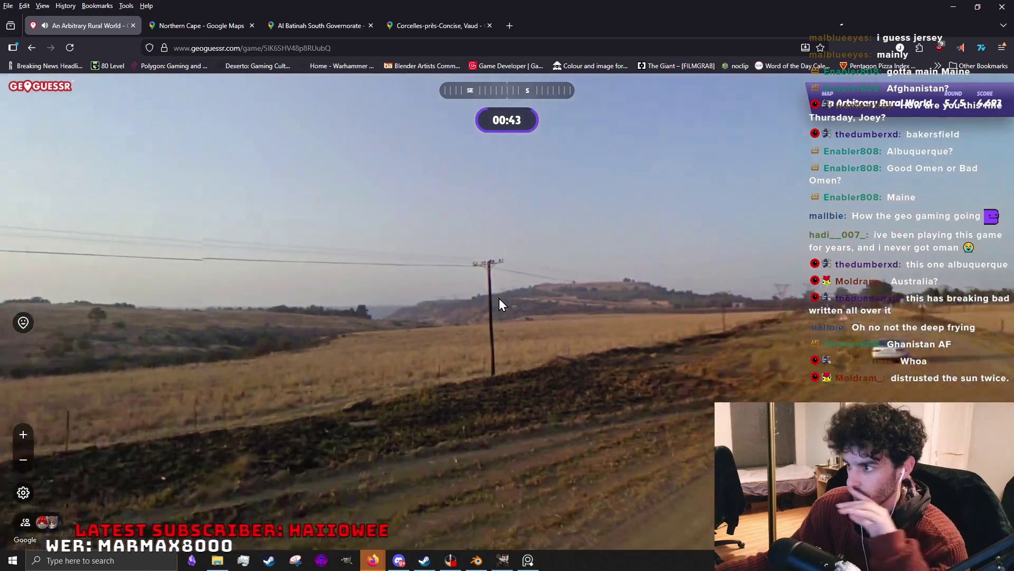
pyautogui.moveTo(423, 320); pyautogui.dragTo(449, 322)
pyautogui.scroll(3, 398, 294)
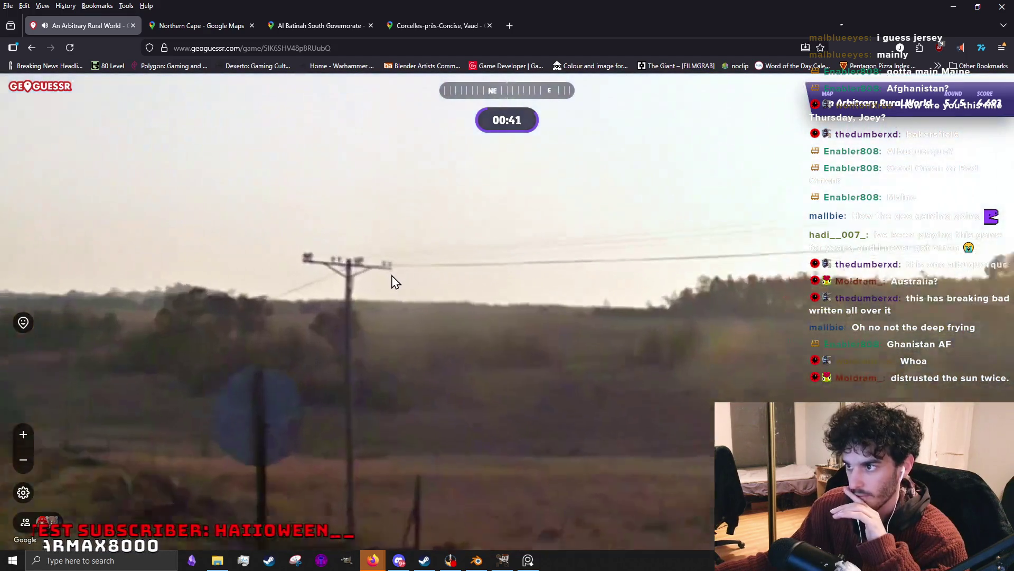
pyautogui.scroll(-3, 409, 356)
pyautogui.moveTo(243, 363); pyautogui.dragTo(729, 336)
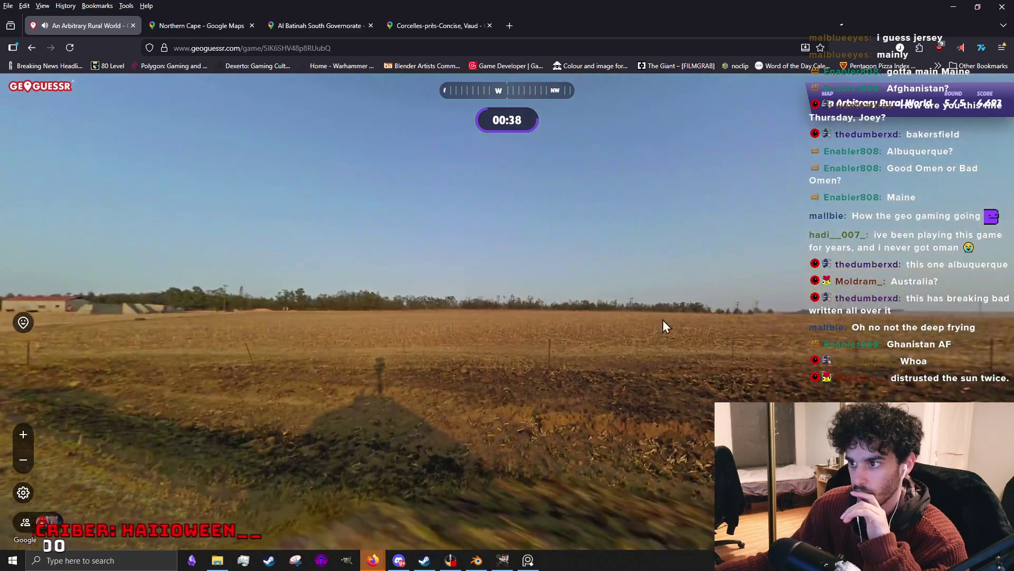
pyautogui.moveTo(175, 318)
pyautogui.mouseDown()
pyautogui.moveTo(795, 342)
pyautogui.moveTo(536, 351)
pyautogui.mouseUp()
pyautogui.scroll(3, 537, 351)
pyautogui.moveTo(410, 369); pyautogui.dragTo(720, 341)
pyautogui.scroll(-3, 572, 355)
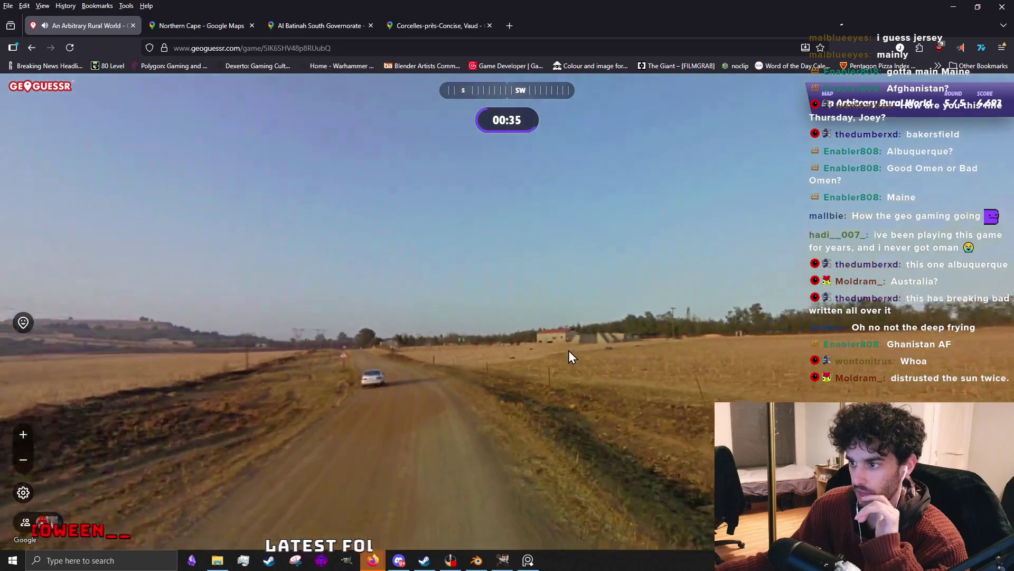
pyautogui.scroll(-3, 571, 355)
pyautogui.moveTo(496, 252); pyautogui.dragTo(566, 334)
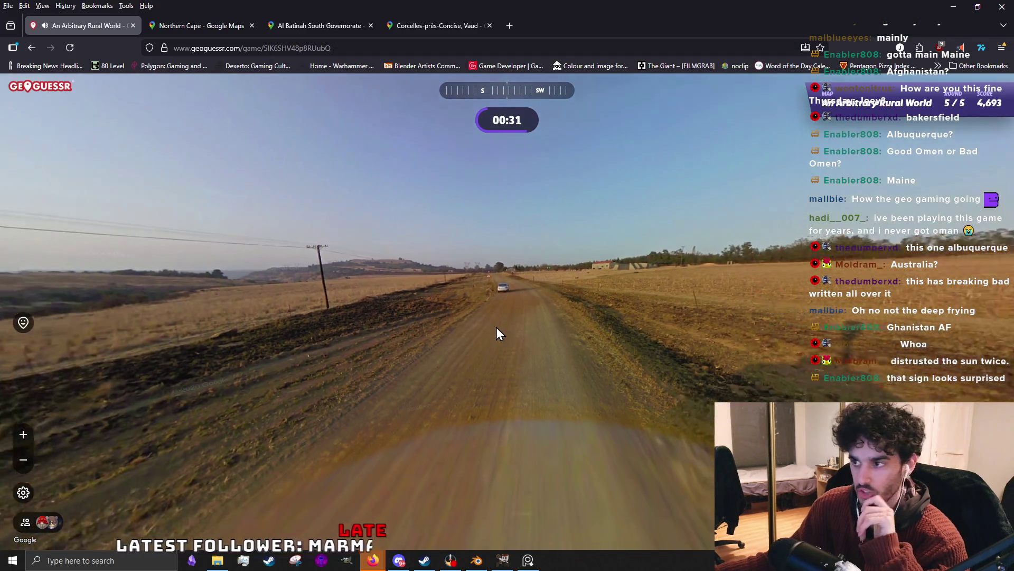
pyautogui.moveTo(550, 315)
pyautogui.mouseDown()
pyautogui.moveTo(557, 341)
pyautogui.moveTo(443, 325)
pyautogui.mouseUp()
# Check the southern and western farm views, then guess near Johannesburg and submit.
pyautogui.moveTo(678, 294)
pyautogui.mouseDown()
pyautogui.moveTo(579, 381)
pyautogui.moveTo(597, 245)
pyautogui.moveTo(438, 335)
pyautogui.mouseUp()
pyautogui.scroll(2, 457, 347)
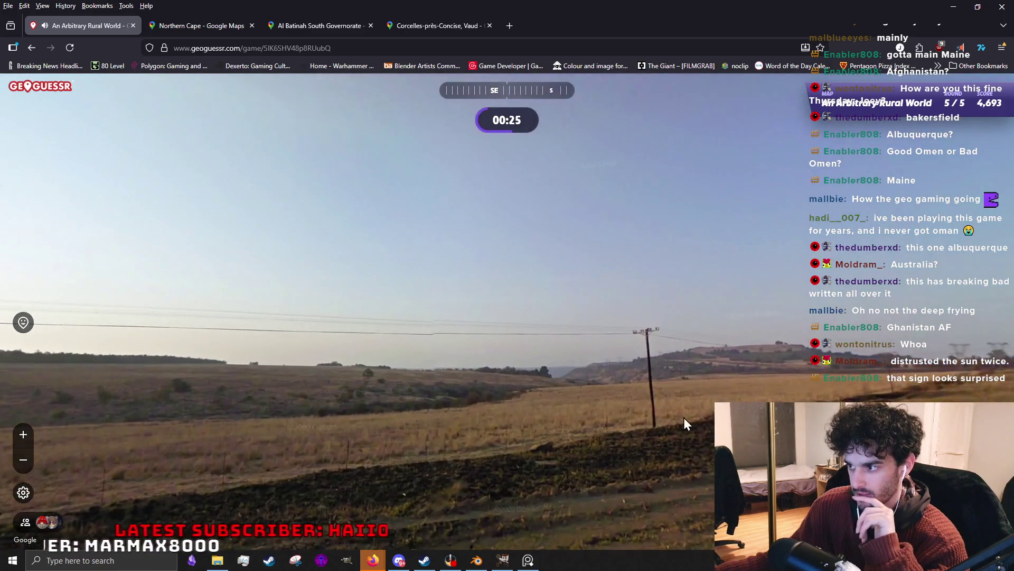
pyautogui.scroll(1, 694, 413)
pyautogui.moveTo(694, 413); pyautogui.dragTo(459, 395)
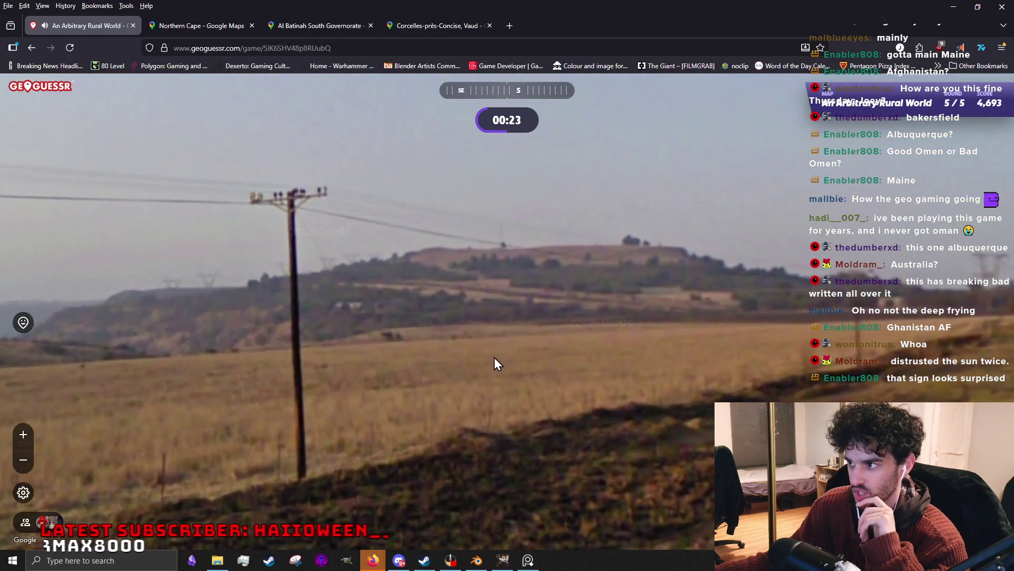
pyautogui.scroll(-3, 494, 357)
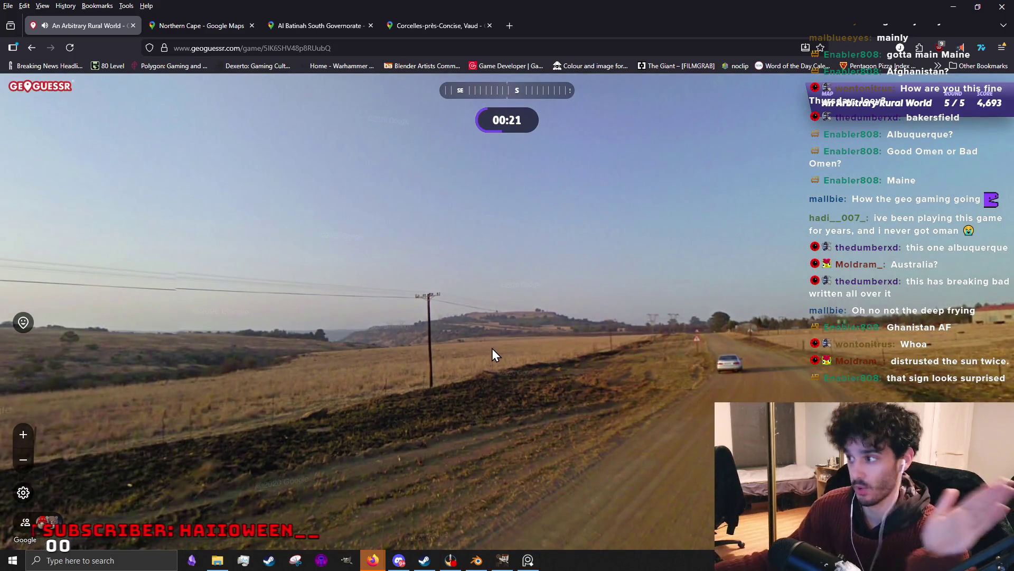
pyautogui.scroll(3, 682, 309)
pyautogui.moveTo(688, 327); pyautogui.dragTo(597, 277)
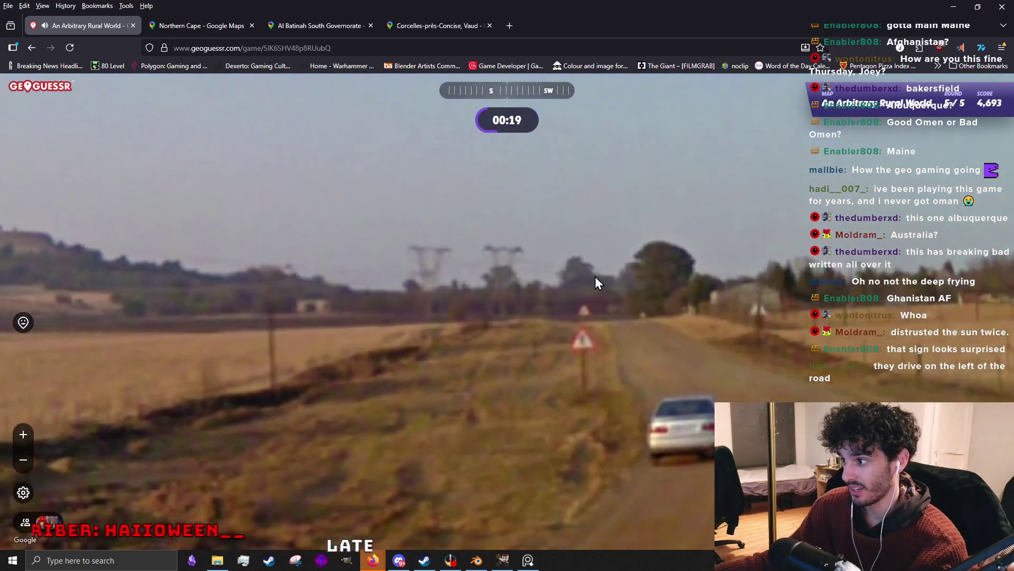
pyautogui.scroll(-3, 597, 277)
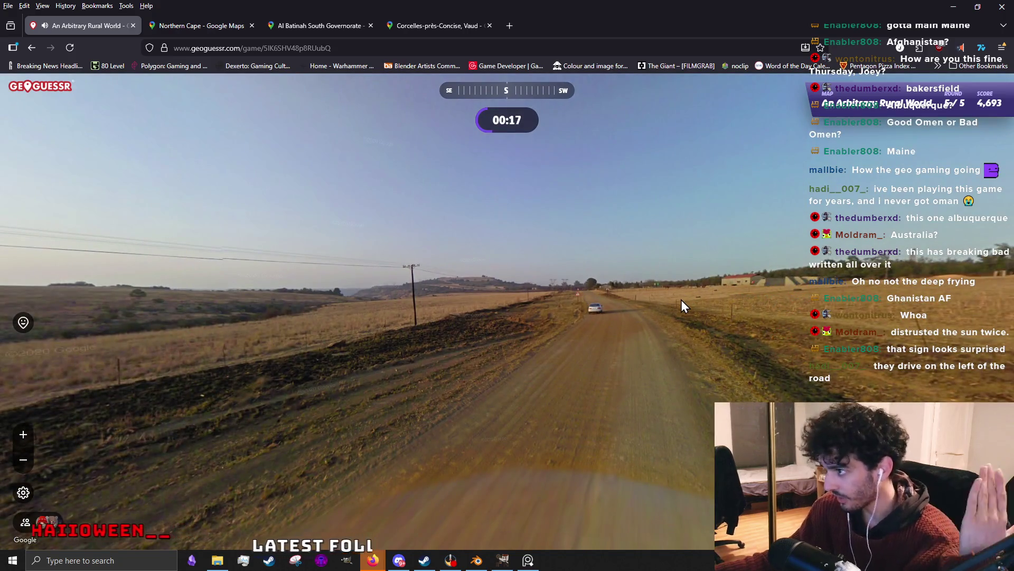
pyautogui.moveTo(846, 277); pyautogui.dragTo(707, 260)
pyautogui.scroll(3, 706, 266)
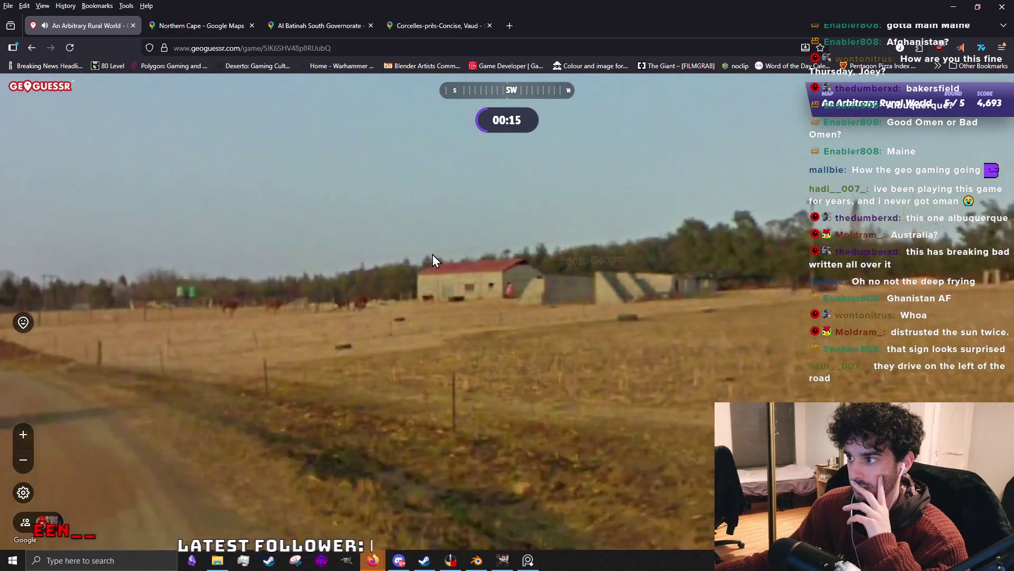
pyautogui.scroll(-3, 433, 256)
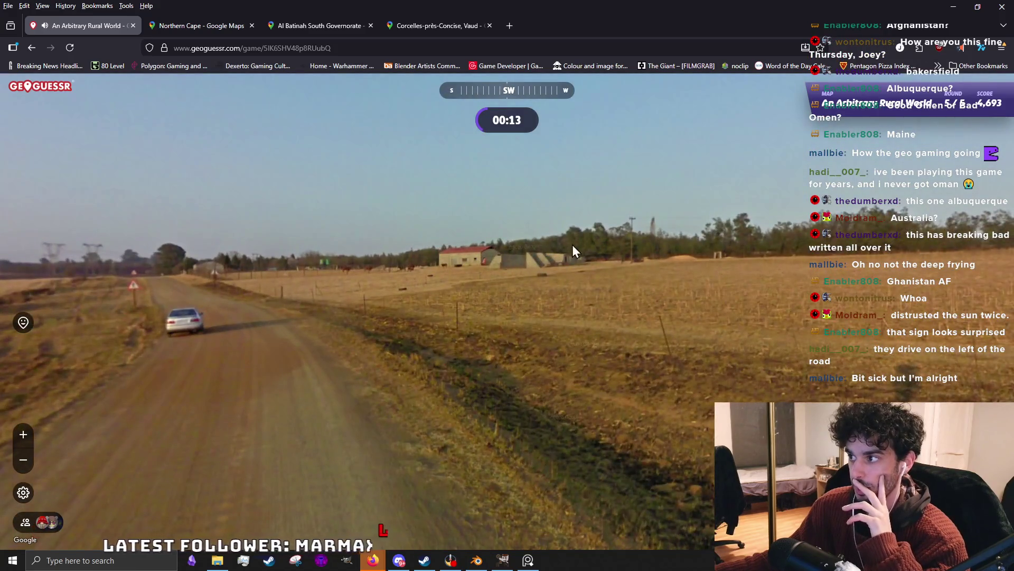
pyautogui.scroll(3, 571, 251)
pyautogui.scroll(-3, 571, 242)
pyautogui.moveTo(585, 256)
pyautogui.mouseDown()
pyautogui.moveTo(265, 269)
pyautogui.moveTo(629, 333)
pyautogui.mouseUp()
pyautogui.scroll(3, 632, 301)
pyautogui.scroll(-2, 634, 317)
pyautogui.scroll(2, 799, 394)
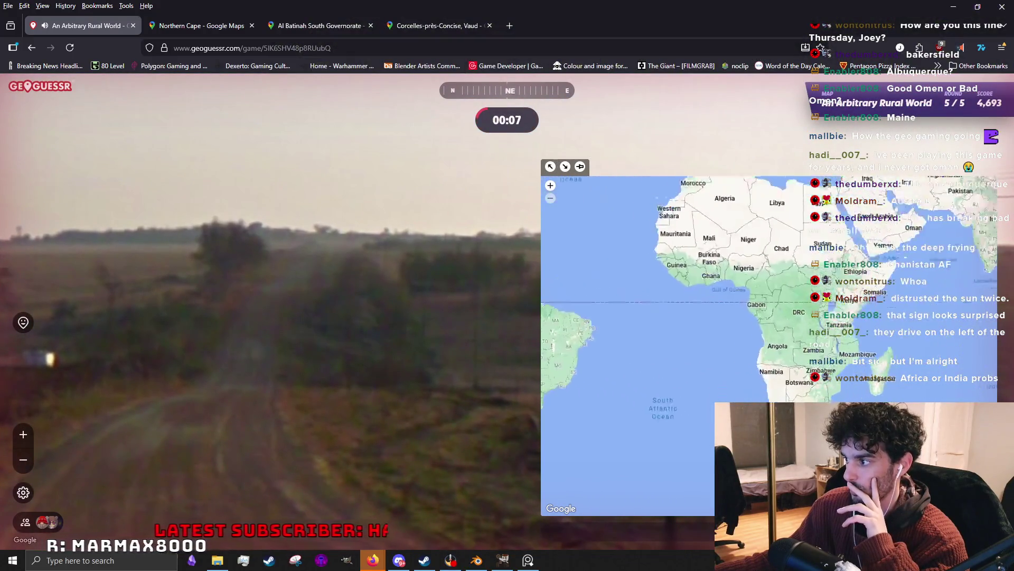
pyautogui.scroll(2, 792, 388)
pyautogui.scroll(1, 787, 384)
pyautogui.scroll(1, 778, 378)
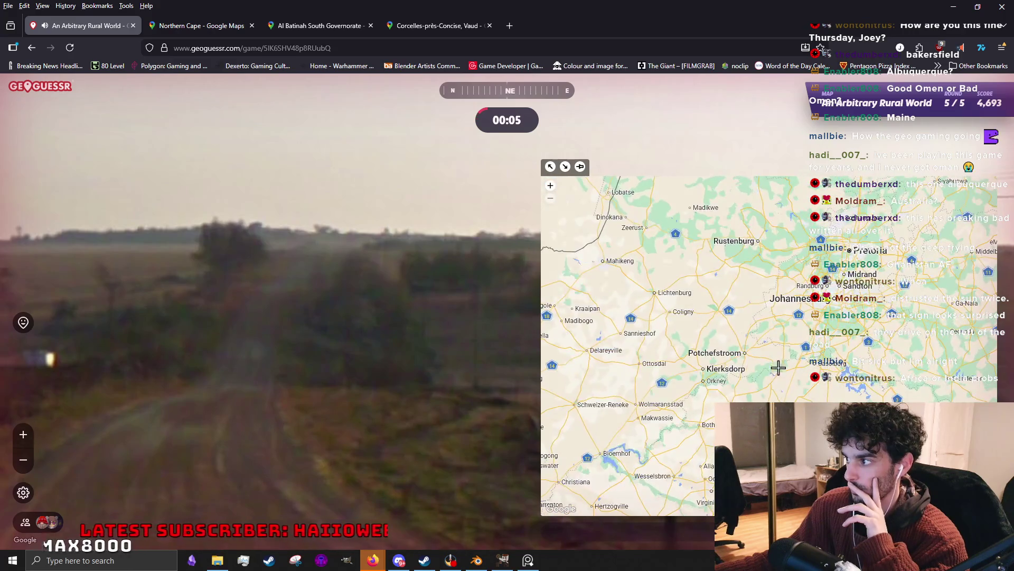
pyautogui.click(781, 357)
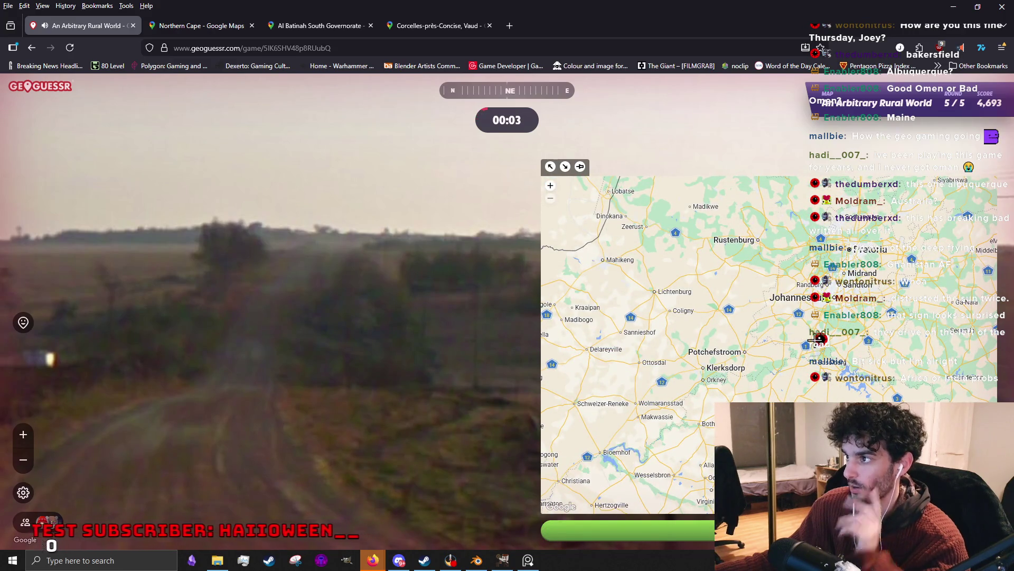
pyautogui.press('space')
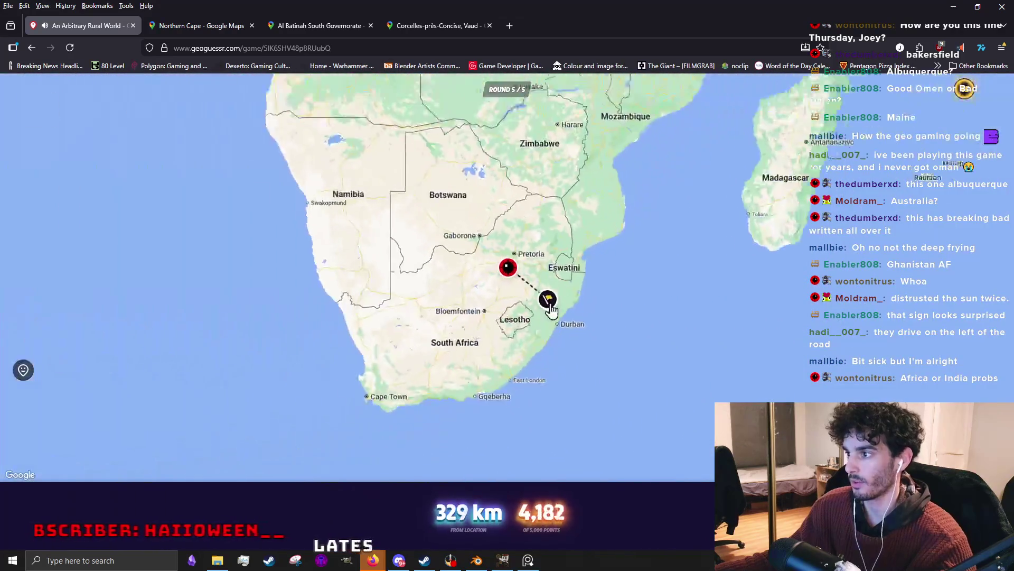
pyautogui.scroll(2, 544, 311)
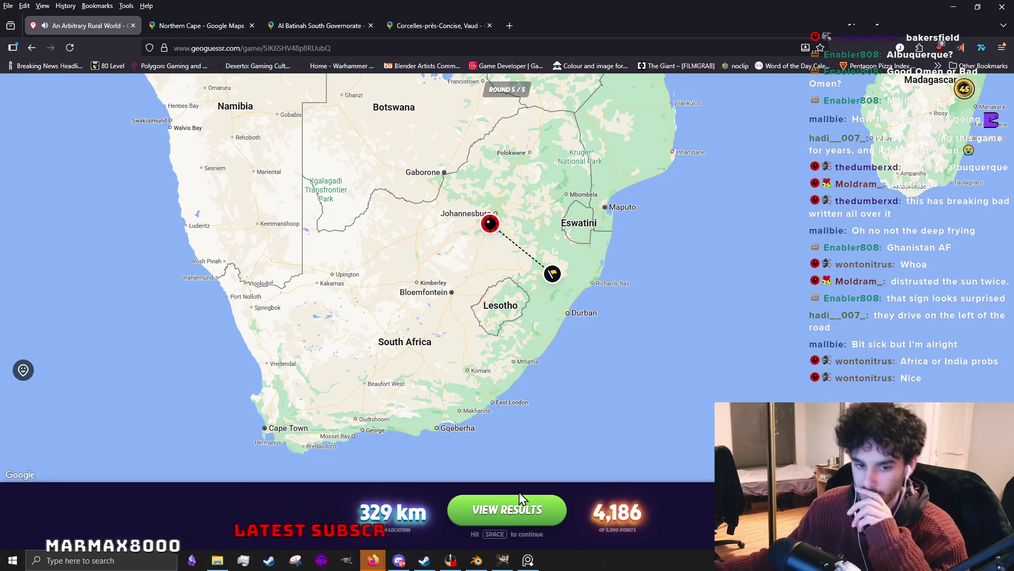
# View the final 8,860-of-25,000 summary and start a new game.
pyautogui.click(505, 510)
pyautogui.click(515, 511)
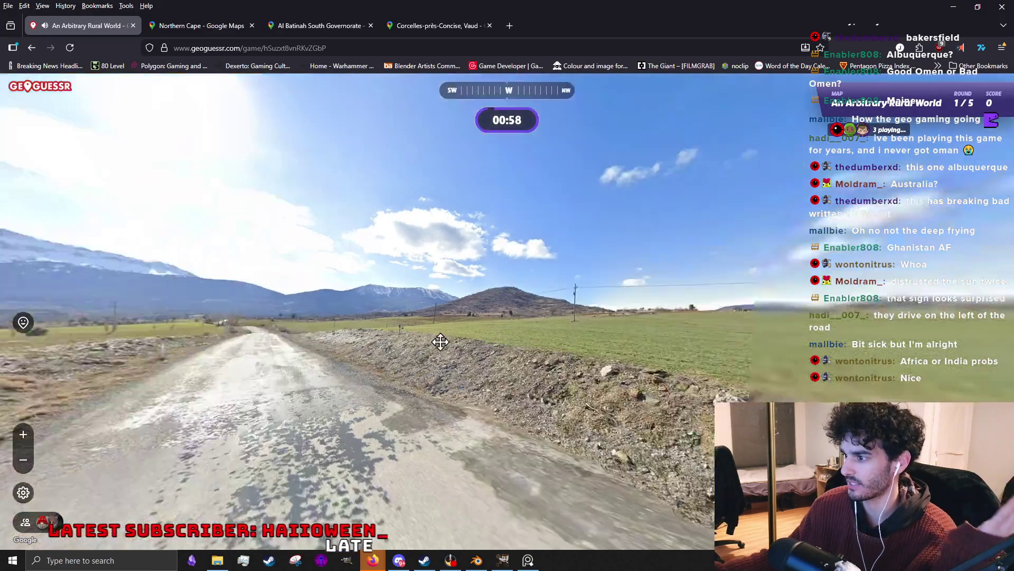
# Look around the round 1 location and advance several steps along the gravel road.
pyautogui.moveTo(623, 341); pyautogui.dragTo(412, 337)
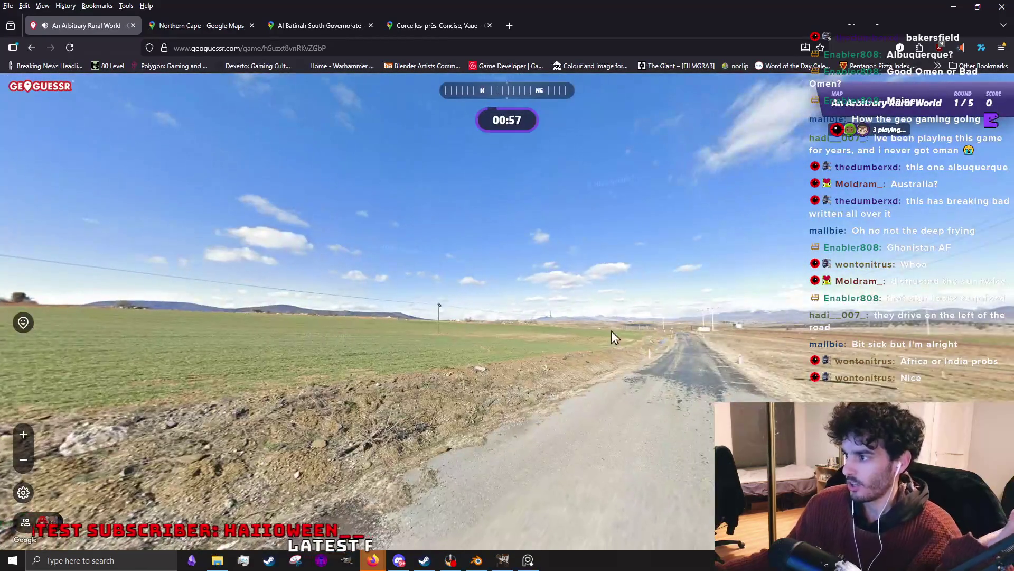
pyautogui.moveTo(611, 334); pyautogui.dragTo(524, 321)
pyautogui.click(471, 337)
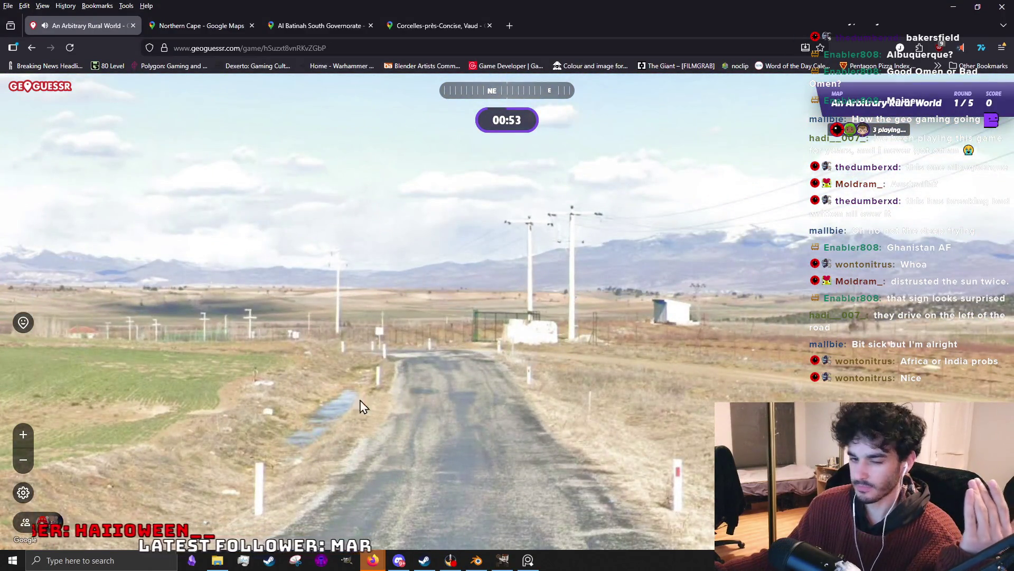
pyautogui.moveTo(331, 325); pyautogui.dragTo(259, 291)
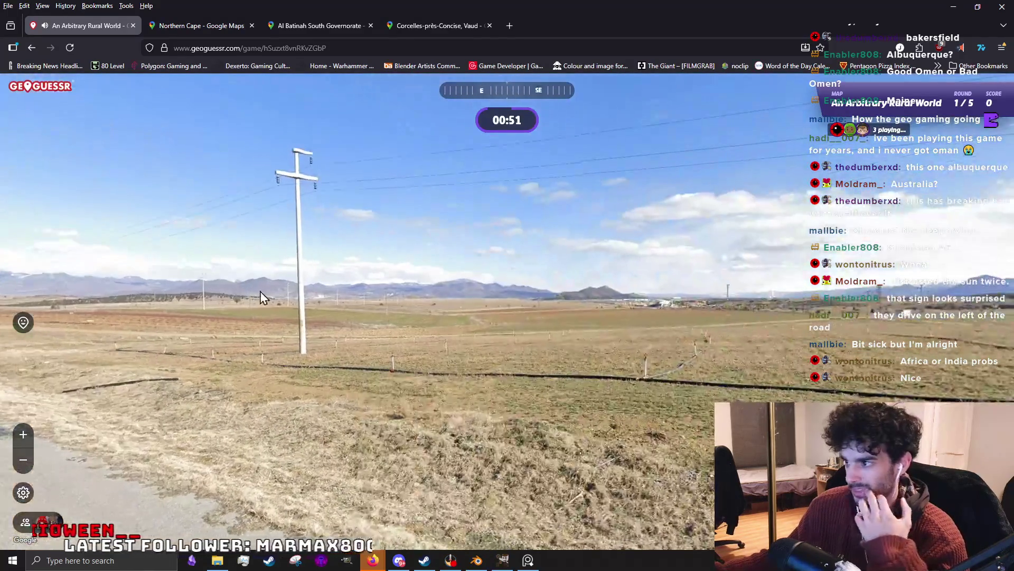
pyautogui.moveTo(594, 326); pyautogui.dragTo(214, 327)
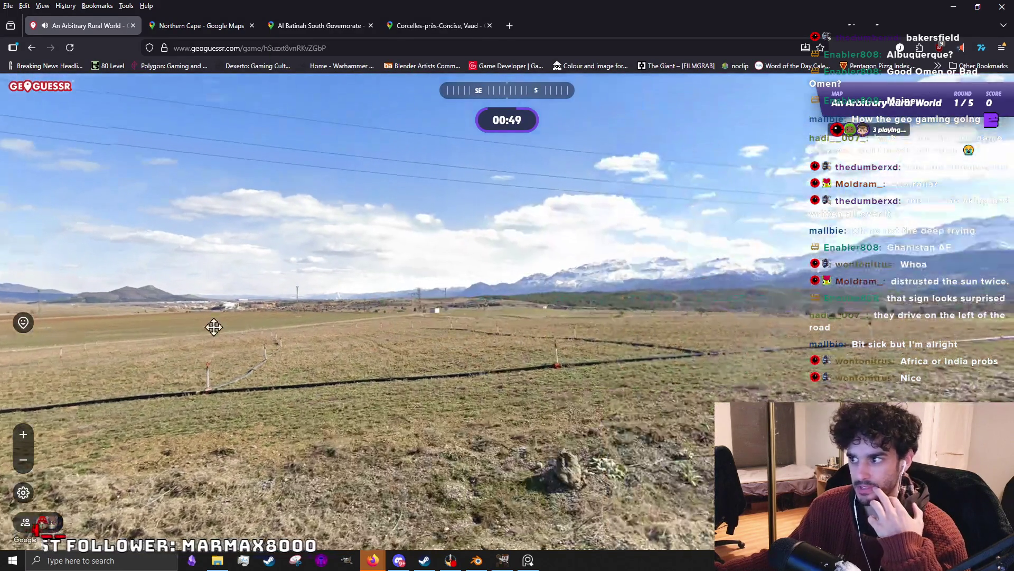
pyautogui.moveTo(585, 343); pyautogui.dragTo(562, 343)
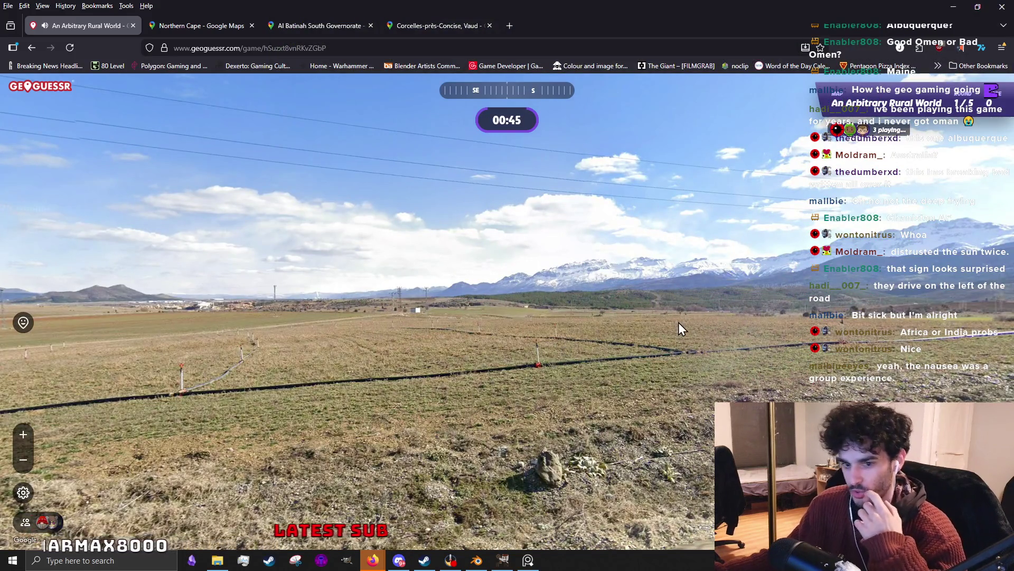
pyautogui.moveTo(679, 325); pyautogui.dragTo(315, 344)
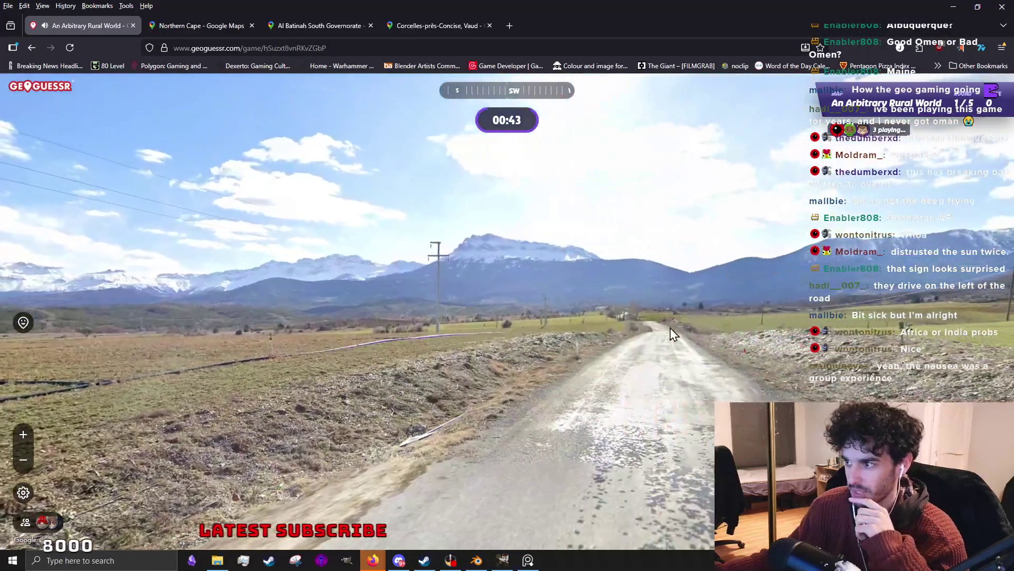
pyautogui.click(663, 335)
pyautogui.click(639, 309)
pyautogui.click(562, 320)
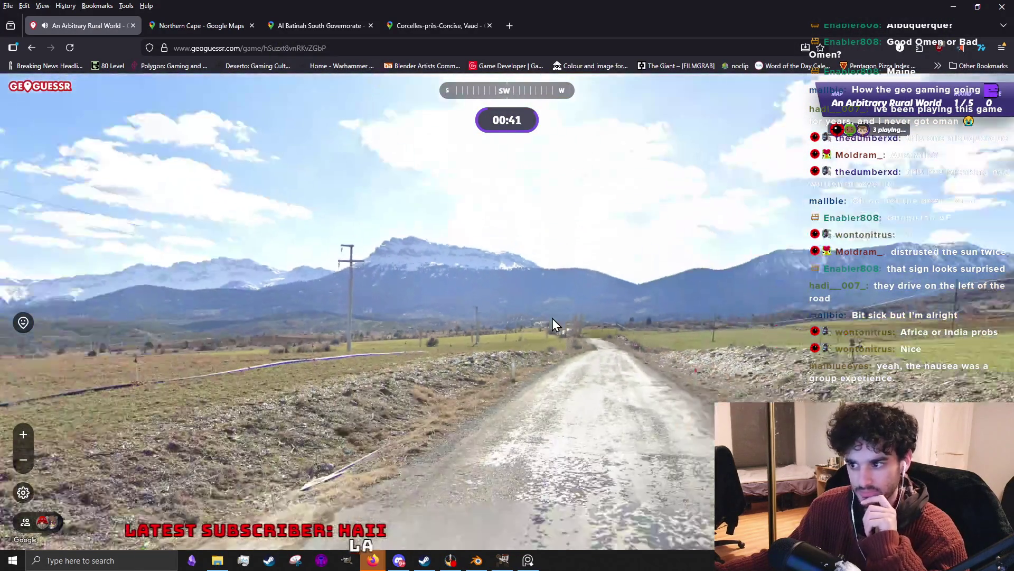
pyautogui.click(654, 302)
pyautogui.click(624, 343)
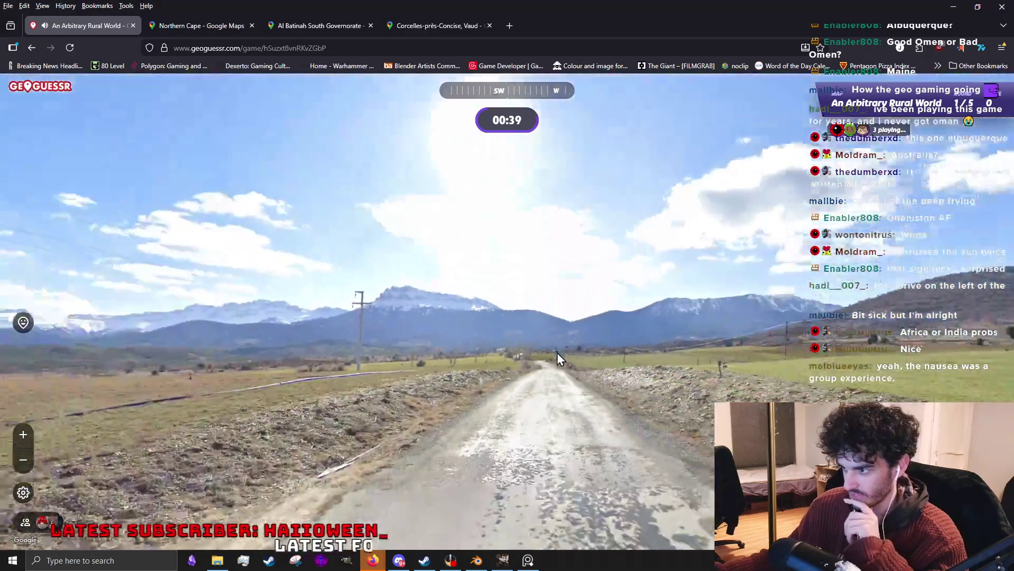
pyautogui.click(557, 352)
# Continue down the road scanning the green fields and snowy mountains for clues.
pyautogui.moveTo(512, 415)
pyautogui.mouseDown()
pyautogui.moveTo(701, 279)
pyautogui.moveTo(419, 285)
pyautogui.moveTo(541, 277)
pyautogui.moveTo(516, 274)
pyautogui.mouseUp()
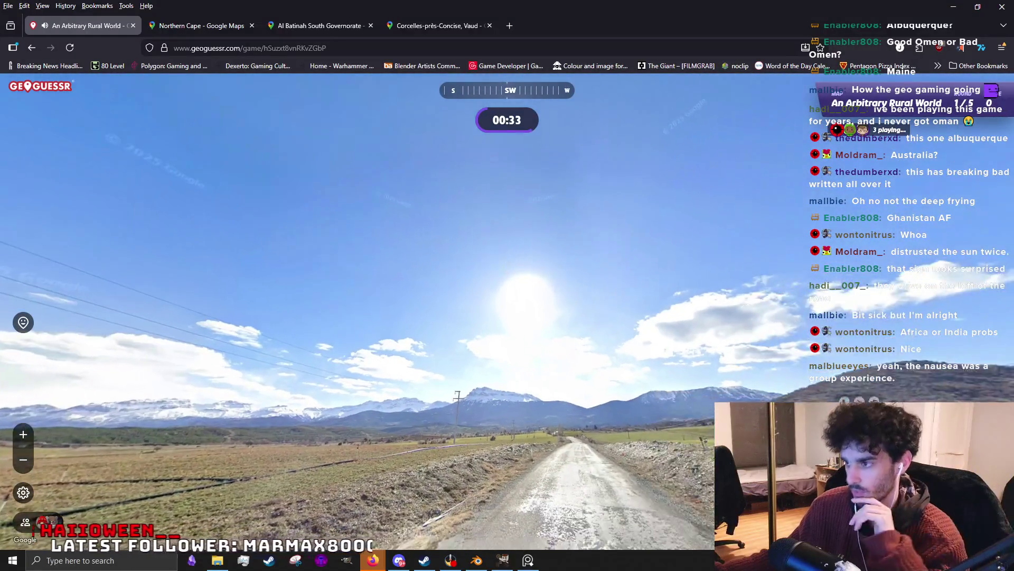
pyautogui.scroll(5, 772, 280)
pyautogui.moveTo(306, 302)
pyautogui.mouseDown()
pyautogui.moveTo(322, 250)
pyautogui.moveTo(515, 254)
pyautogui.mouseUp()
pyautogui.scroll(3, 451, 267)
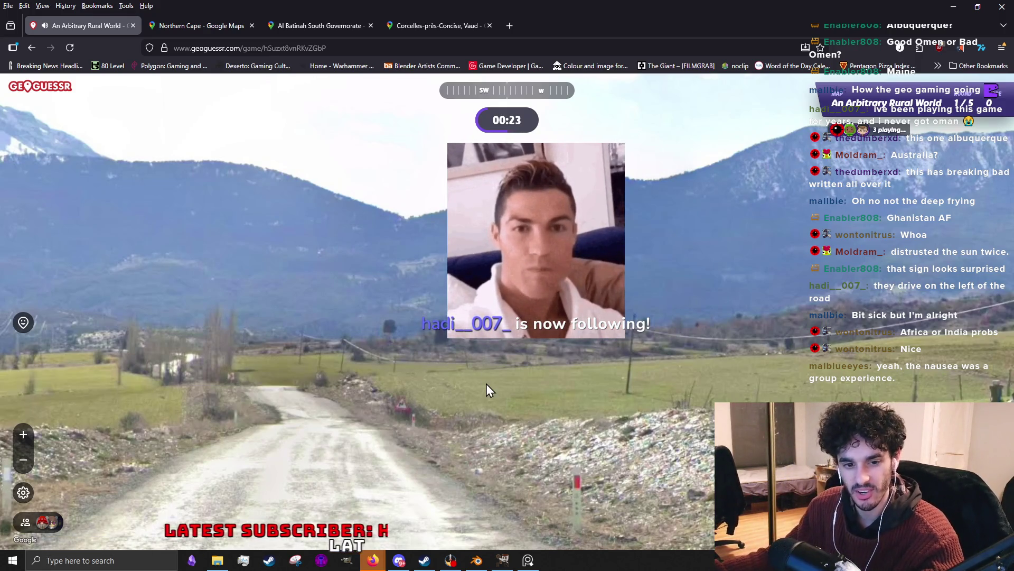
pyautogui.click(350, 394)
pyautogui.click(554, 411)
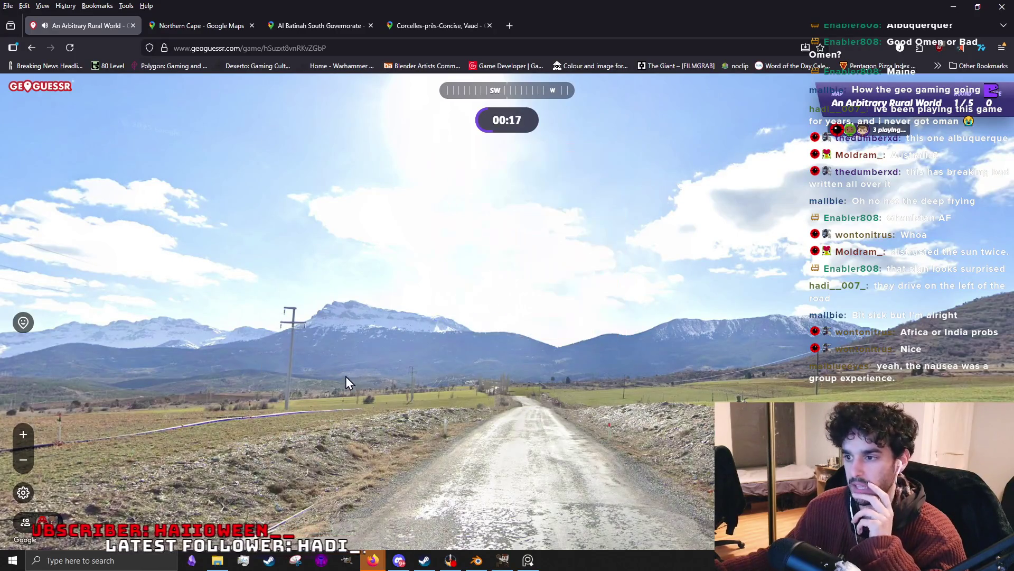
pyautogui.moveTo(344, 379); pyautogui.dragTo(744, 354)
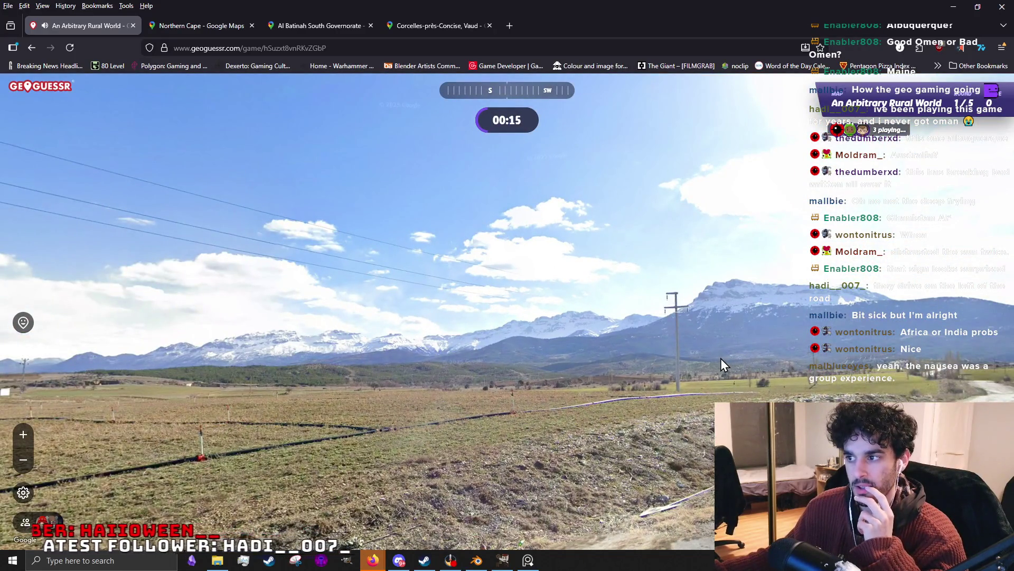
pyautogui.moveTo(282, 387)
pyautogui.mouseDown()
pyautogui.moveTo(784, 358)
pyautogui.moveTo(370, 327)
pyautogui.moveTo(475, 339)
pyautogui.mouseUp()
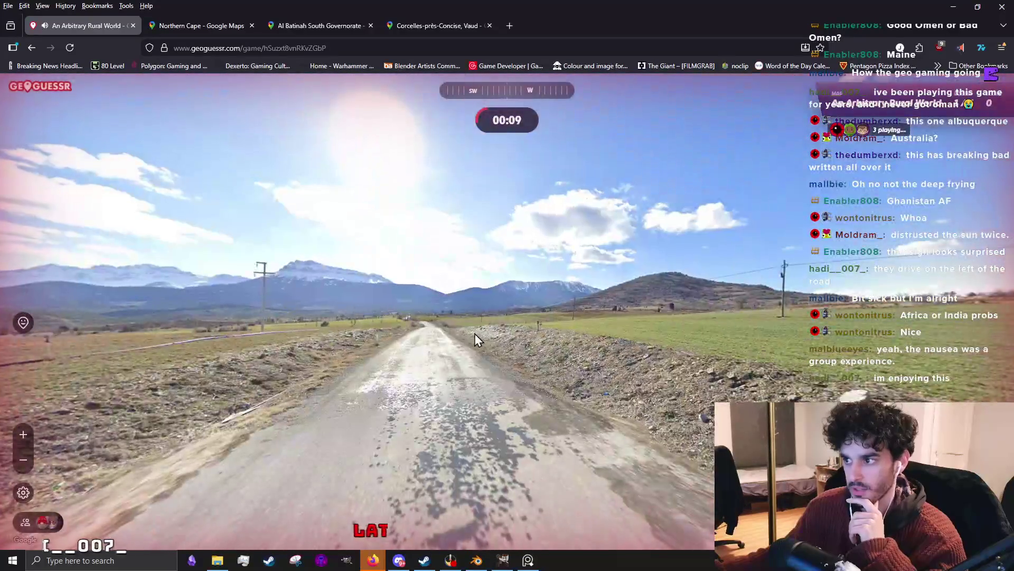
pyautogui.moveTo(639, 320); pyautogui.dragTo(227, 324)
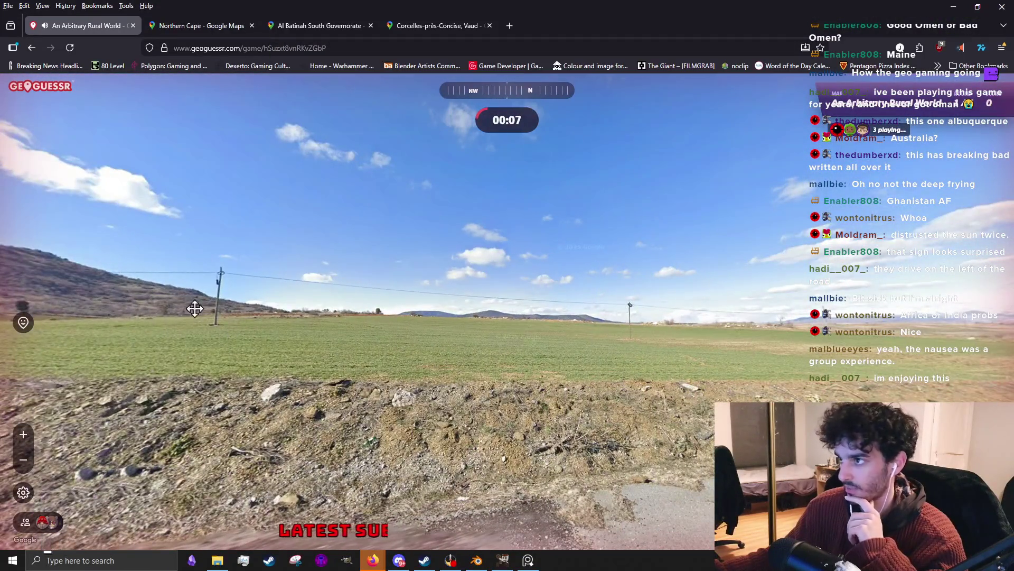
pyautogui.moveTo(170, 309); pyautogui.dragTo(467, 325)
pyautogui.scroll(2, 654, 437)
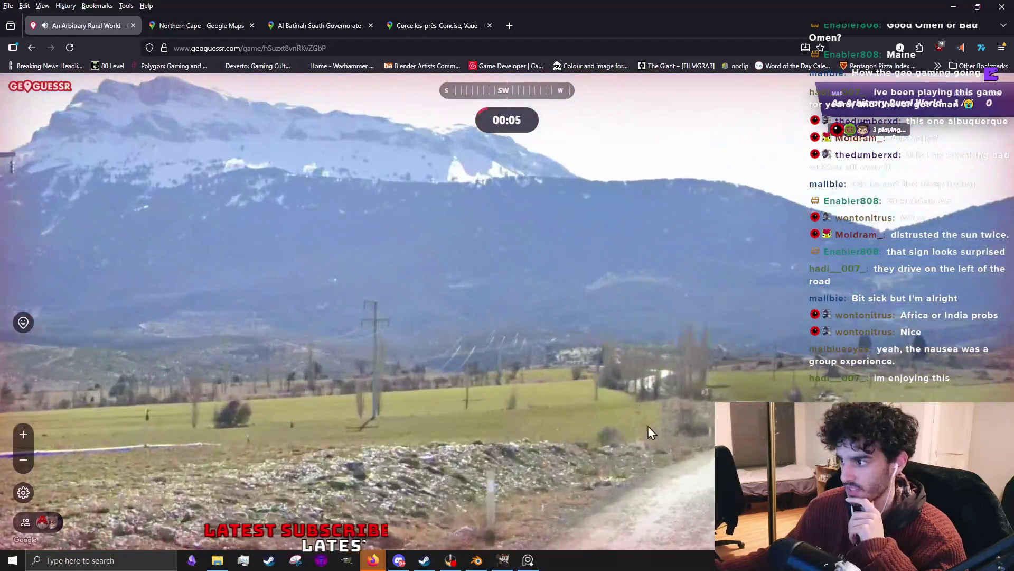
pyautogui.scroll(2, 856, 349)
pyautogui.scroll(1, 694, 360)
pyautogui.scroll(-2, 705, 357)
pyautogui.scroll(-2, 707, 355)
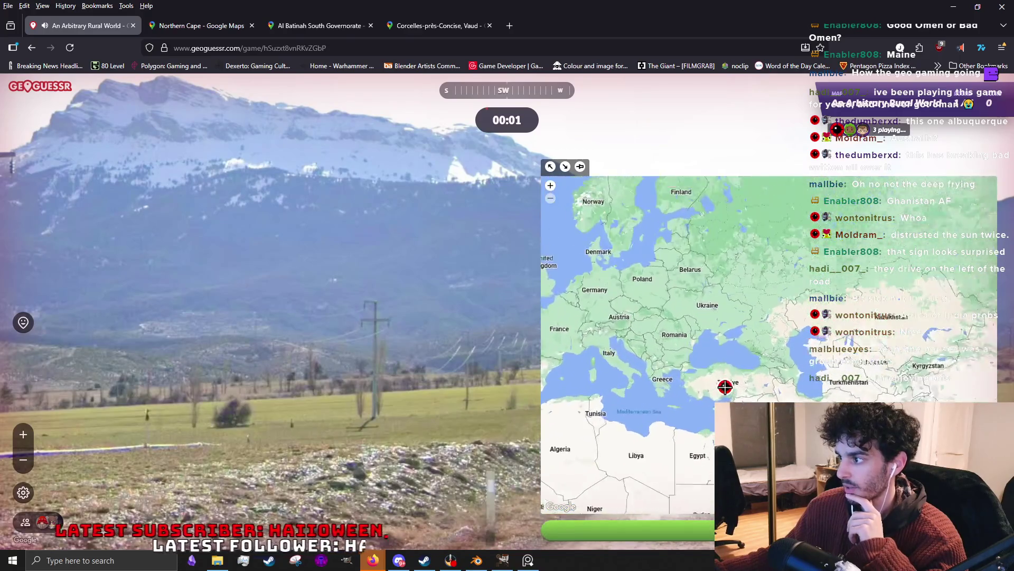
pyautogui.scroll(3, 726, 386)
# Guess central Türkiye, scoring 4,287 points at 285 km off, and open the true location in Google Maps.
pyautogui.click(709, 373)
pyautogui.press('space')
pyautogui.scroll(-3, 498, 290)
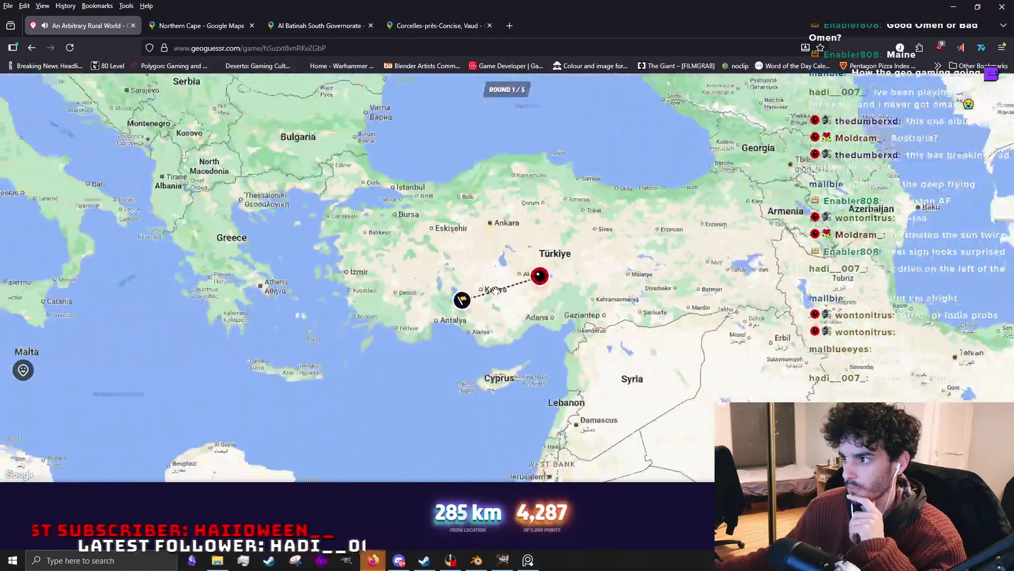
pyautogui.scroll(-1, 481, 287)
pyautogui.scroll(1, 481, 287)
pyautogui.scroll(1, 481, 287)
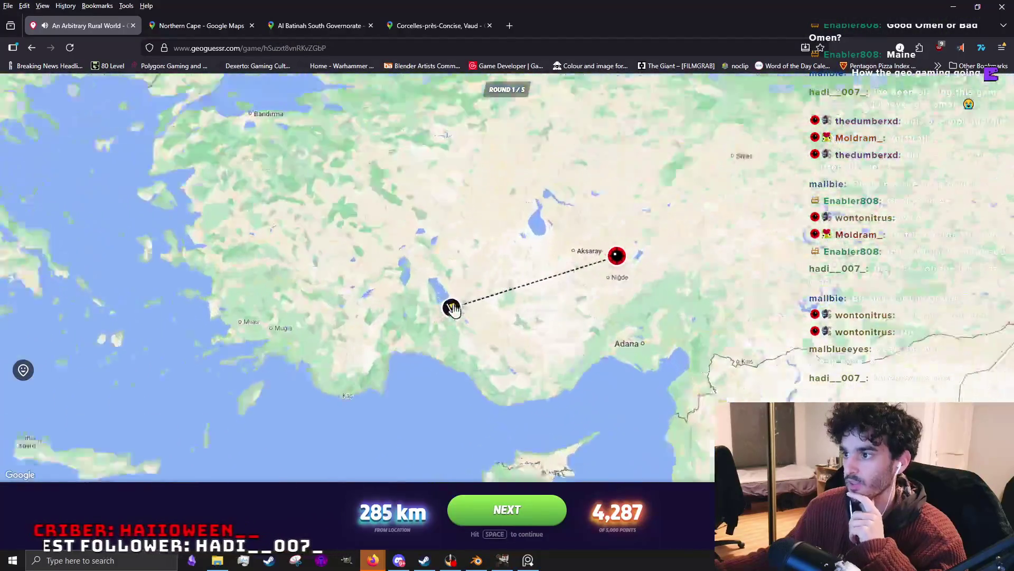
pyautogui.scroll(1, 404, 295)
pyautogui.click(448, 304)
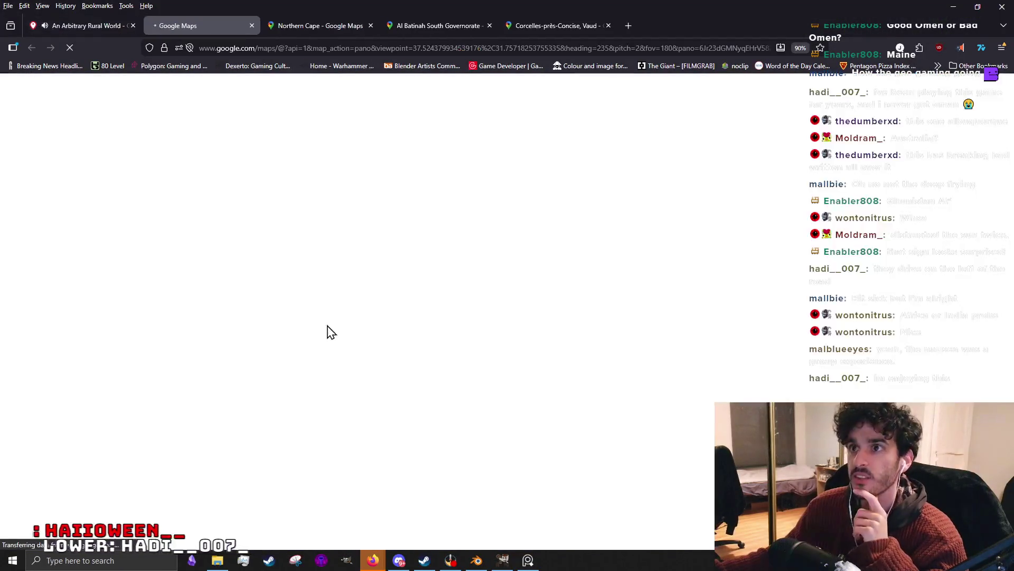
pyautogui.scroll(3, 507, 323)
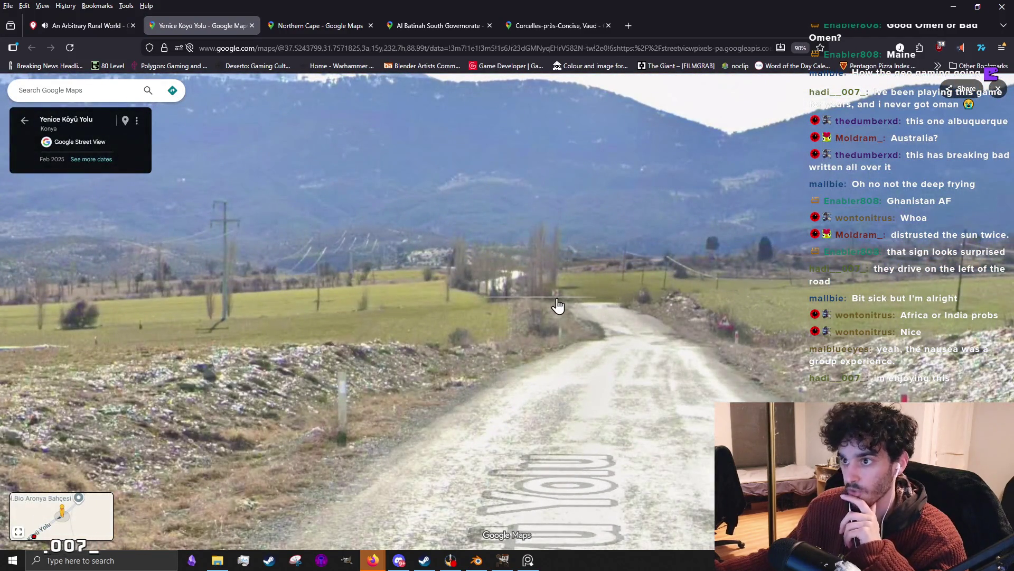
pyautogui.scroll(-2, 547, 303)
pyautogui.scroll(-2, 453, 323)
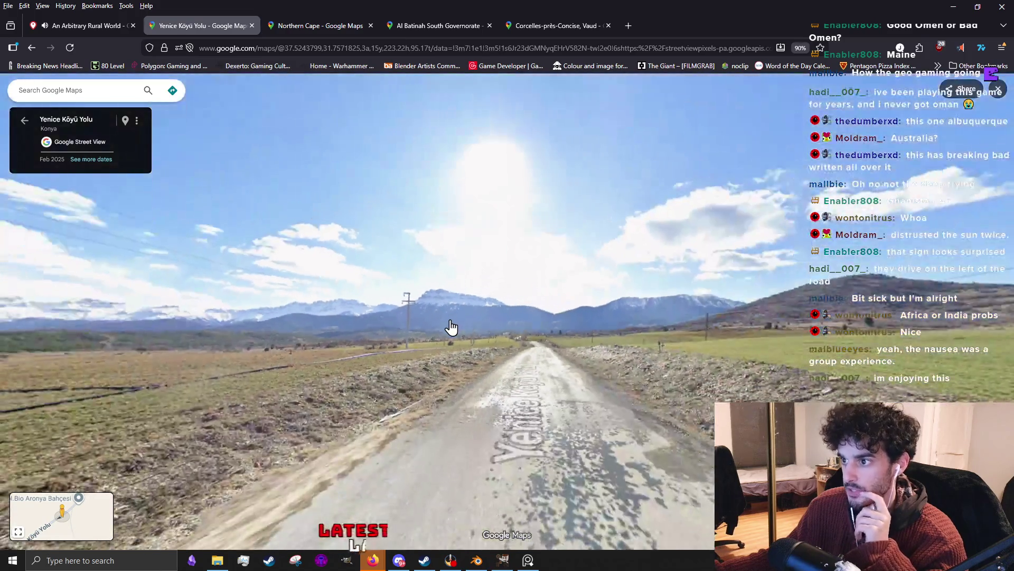
# Survey the mountains on Yenice Köyü Yolu in Konya and step along the dirt road, briefly checking the GeoGuessr result.
pyautogui.moveTo(369, 340); pyautogui.dragTo(580, 344)
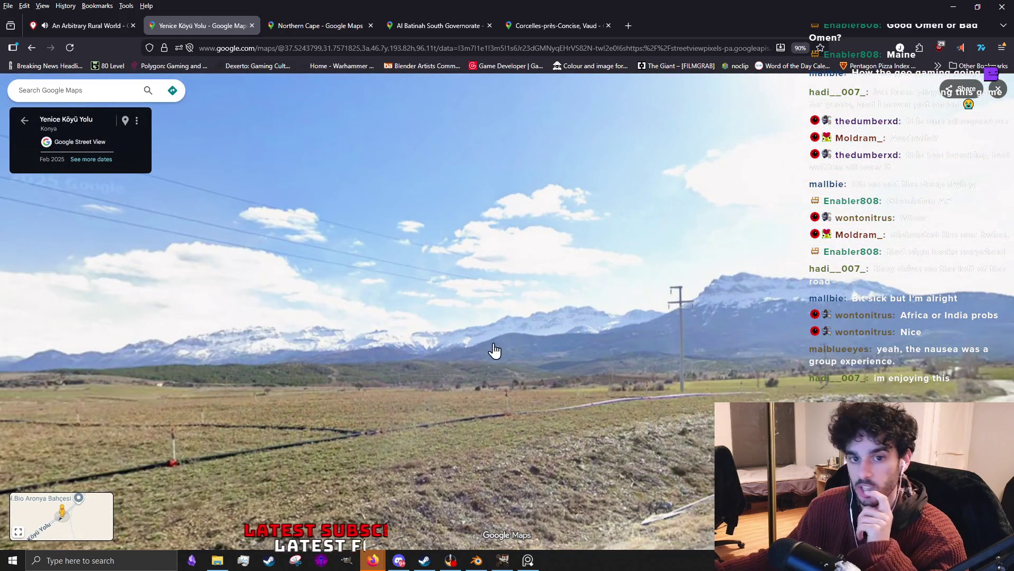
pyautogui.moveTo(460, 345); pyautogui.dragTo(399, 341)
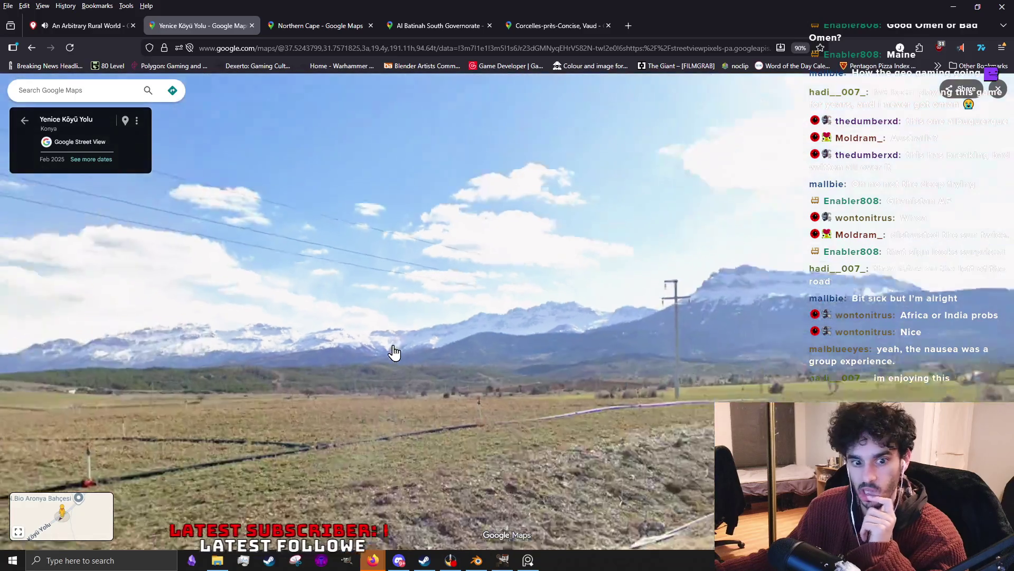
pyautogui.scroll(-2, 397, 353)
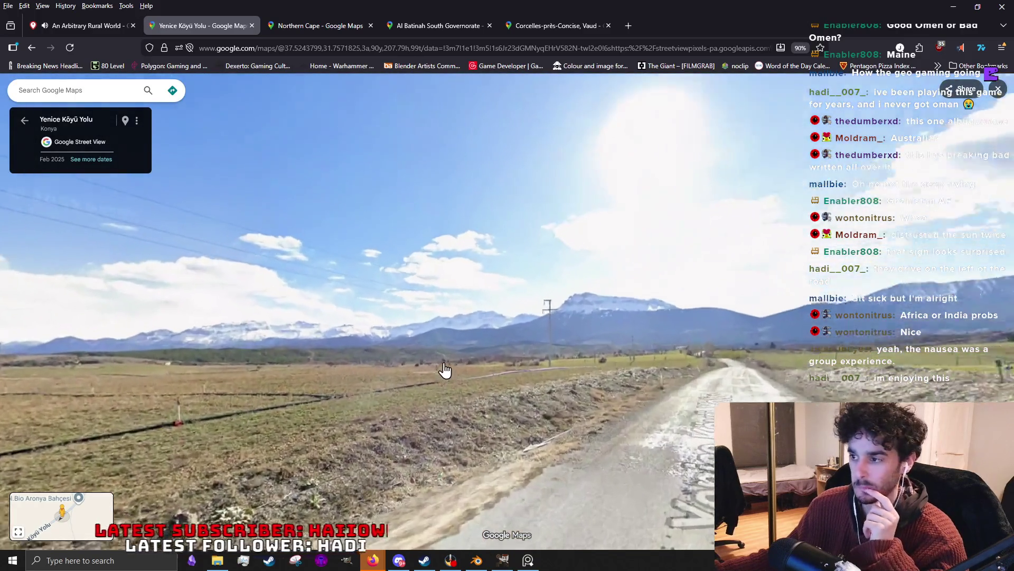
pyautogui.scroll(2, 446, 370)
pyautogui.scroll(-2, 436, 370)
pyautogui.scroll(2, 425, 371)
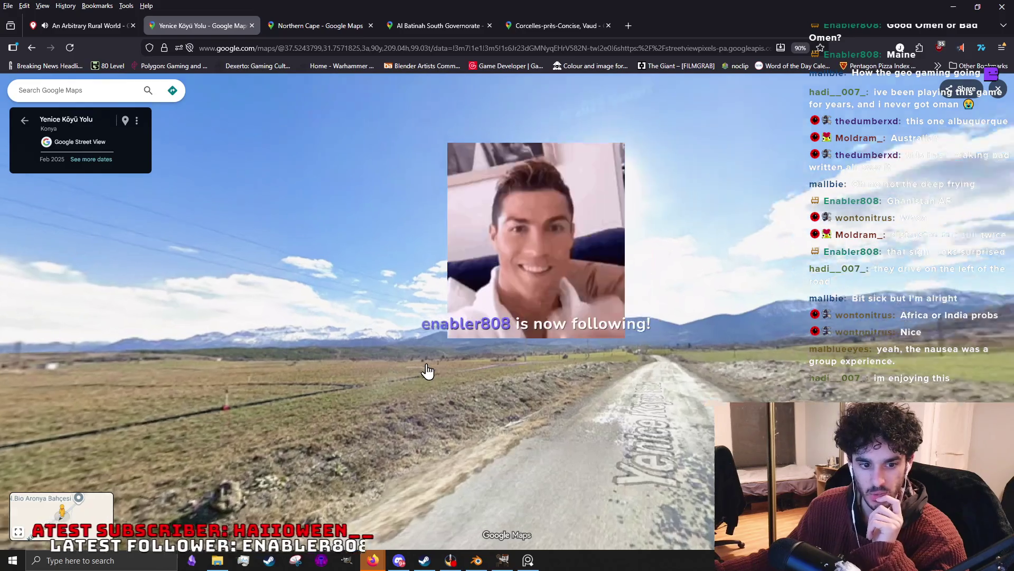
pyautogui.scroll(2, 428, 367)
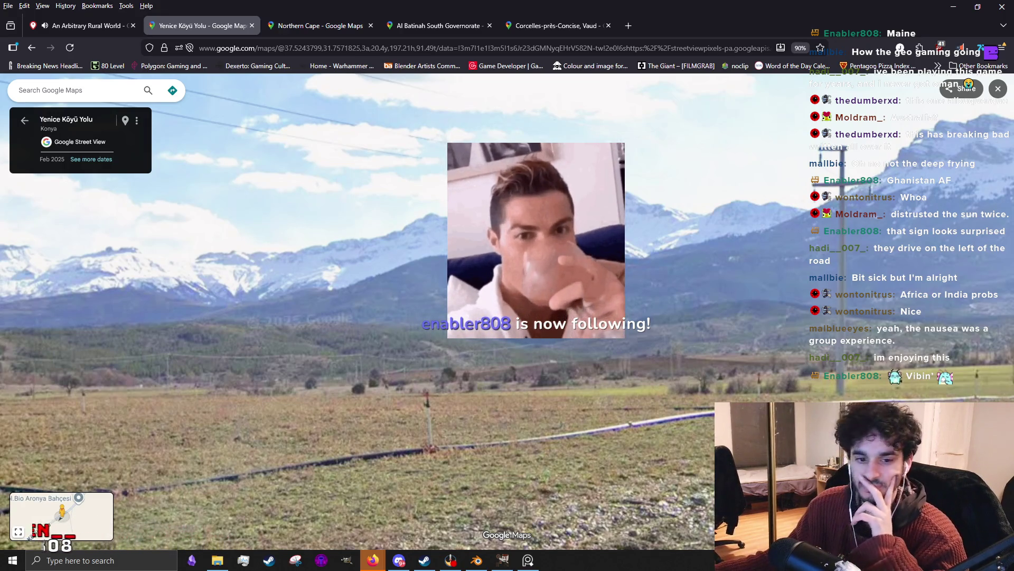
pyautogui.click(436, 263)
pyautogui.click(563, 277)
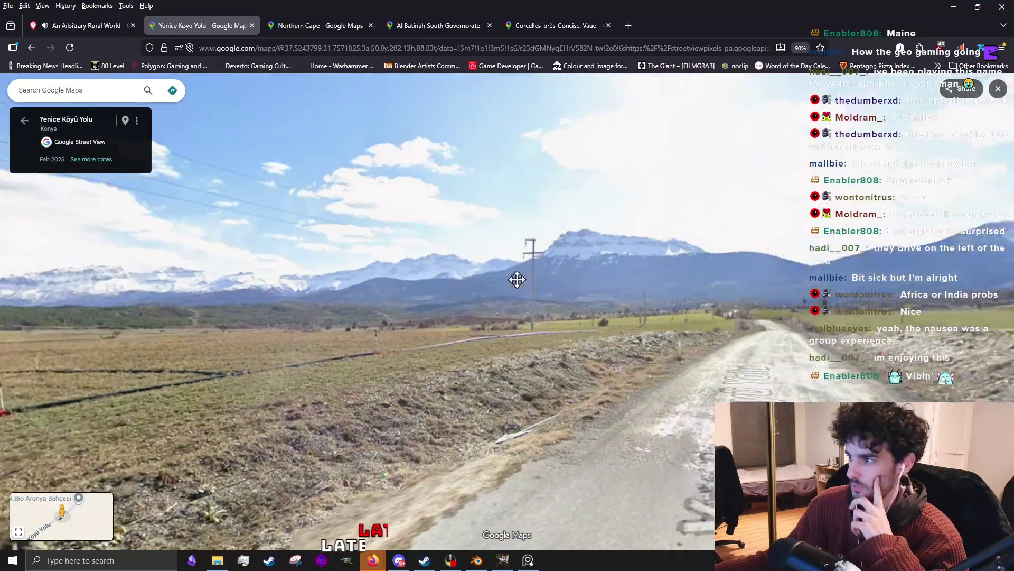
pyautogui.click(502, 301)
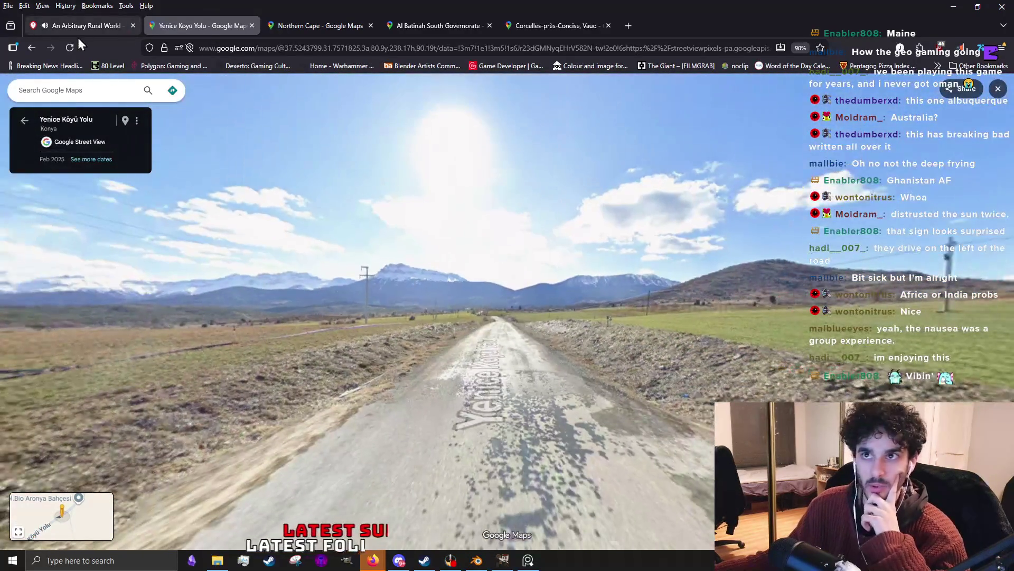
pyautogui.click(79, 25)
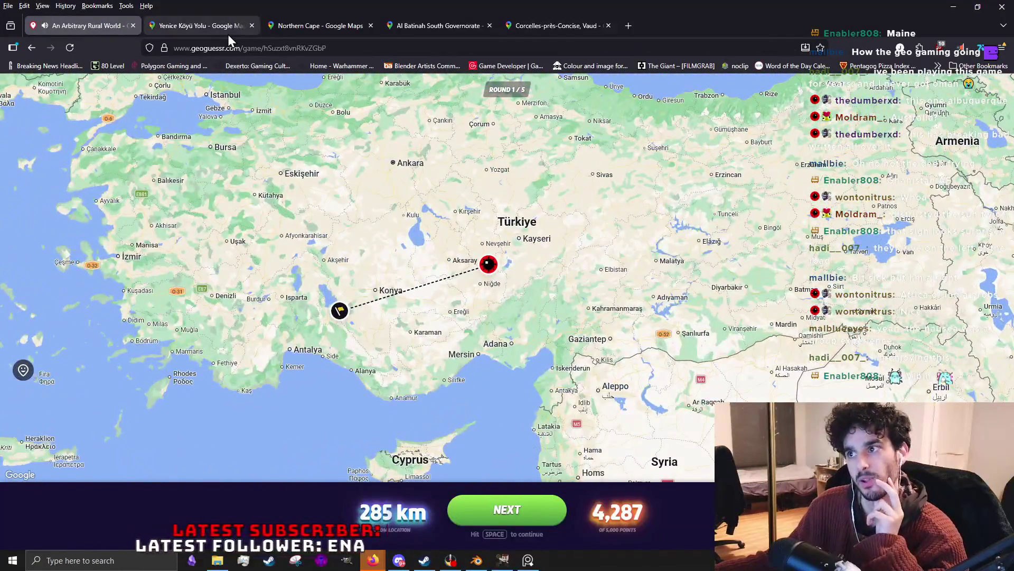
pyautogui.click(228, 28)
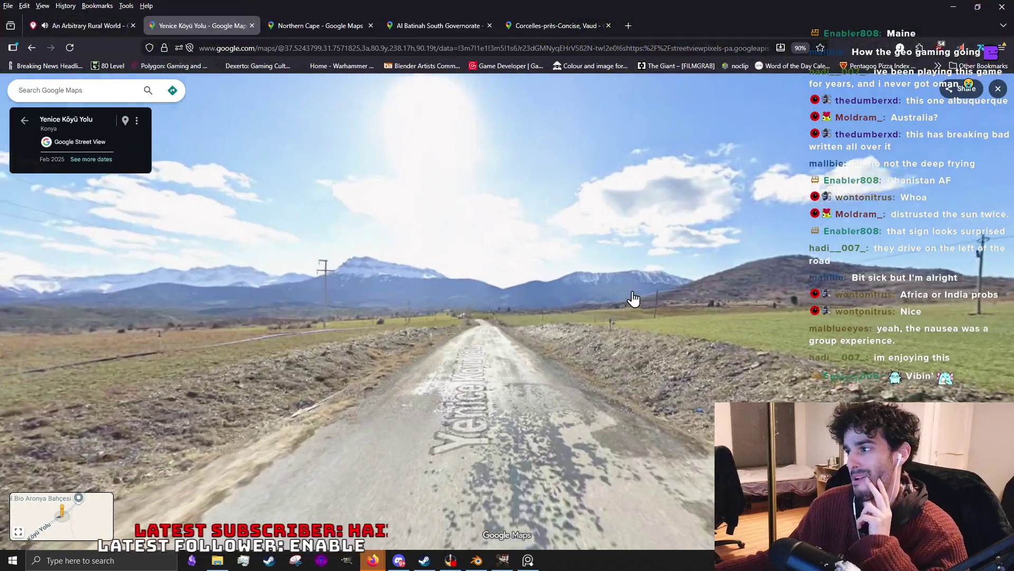
pyautogui.scroll(1, 367, 297)
# Pan across the landscape past the power pole to the peaks and move forward down the road.
pyautogui.moveTo(368, 297)
pyautogui.mouseDown()
pyautogui.moveTo(477, 268)
pyautogui.moveTo(275, 297)
pyautogui.mouseUp()
pyautogui.scroll(2, 238, 363)
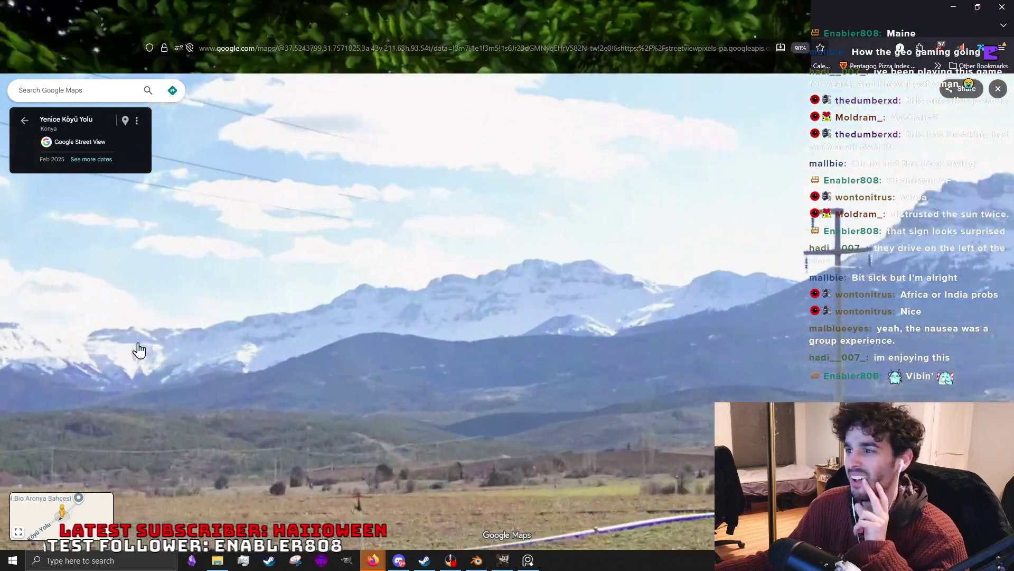
pyautogui.moveTo(238, 362)
pyautogui.mouseDown()
pyautogui.moveTo(372, 389)
pyautogui.moveTo(310, 378)
pyautogui.mouseUp()
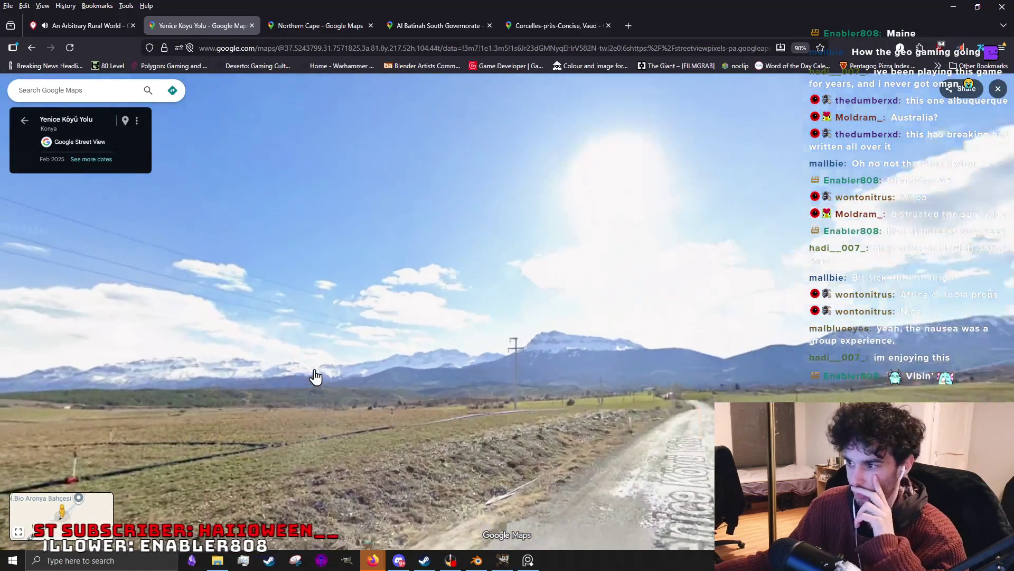
pyautogui.scroll(2, 528, 414)
pyautogui.moveTo(528, 414); pyautogui.dragTo(391, 401)
pyautogui.moveTo(477, 268); pyautogui.dragTo(312, 298)
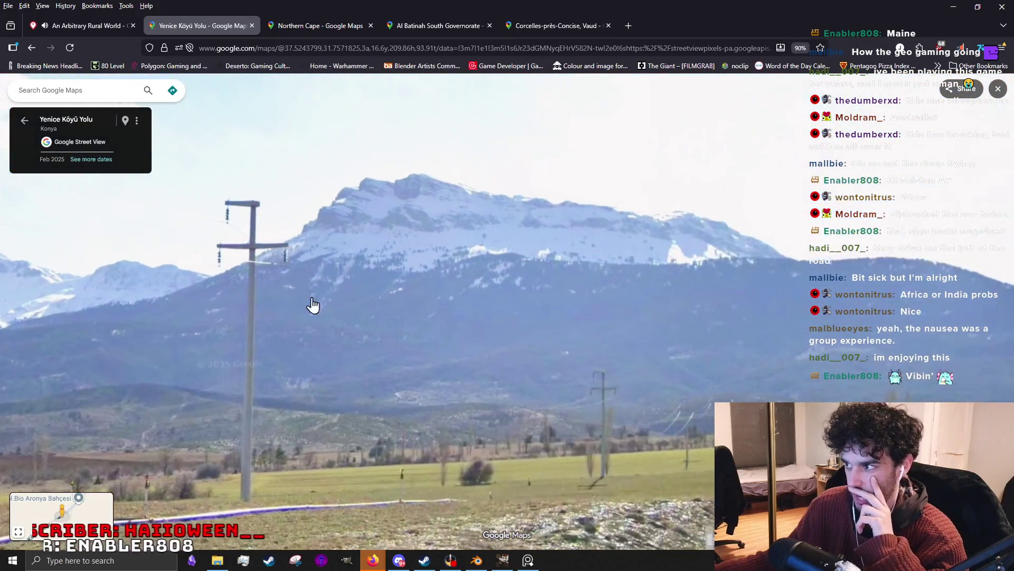
pyautogui.scroll(-2, 441, 380)
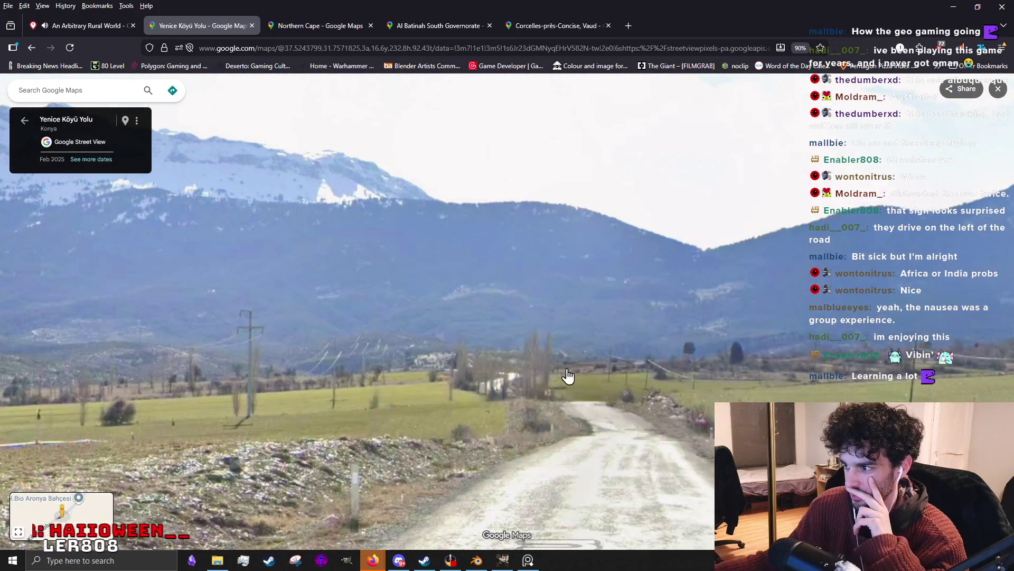
pyautogui.click(565, 444)
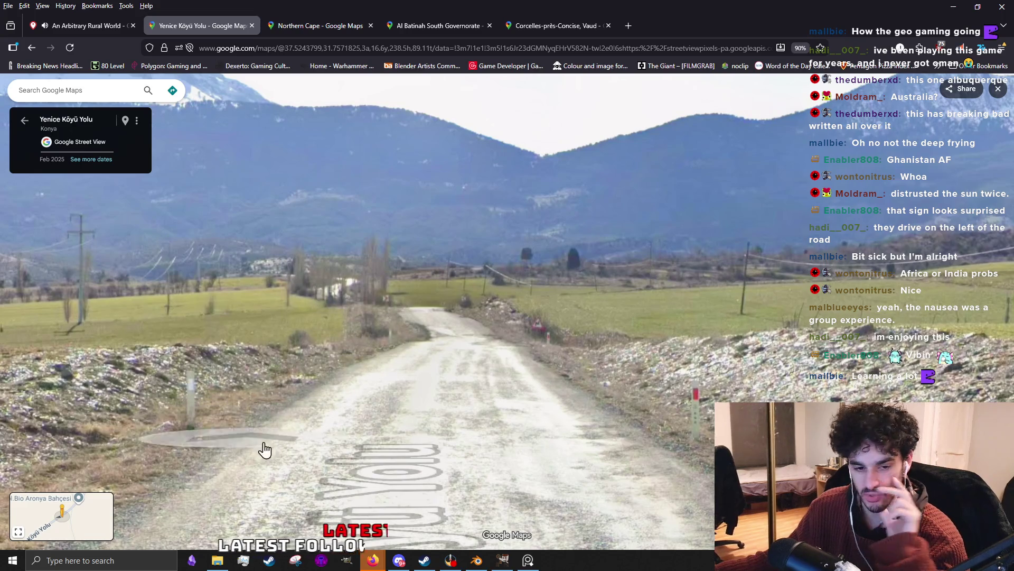
pyautogui.scroll(-3, 368, 391)
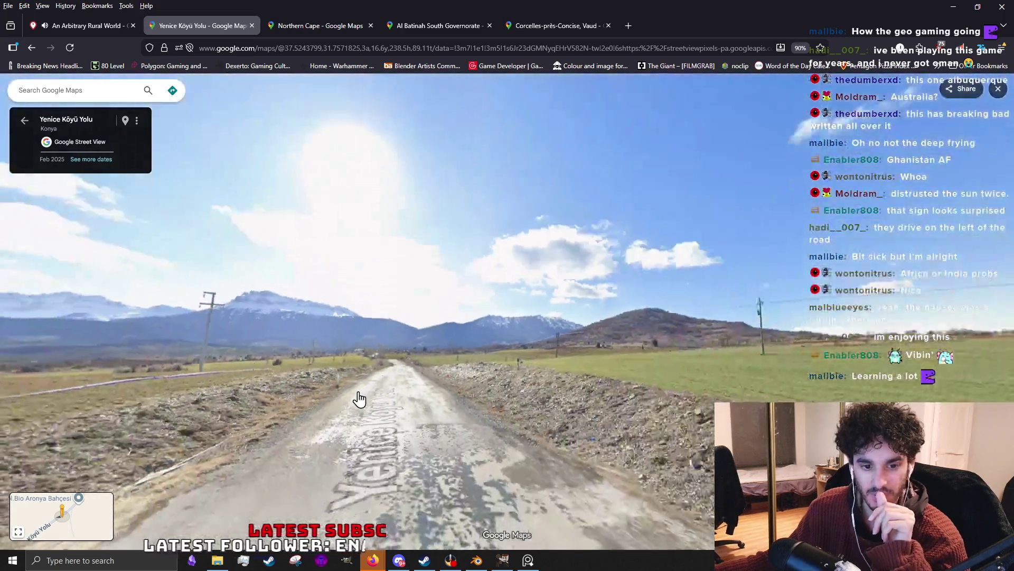
# Glance at the game results, continue down the road turning toward the mountains, then return to the round 1 results.
pyautogui.click(81, 37)
pyautogui.click(186, 32)
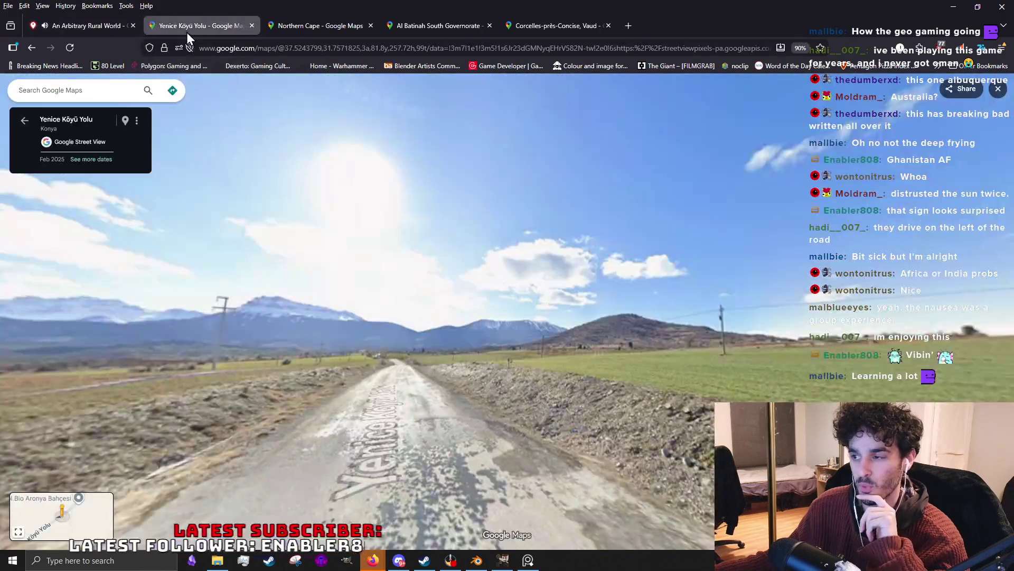
pyautogui.click(473, 393)
pyautogui.moveTo(275, 356); pyautogui.dragTo(605, 328)
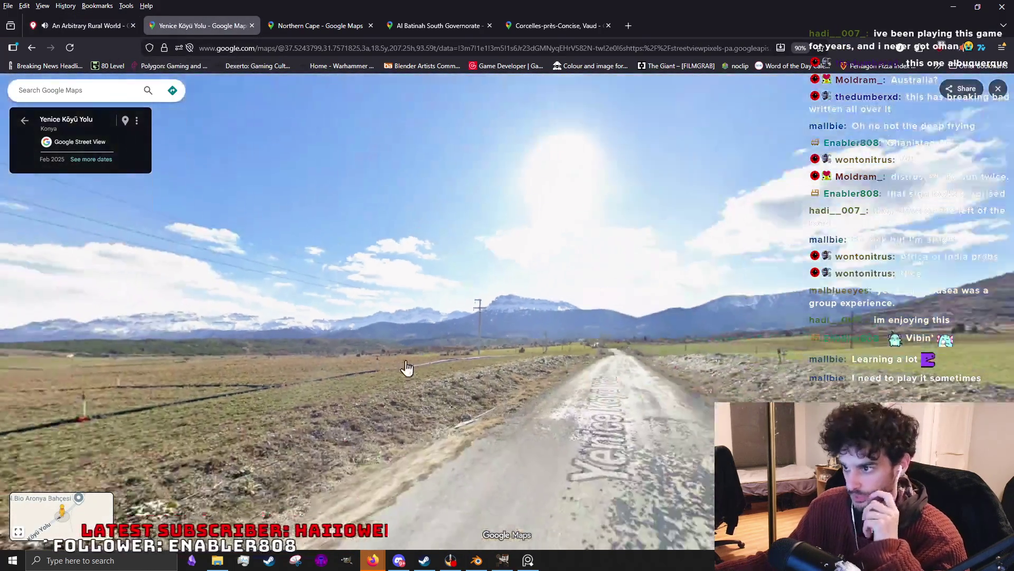
pyautogui.moveTo(407, 367); pyautogui.dragTo(760, 357)
pyautogui.scroll(2, 515, 397)
pyautogui.moveTo(334, 369)
pyautogui.mouseDown()
pyautogui.moveTo(517, 367)
pyautogui.moveTo(347, 328)
pyautogui.mouseUp()
pyautogui.scroll(-2, 325, 364)
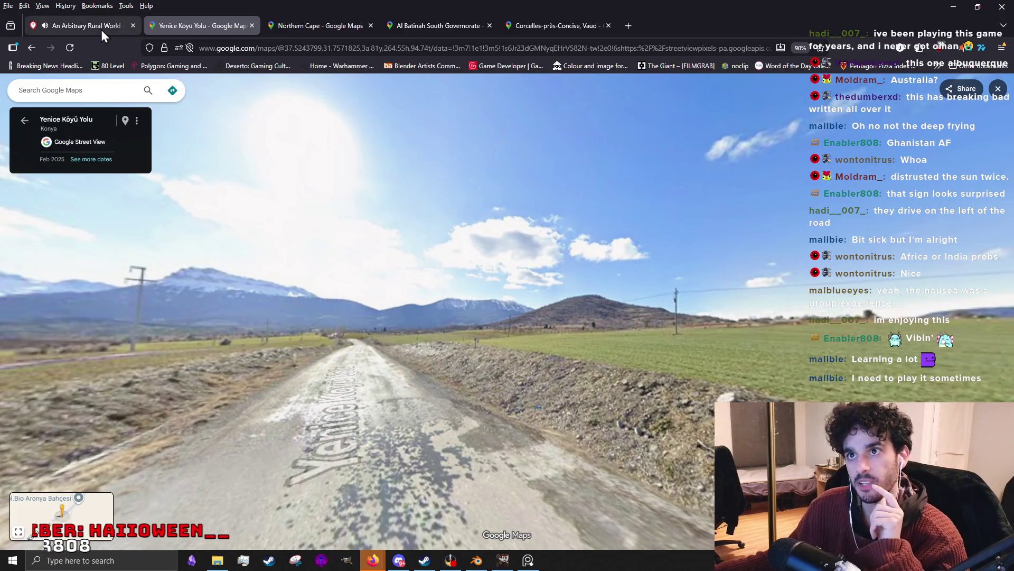
pyautogui.click(100, 29)
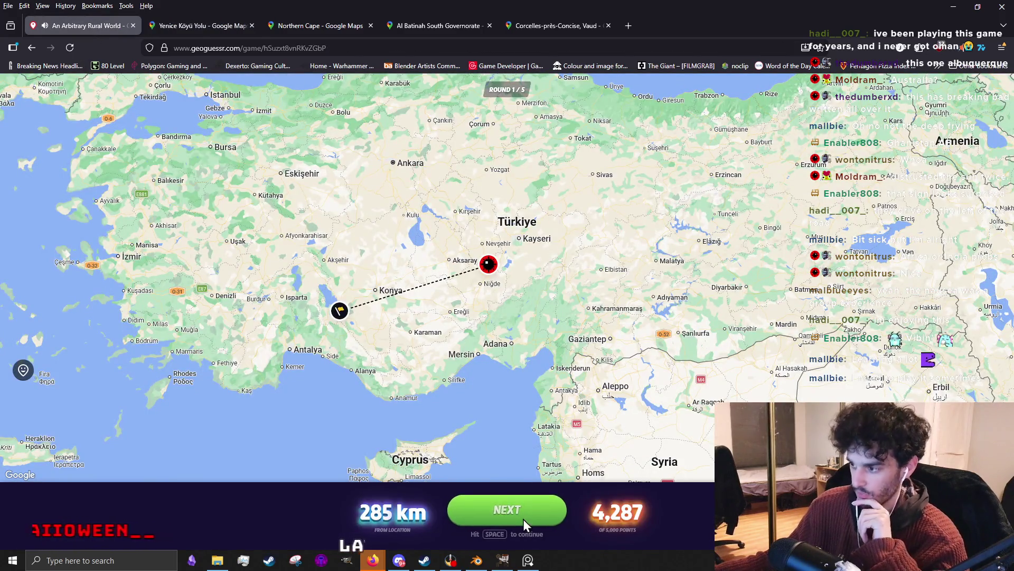
# Start round 2 and survey the fenced hillside road and valley before moving to the next panorama.
pyautogui.click(523, 512)
pyautogui.moveTo(537, 359); pyautogui.dragTo(896, 294)
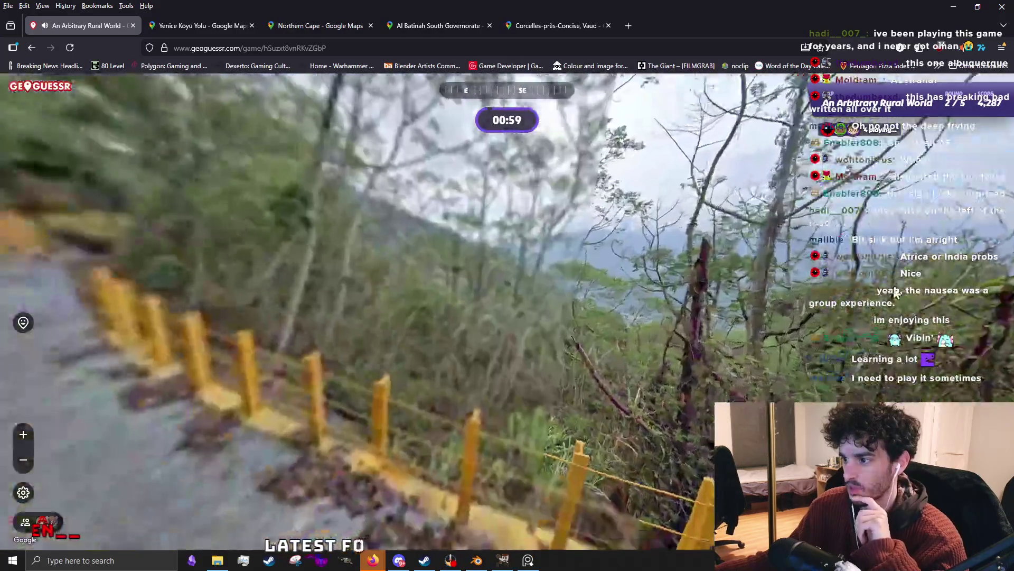
pyautogui.moveTo(620, 318); pyautogui.dragTo(703, 364)
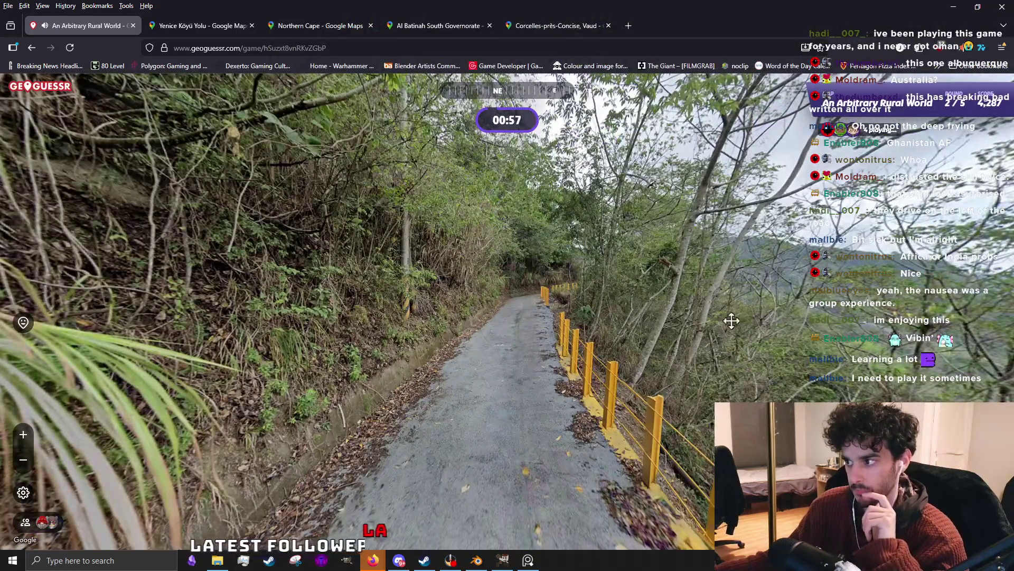
pyautogui.moveTo(776, 311); pyautogui.dragTo(302, 311)
pyautogui.moveTo(478, 351); pyautogui.dragTo(266, 238)
pyautogui.moveTo(712, 300)
pyautogui.mouseDown()
pyautogui.moveTo(500, 388)
pyautogui.moveTo(706, 320)
pyautogui.mouseUp()
pyautogui.moveTo(621, 349)
pyautogui.mouseDown()
pyautogui.moveTo(386, 410)
pyautogui.moveTo(621, 428)
pyautogui.moveTo(119, 428)
pyautogui.mouseUp()
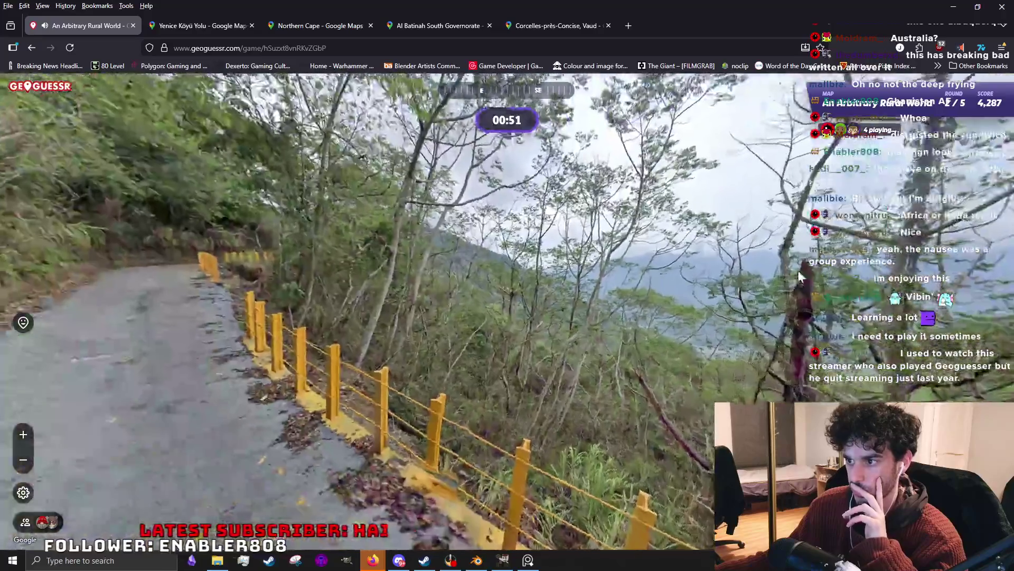
pyautogui.press('Left')
pyautogui.press('Left')
pyautogui.press('Left')
pyautogui.press('Left')
pyautogui.press('Left')
pyautogui.press('Left')
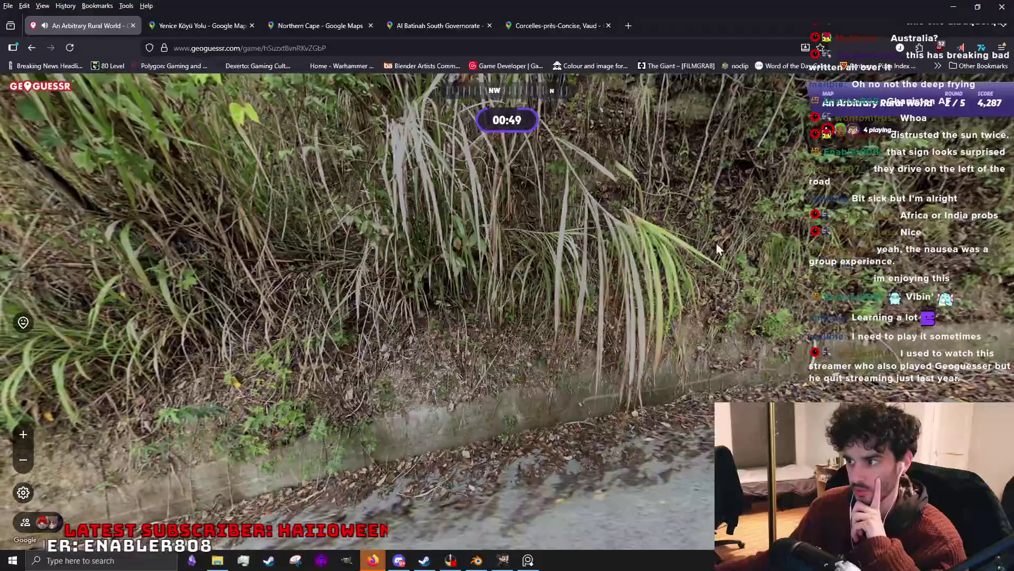
pyautogui.moveTo(736, 256); pyautogui.dragTo(403, 413)
pyautogui.click(593, 381)
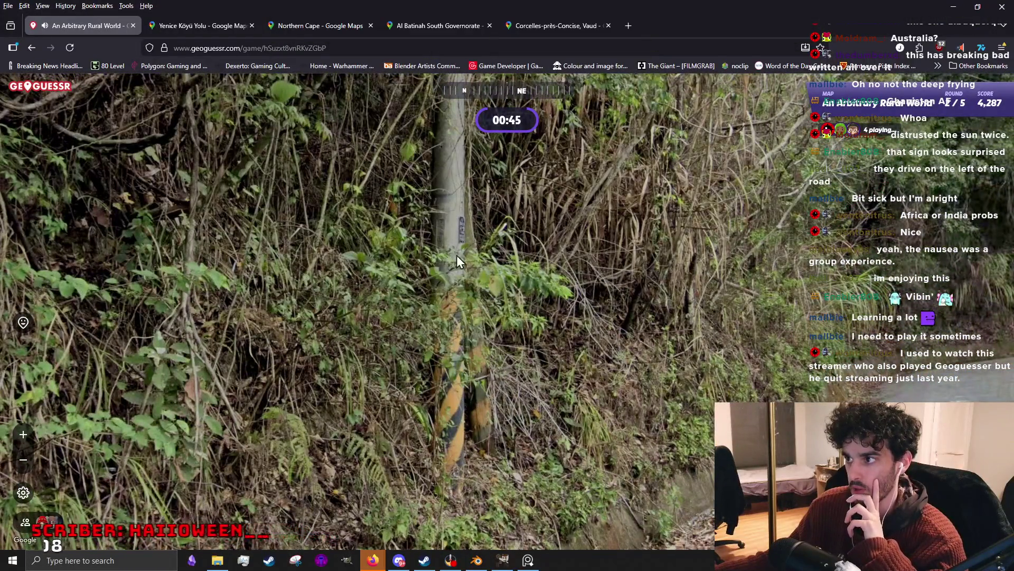
pyautogui.scroll(1, 450, 267)
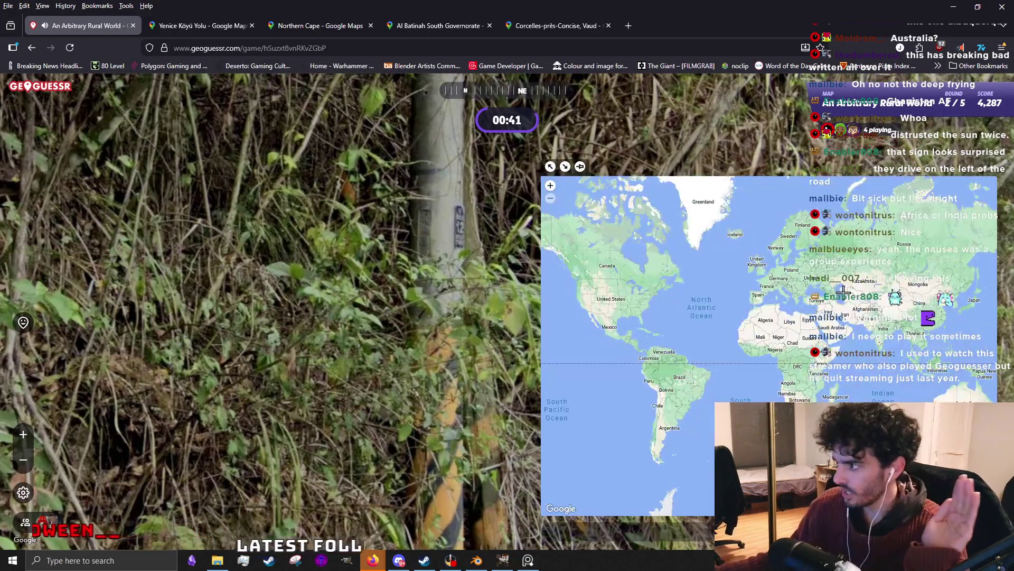
pyautogui.scroll(1, 834, 292)
pyautogui.scroll(1, 835, 292)
# Shift the guess map toward Asia and inspect the hillside road's yellow railings, vegetation and branches.
pyautogui.moveTo(835, 292); pyautogui.dragTo(778, 398)
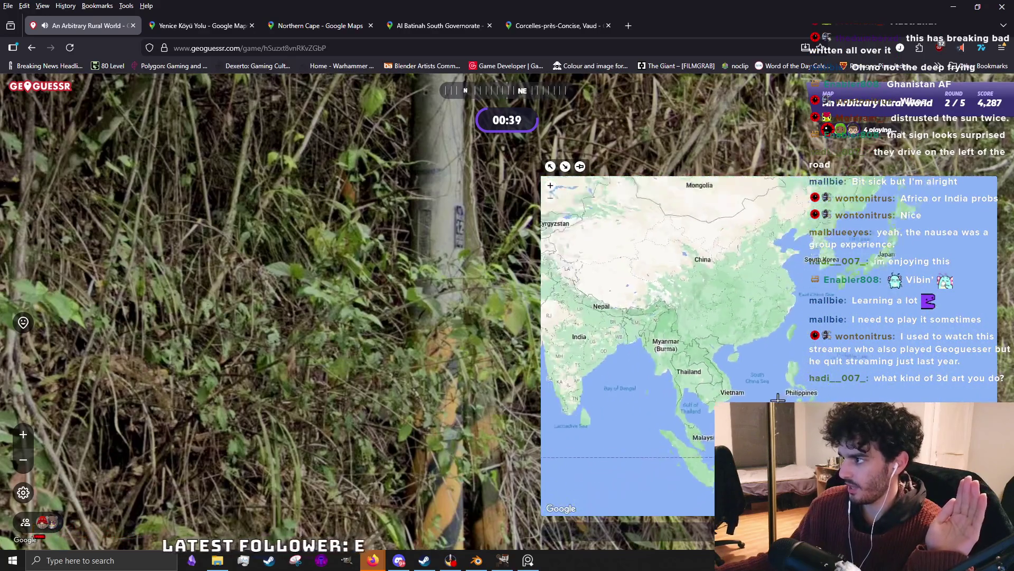
pyautogui.scroll(1, 779, 380)
pyautogui.scroll(1, 778, 380)
pyautogui.scroll(-1, 438, 364)
pyautogui.scroll(-2, 438, 363)
pyautogui.moveTo(519, 344); pyautogui.dragTo(465, 332)
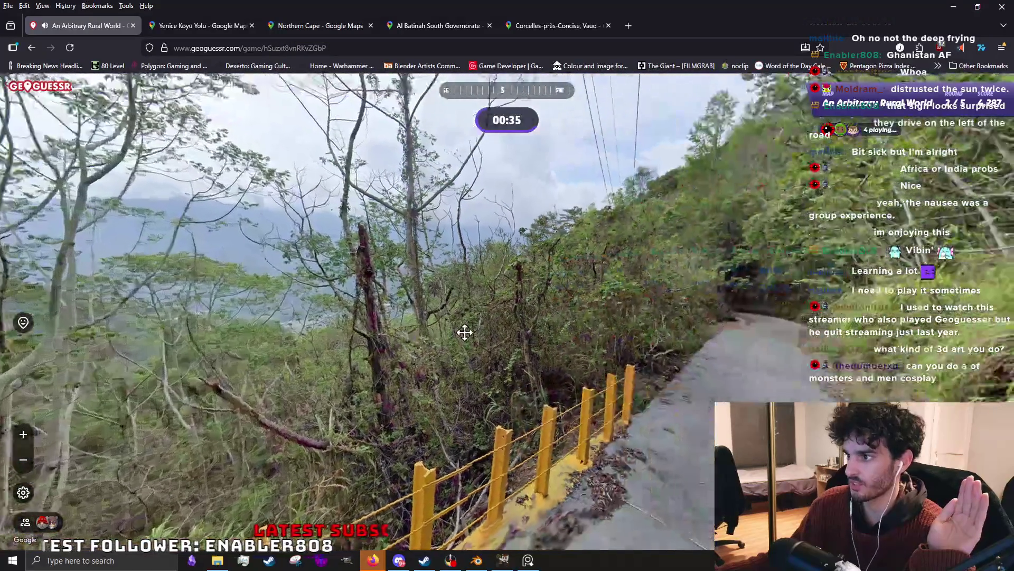
pyautogui.moveTo(682, 301); pyautogui.dragTo(437, 372)
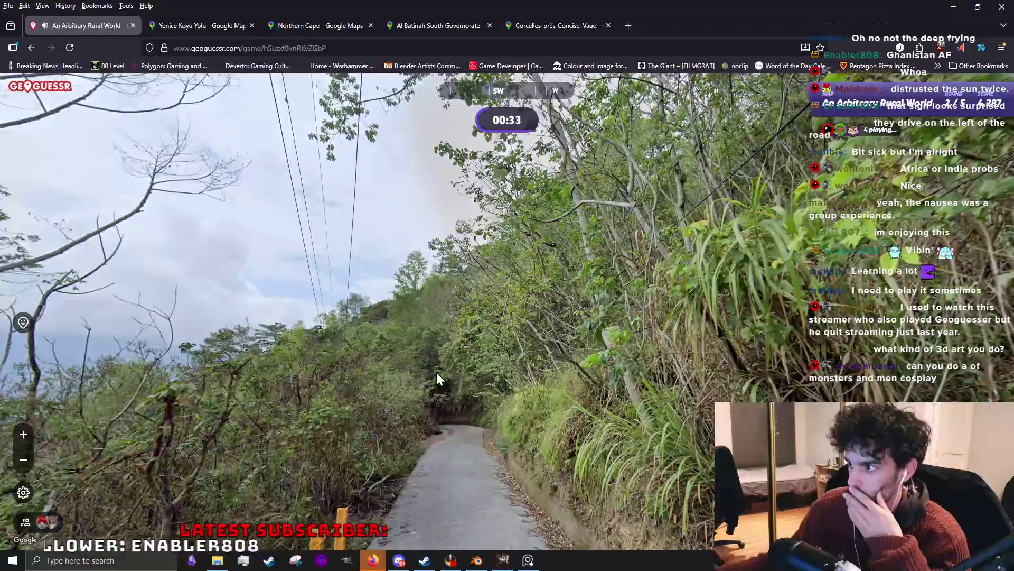
pyautogui.moveTo(356, 394); pyautogui.dragTo(554, 351)
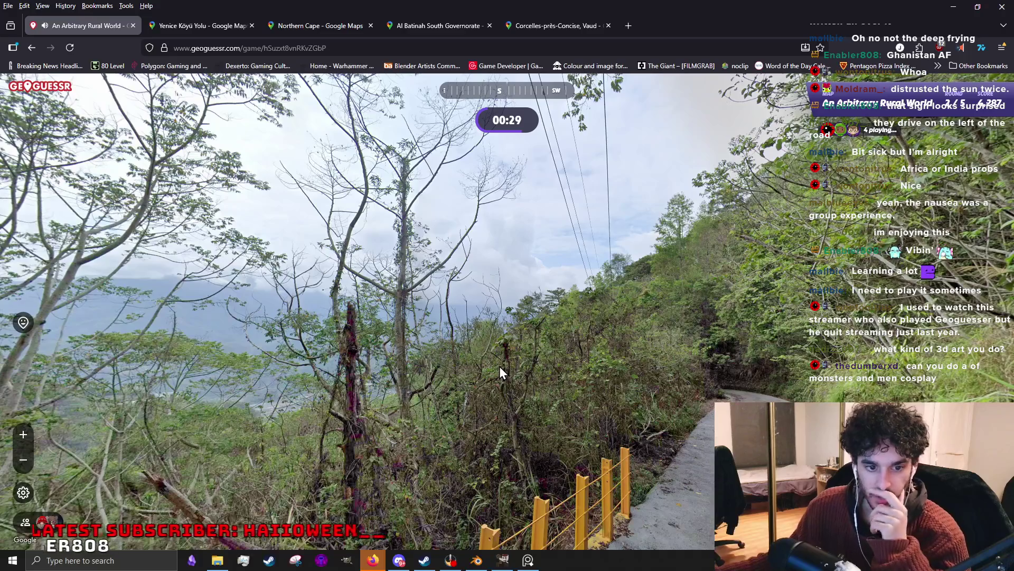
pyautogui.moveTo(454, 375)
pyautogui.mouseDown()
pyautogui.moveTo(625, 337)
pyautogui.moveTo(640, 366)
pyautogui.moveTo(614, 307)
pyautogui.moveTo(532, 362)
pyautogui.moveTo(641, 317)
pyautogui.moveTo(489, 404)
pyautogui.moveTo(663, 346)
pyautogui.moveTo(523, 290)
pyautogui.moveTo(836, 339)
pyautogui.mouseUp()
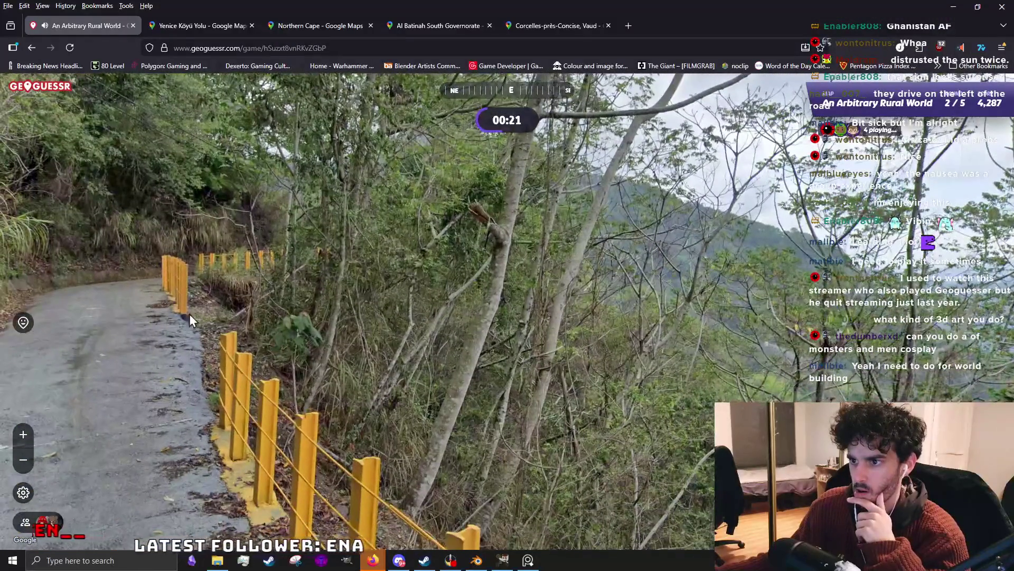
pyautogui.moveTo(165, 317); pyautogui.dragTo(659, 361)
pyautogui.click(627, 367)
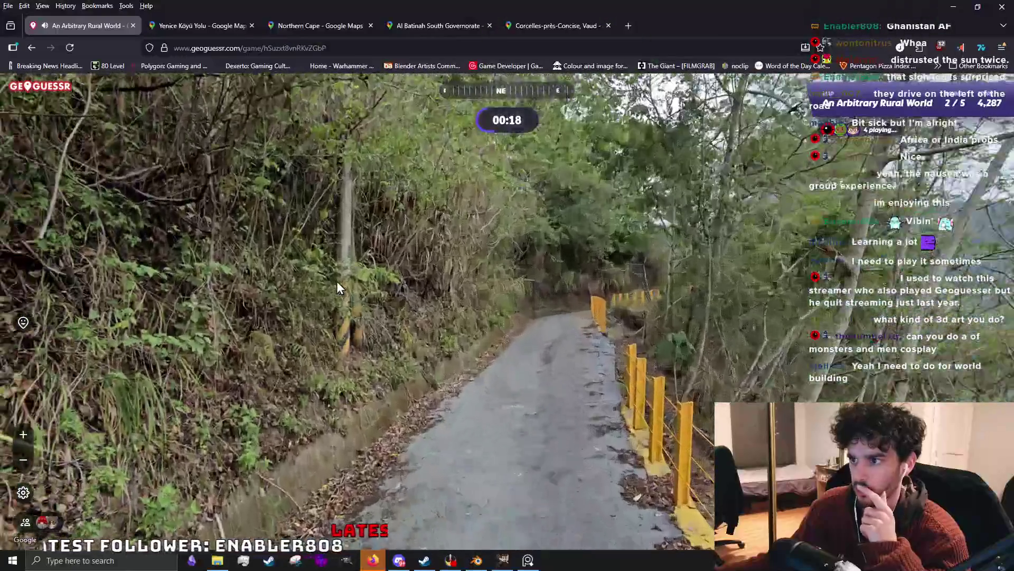
pyautogui.moveTo(337, 287)
pyautogui.mouseDown()
pyautogui.moveTo(555, 294)
pyautogui.moveTo(389, 294)
pyautogui.mouseUp()
pyautogui.moveTo(457, 298); pyautogui.dragTo(239, 302)
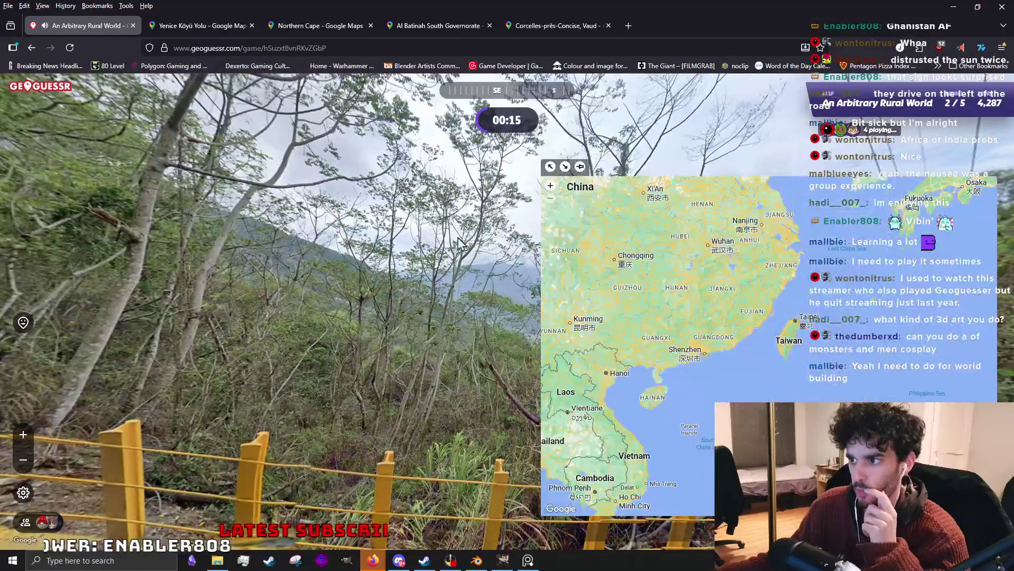
pyautogui.scroll(2, 548, 277)
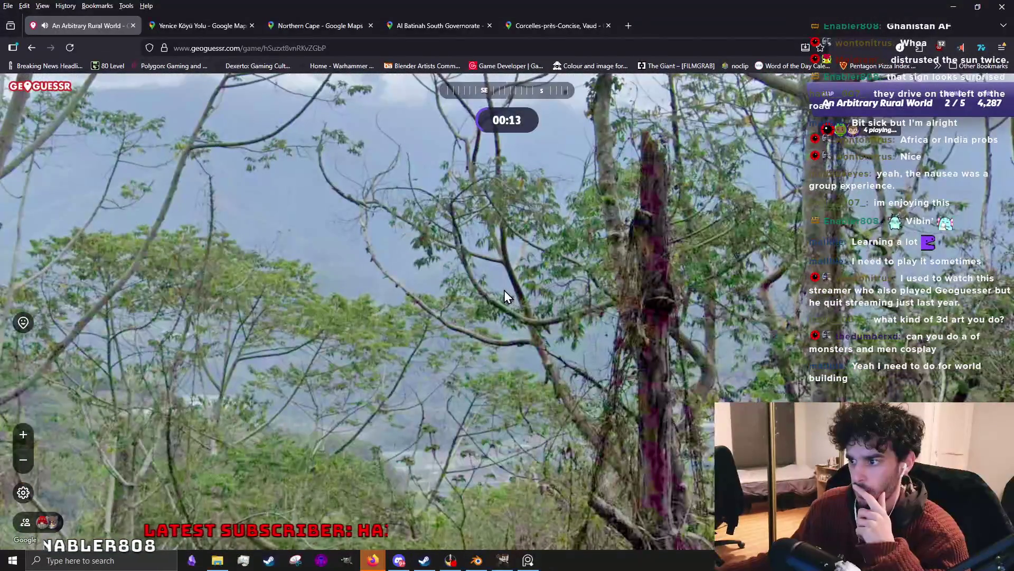
pyautogui.moveTo(386, 224)
pyautogui.mouseDown()
pyautogui.moveTo(501, 370)
pyautogui.moveTo(485, 352)
pyautogui.mouseUp()
pyautogui.scroll(-2, 480, 355)
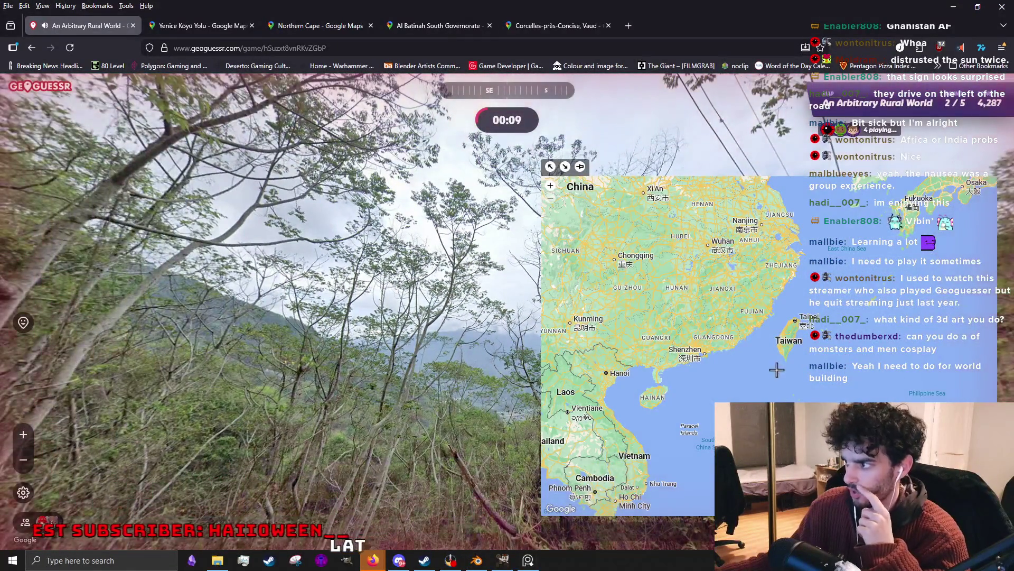
pyautogui.scroll(-1, 777, 333)
pyautogui.scroll(1, 767, 319)
pyautogui.scroll(2, 767, 319)
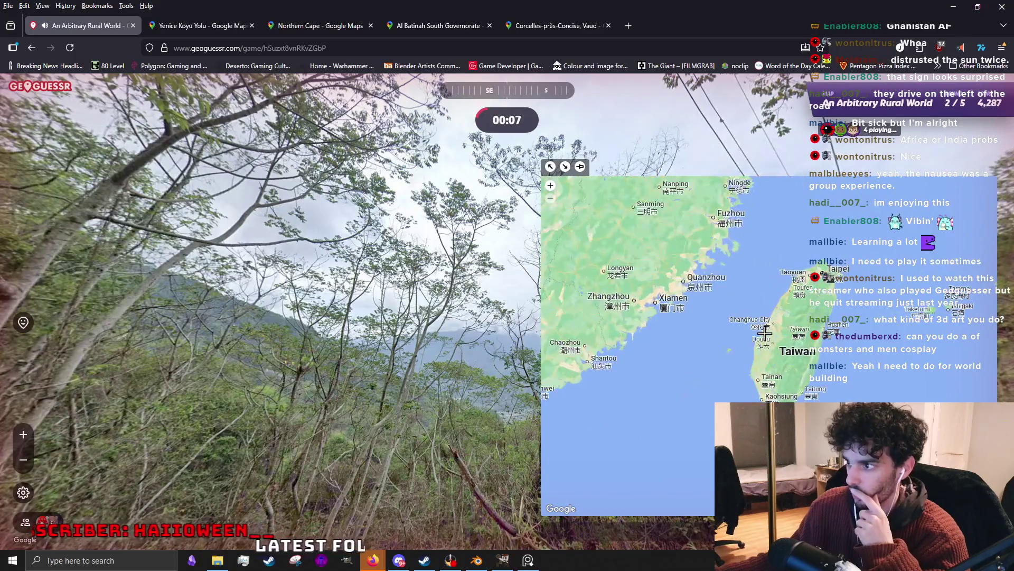
pyautogui.scroll(-1, 765, 331)
pyautogui.scroll(-1, 745, 325)
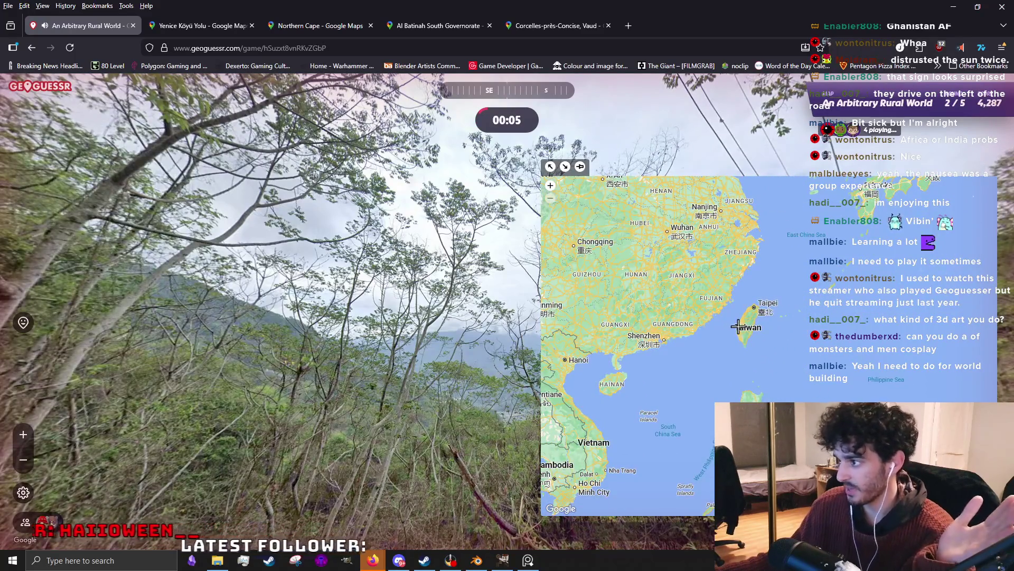
# Guess Taiwan for round 2, landing 61 km off for 4,837 points, then start a new tab.
pyautogui.click(742, 320)
pyautogui.press('space')
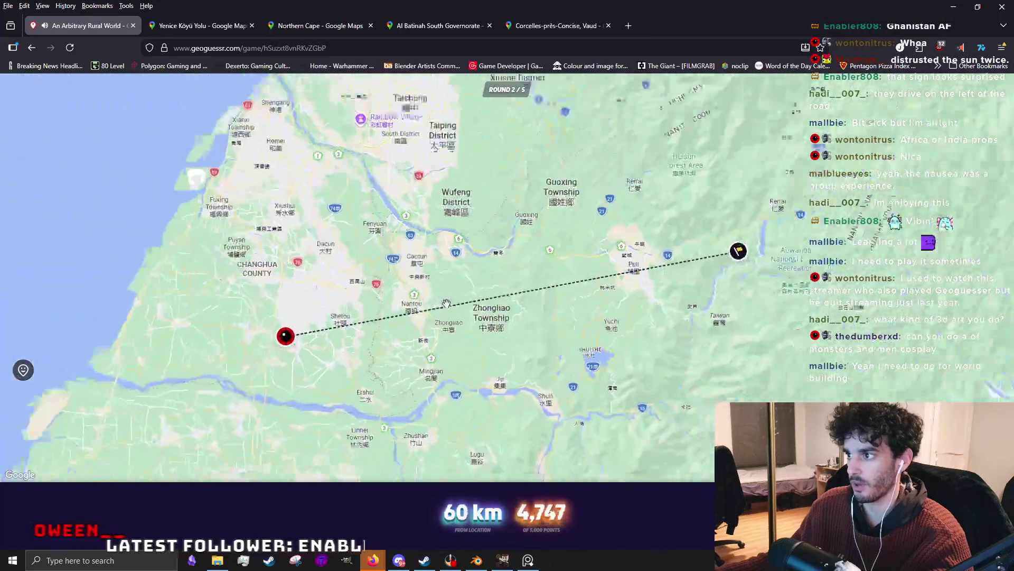
pyautogui.scroll(-1, 467, 302)
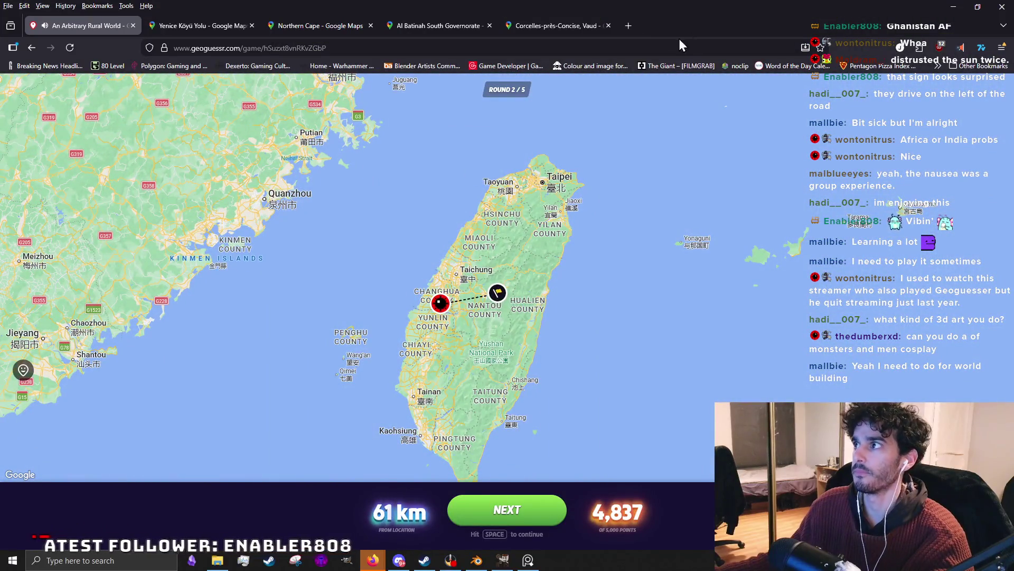
pyautogui.click(628, 26)
pyautogui.write('instg')
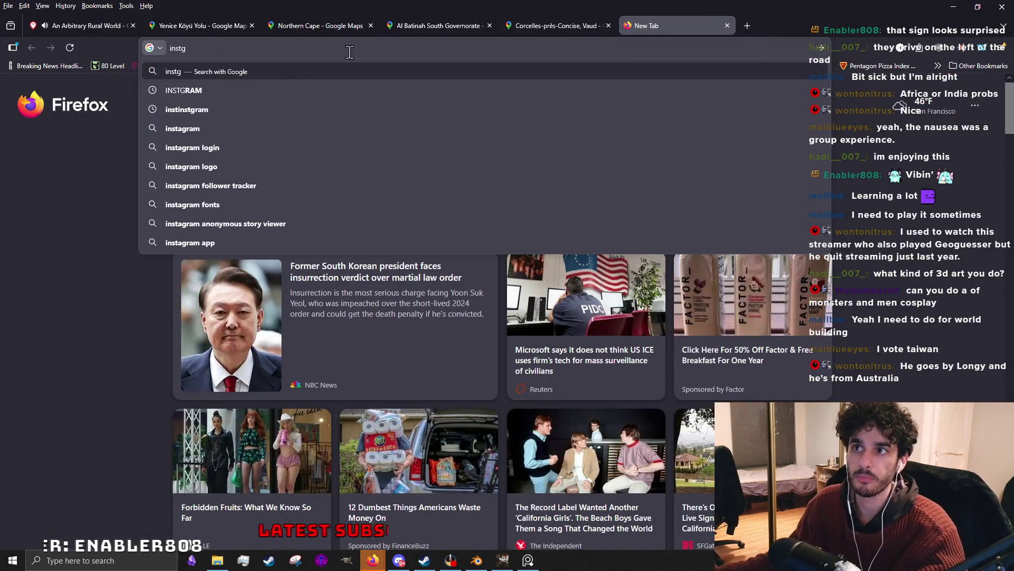
# Reach Instagram via the 'instg' search suggestion and go to the streamer's own profile.
pyautogui.click(293, 88)
pyautogui.click(138, 211)
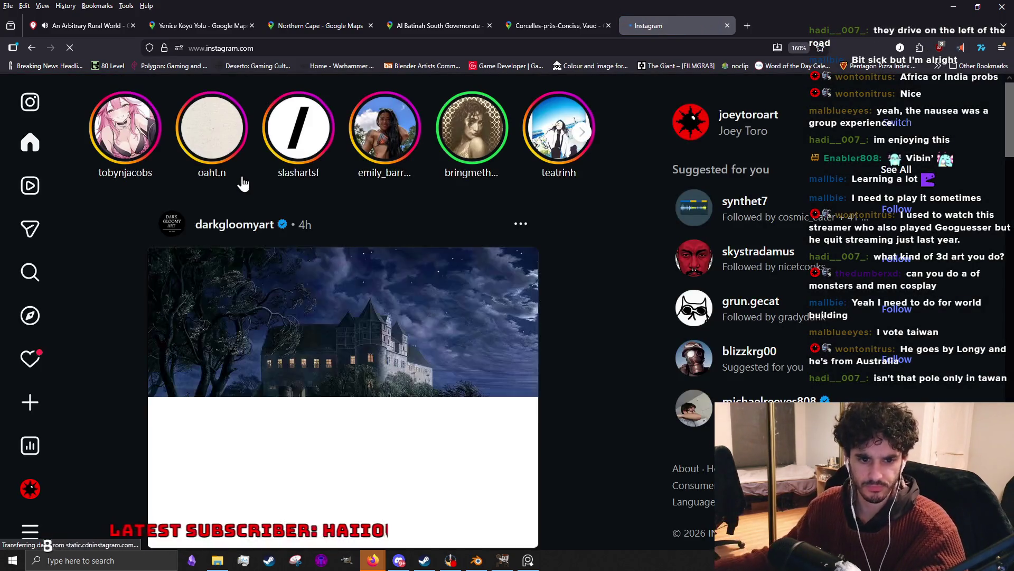
pyautogui.click(75, 488)
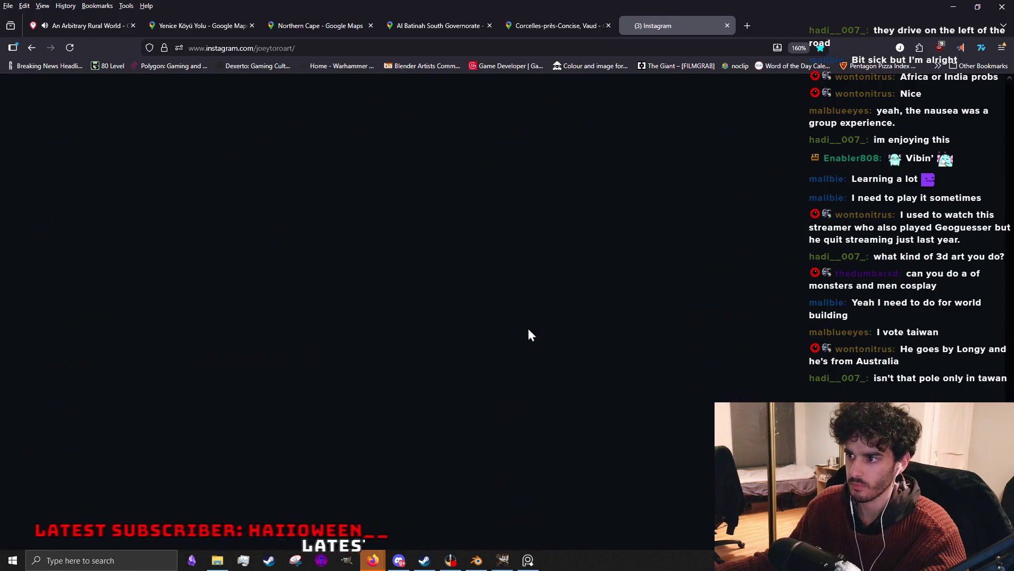
pyautogui.scroll(-5, 515, 337)
pyautogui.scroll(-3, 507, 337)
pyautogui.scroll(-3, 505, 336)
pyautogui.scroll(-3, 505, 336)
pyautogui.scroll(-3, 460, 335)
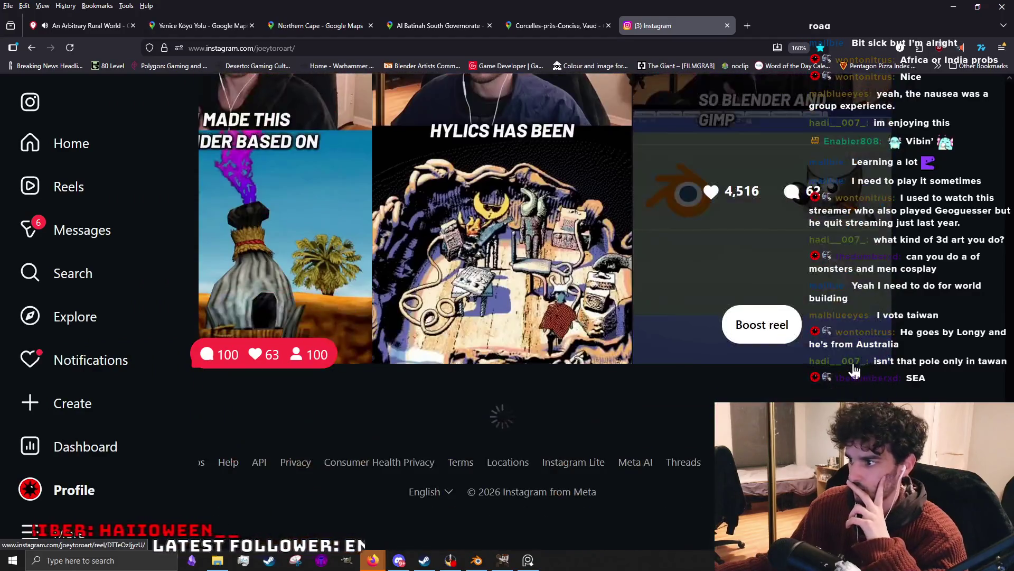
pyautogui.scroll(-2, 551, 292)
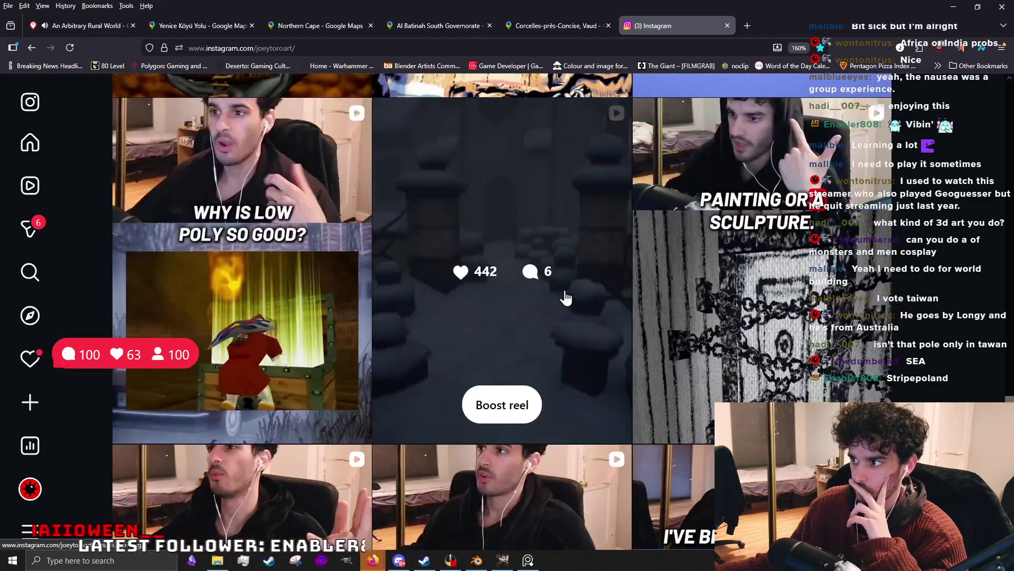
# View the snowy courtyard reel and the green forest bench reel, closing each afterward.
pyautogui.click(551, 291)
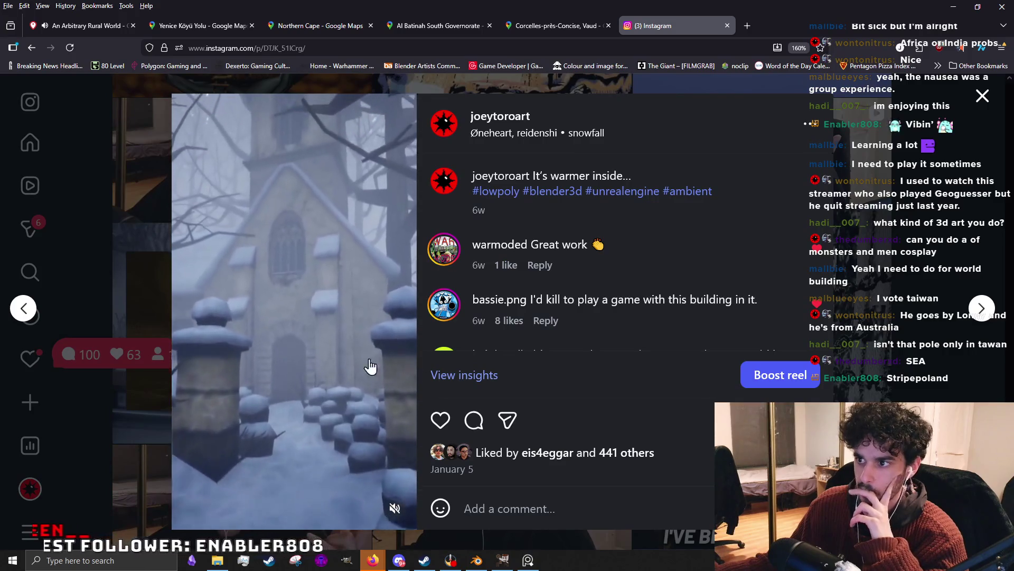
pyautogui.click(850, 264)
pyautogui.scroll(-3, 703, 341)
pyautogui.scroll(-3, 514, 333)
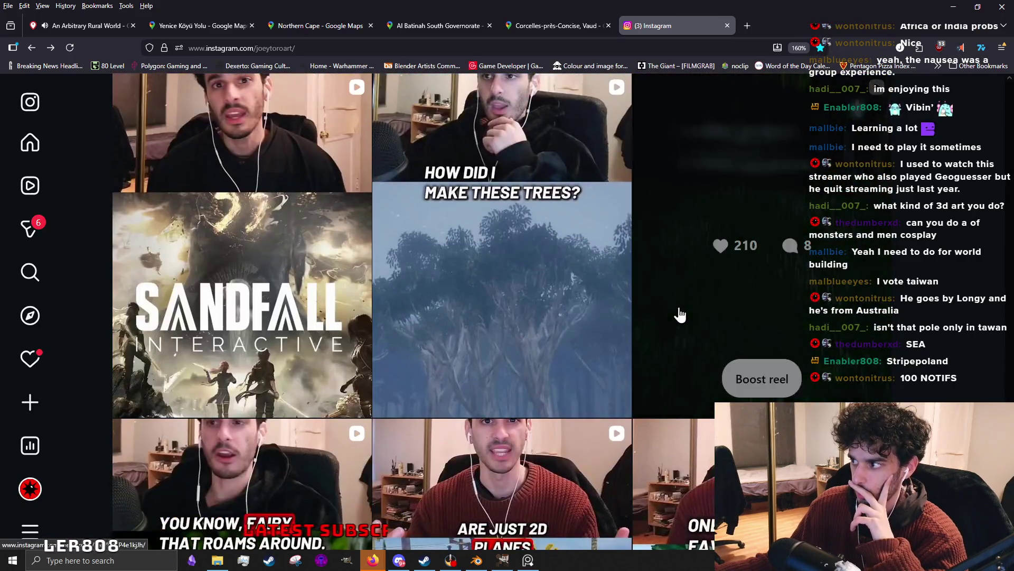
pyautogui.click(703, 297)
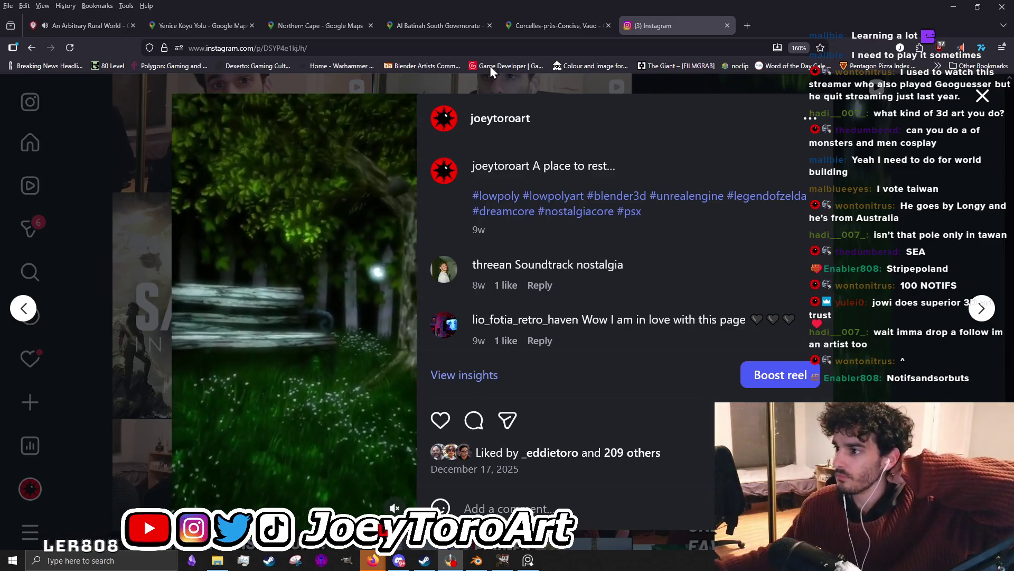
pyautogui.click(927, 287)
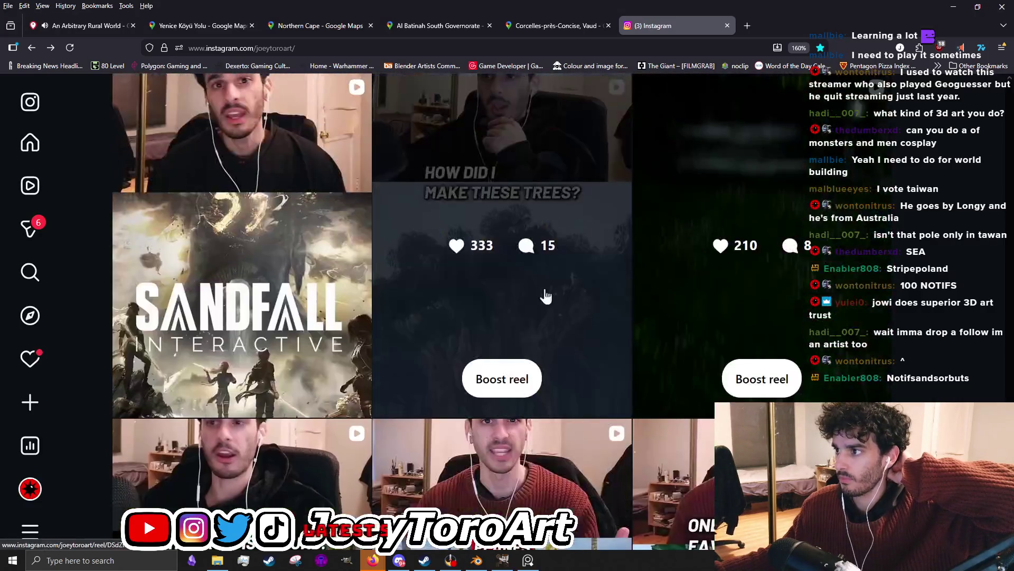
# Check the 'How did I make these trees?' reel and the Liveroom post, then open the misty Norval Dam reel.
pyautogui.click(501, 222)
pyautogui.click(883, 269)
pyautogui.scroll(-3, 741, 322)
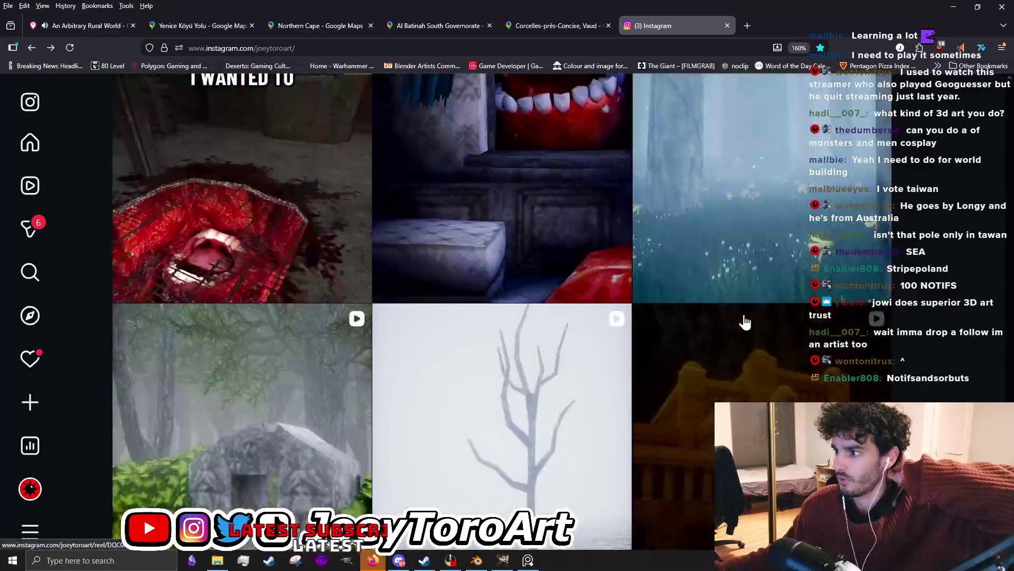
pyautogui.scroll(3, 572, 404)
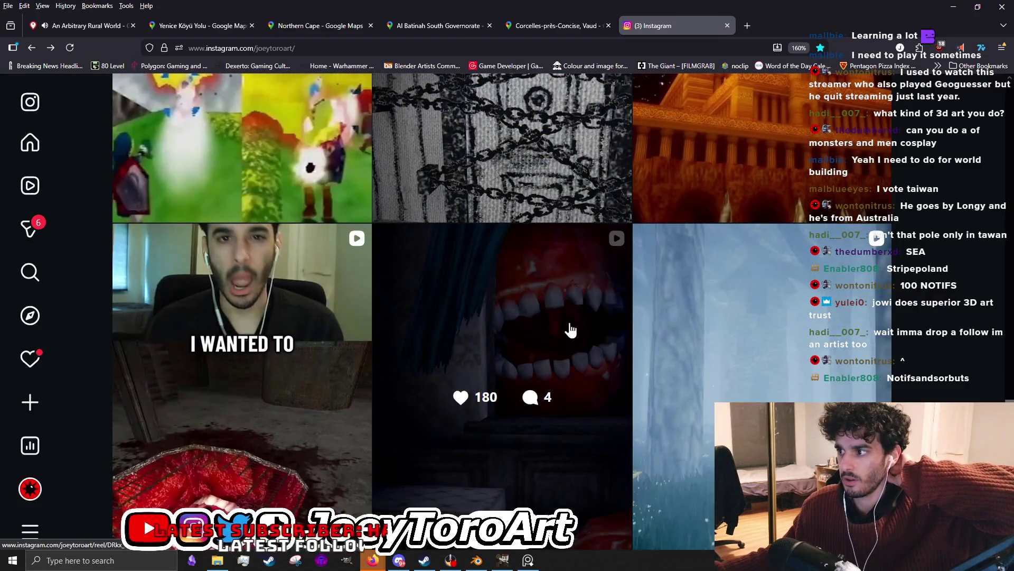
pyautogui.click(571, 330)
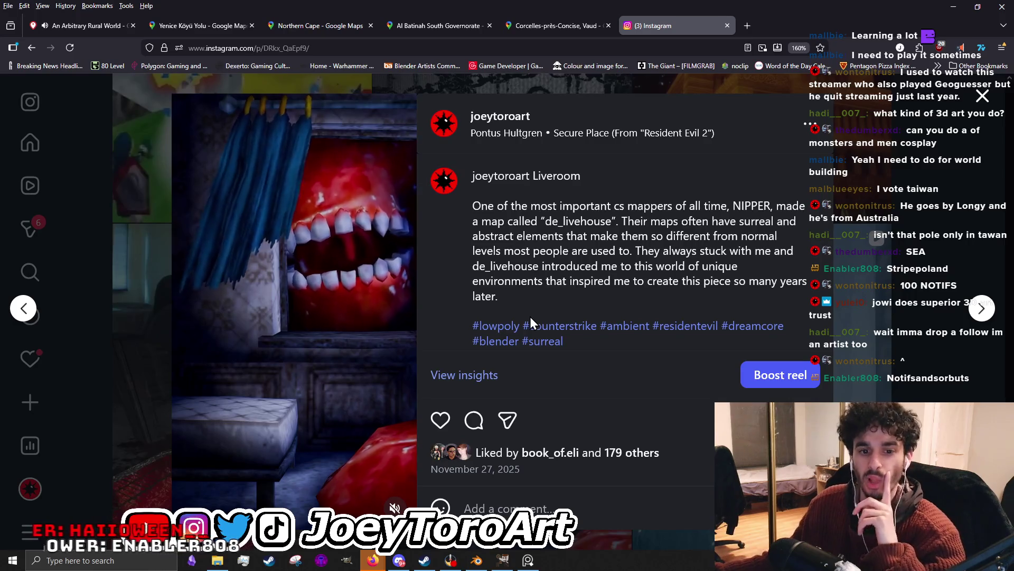
pyautogui.press('Escape')
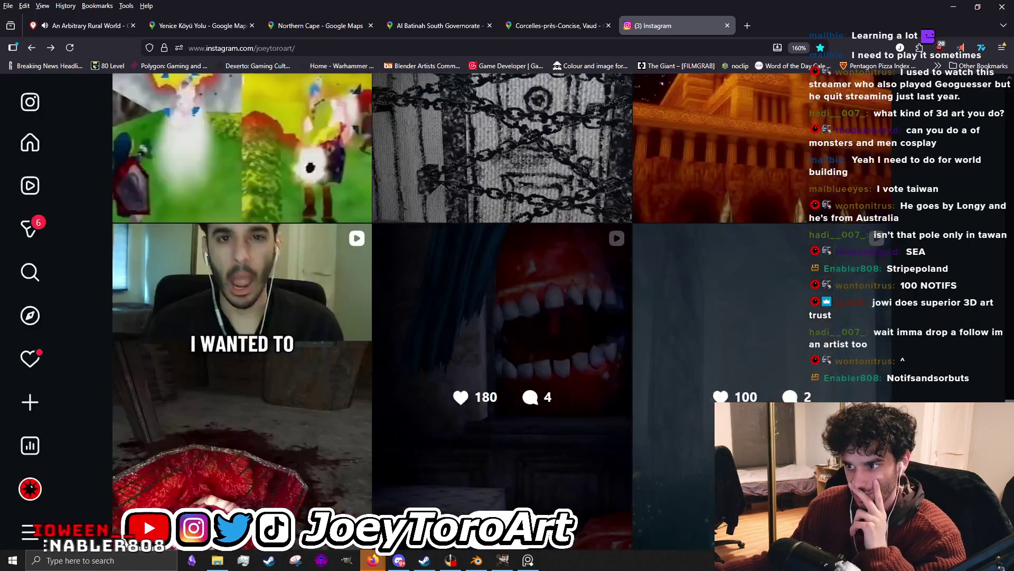
pyautogui.scroll(-5, 607, 415)
pyautogui.scroll(-5, 672, 413)
pyautogui.scroll(-5, 672, 413)
pyautogui.scroll(-3, 667, 408)
pyautogui.scroll(3, 661, 407)
pyautogui.click(268, 266)
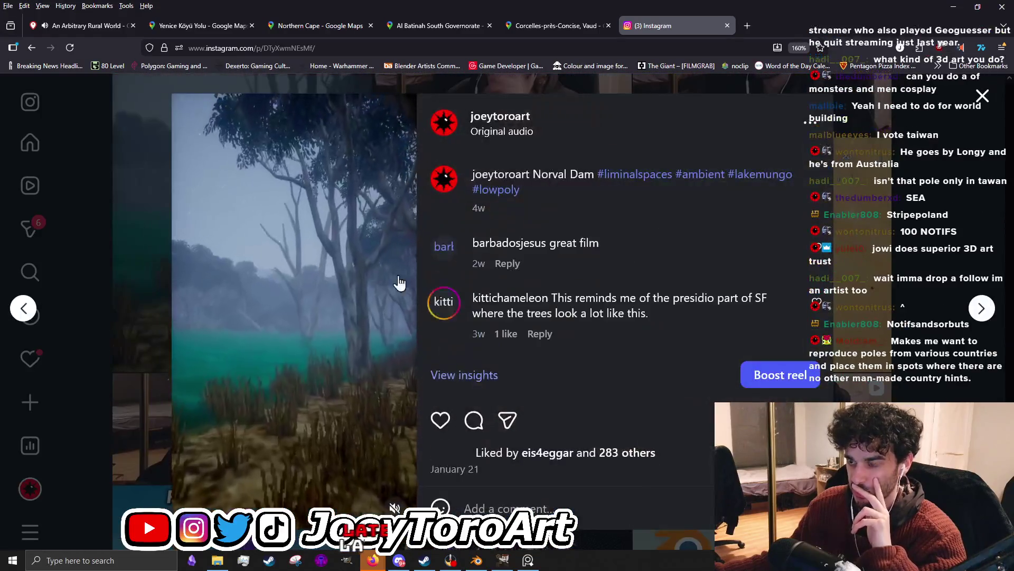
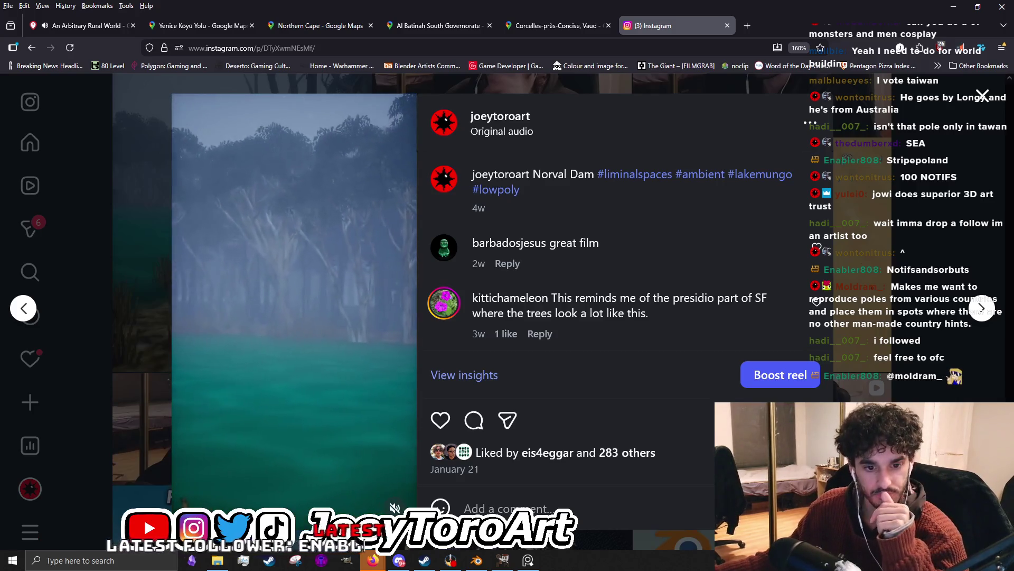
# Close the reel, view notifications, return to the profile and reopen the notifications list.
pyautogui.click(167, 246)
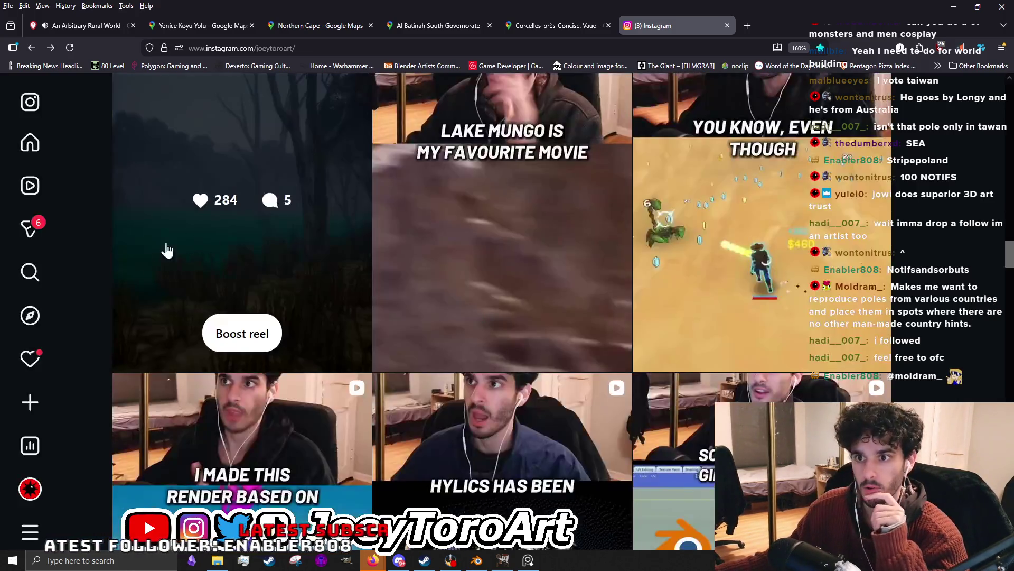
pyautogui.click(47, 358)
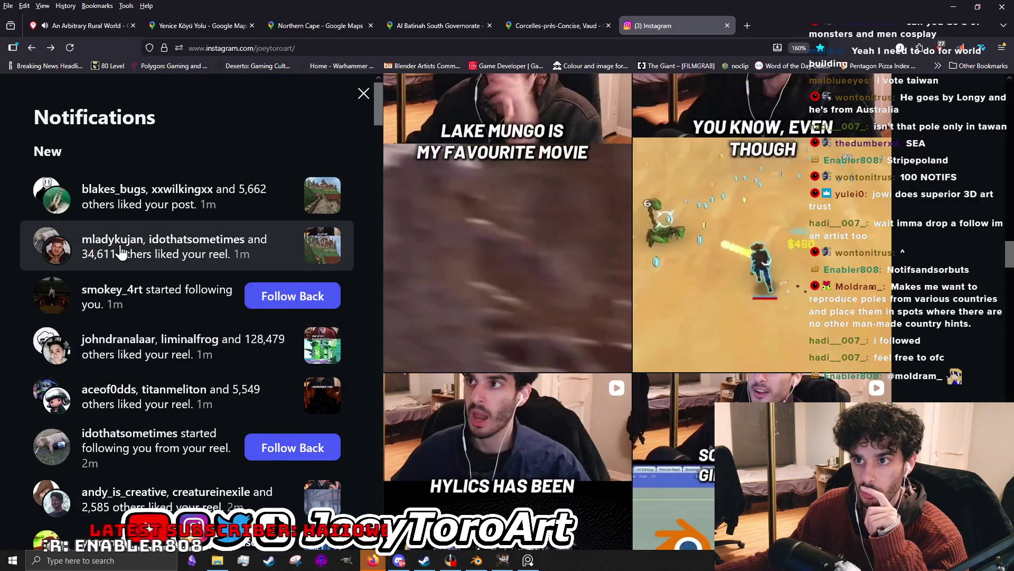
pyautogui.scroll(-5, 182, 313)
pyautogui.scroll(5, 183, 313)
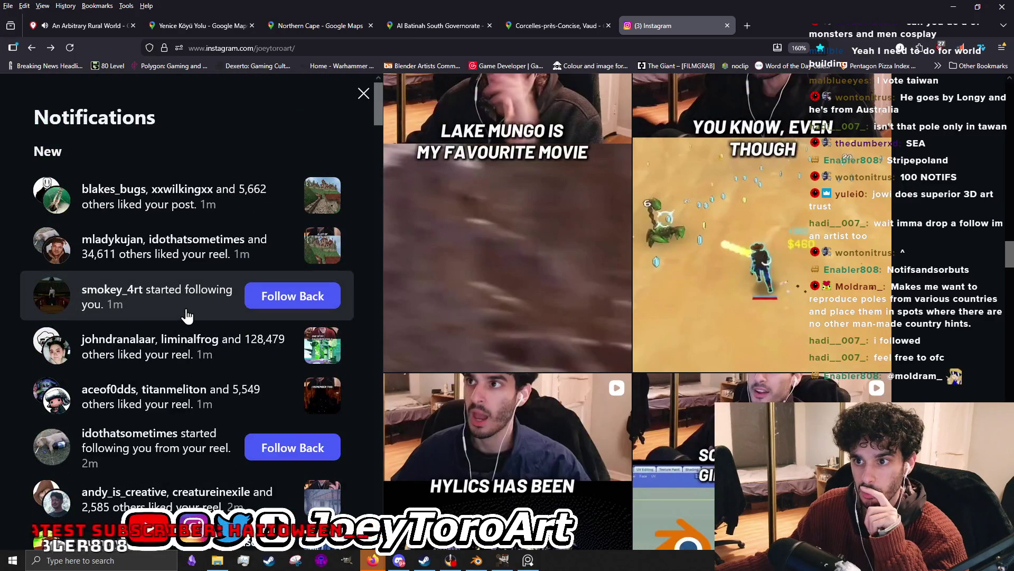
pyautogui.click(70, 48)
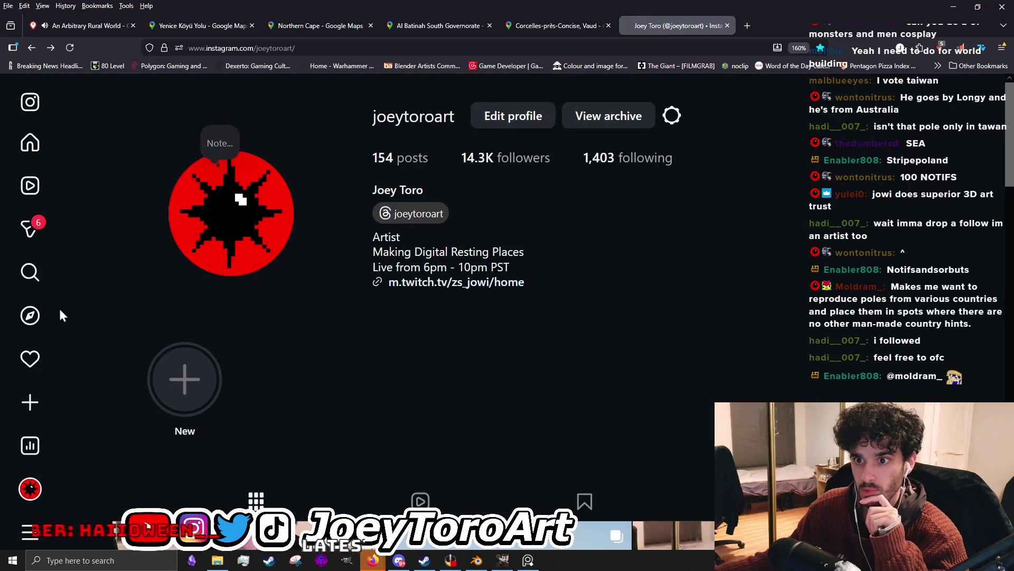
pyautogui.moveTo(30, 315)
pyautogui.click(163, 349)
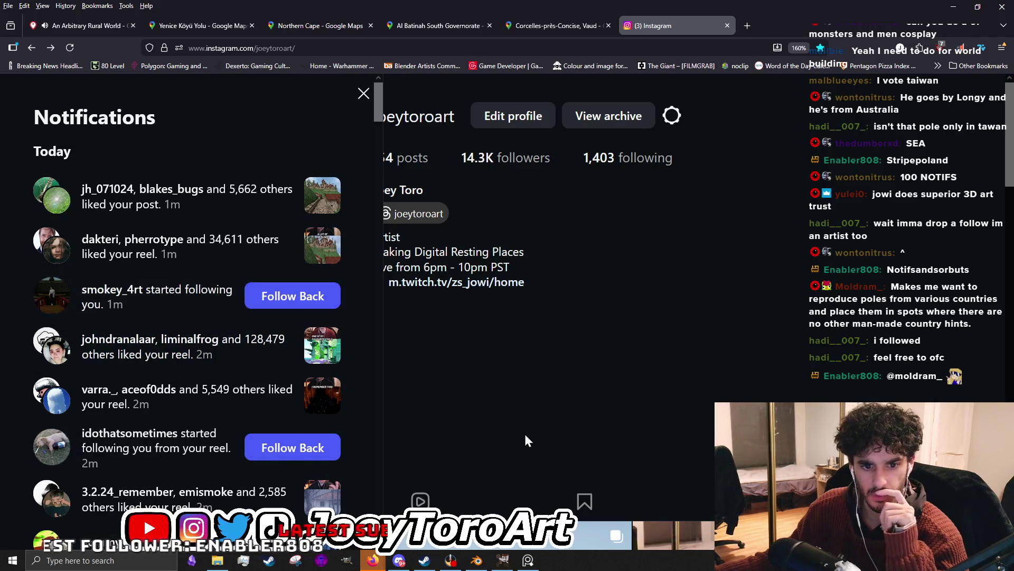
pyautogui.click(116, 299)
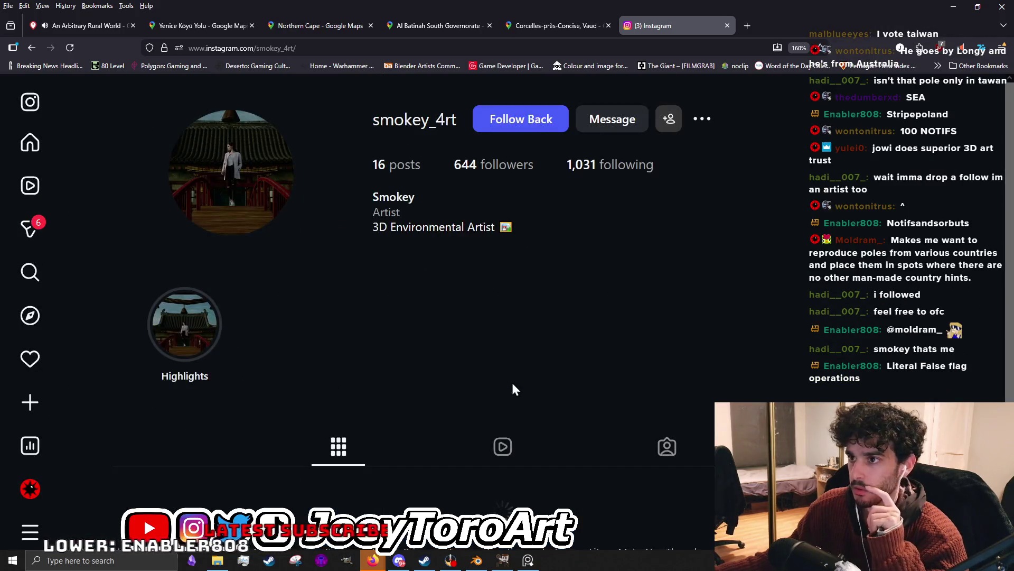
pyautogui.scroll(-5, 509, 366)
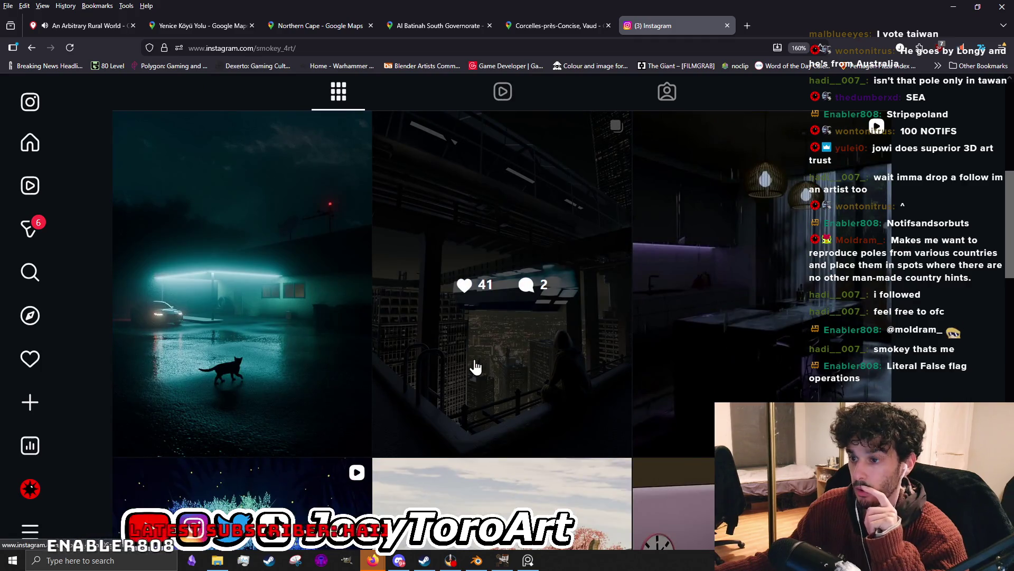
pyautogui.click(277, 366)
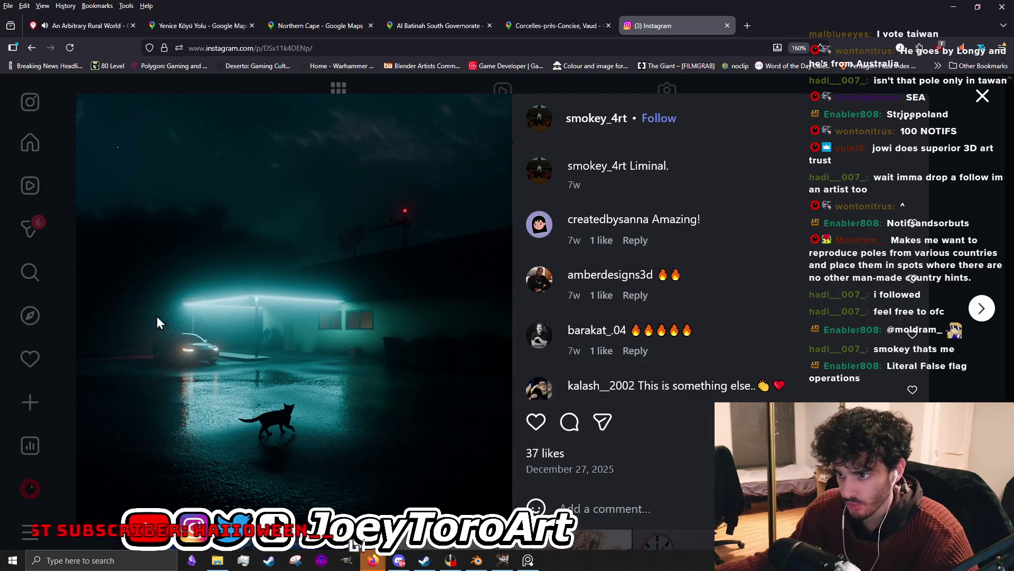
pyautogui.click(962, 363)
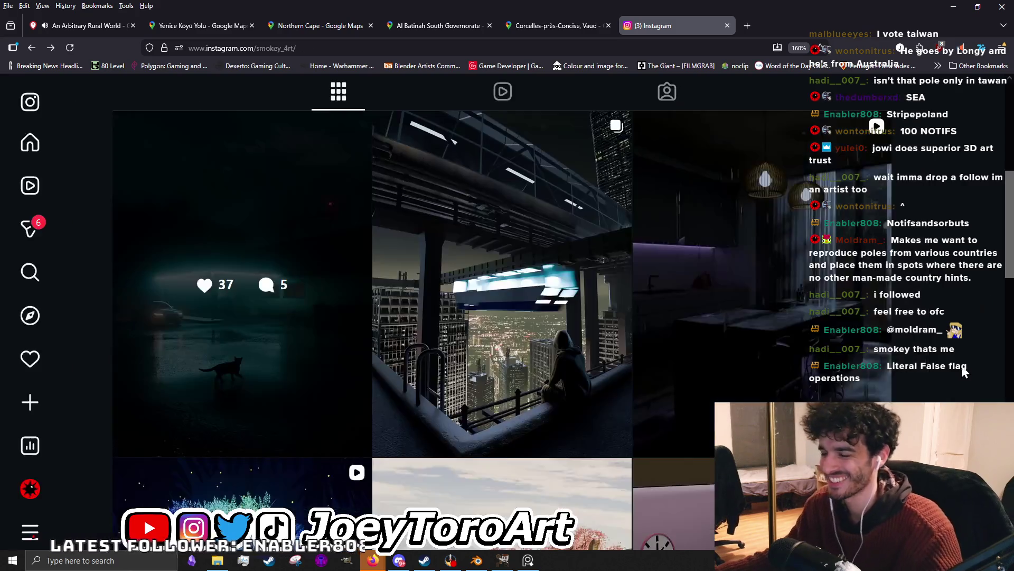
pyautogui.click(435, 404)
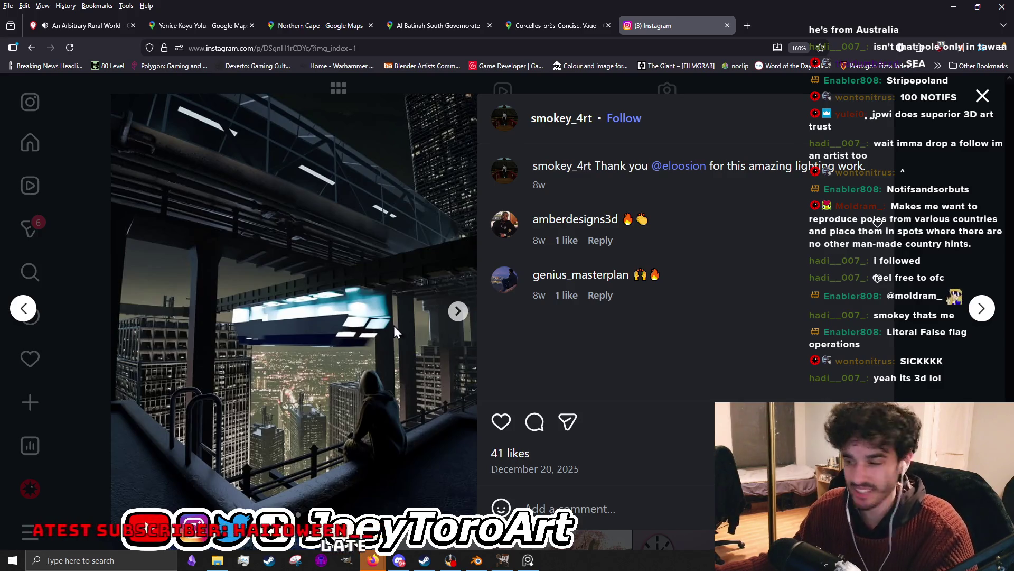
pyautogui.click(955, 397)
pyautogui.scroll(4, 613, 436)
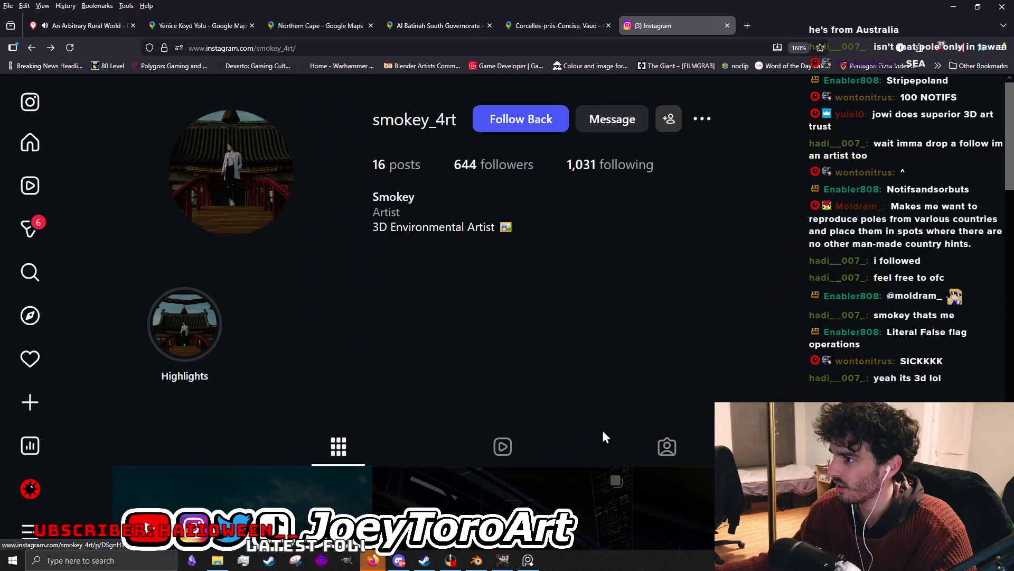
pyautogui.click(517, 126)
pyautogui.scroll(-4, 547, 294)
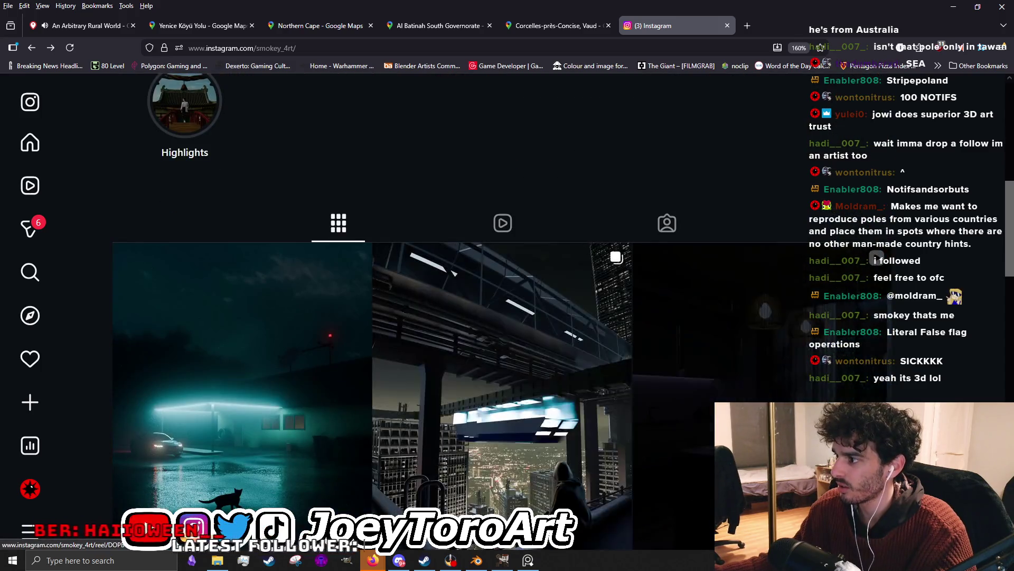
# Watch smokey_4rt's Dreamlike video, pausing and resuming it, then close the viewer.
pyautogui.click(559, 410)
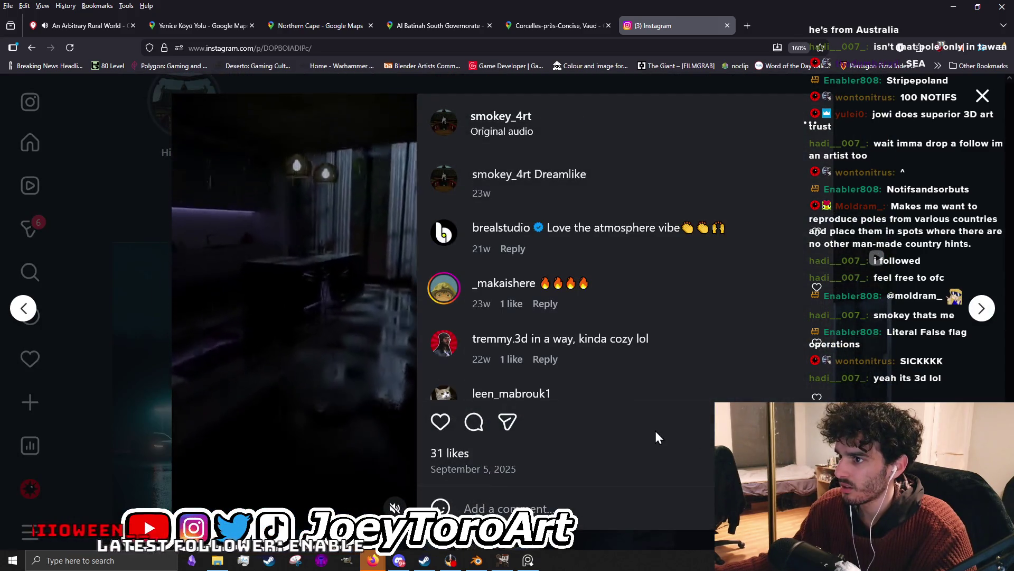
pyautogui.click(308, 433)
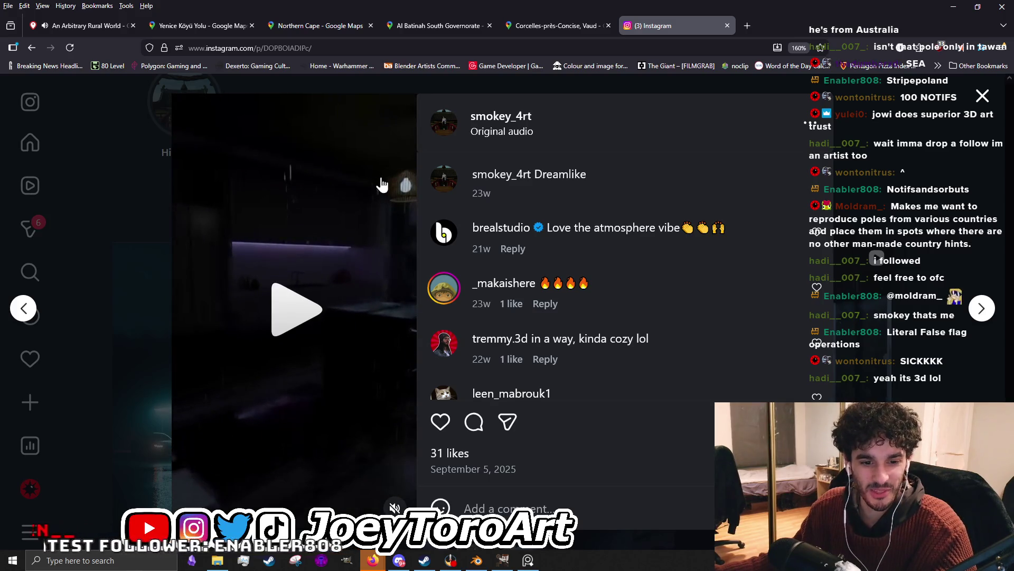
pyautogui.click(314, 322)
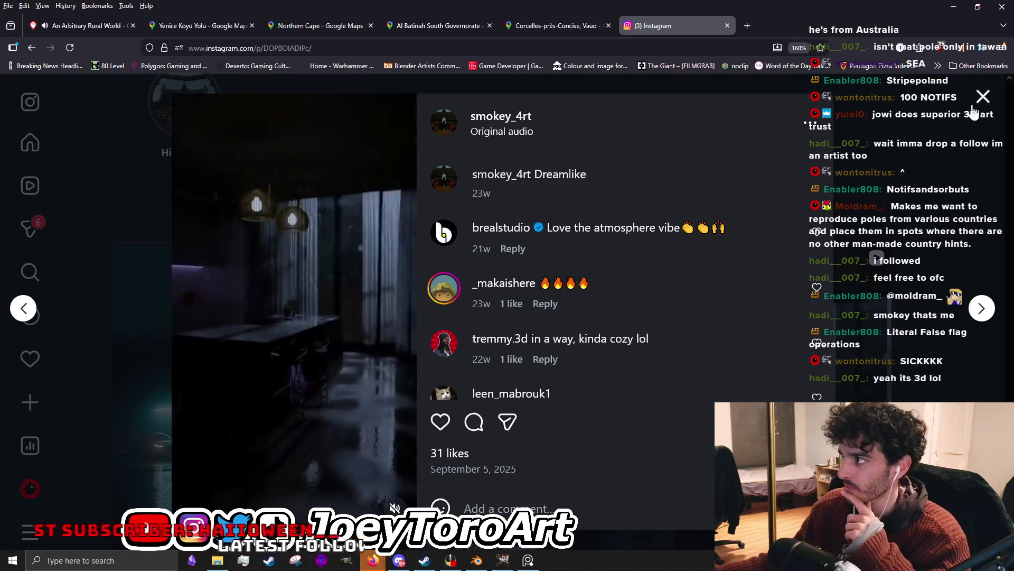
pyautogui.press('Escape')
pyautogui.scroll(-5, 488, 388)
# View the Magical Tree post and return to the profile grid.
pyautogui.click(211, 415)
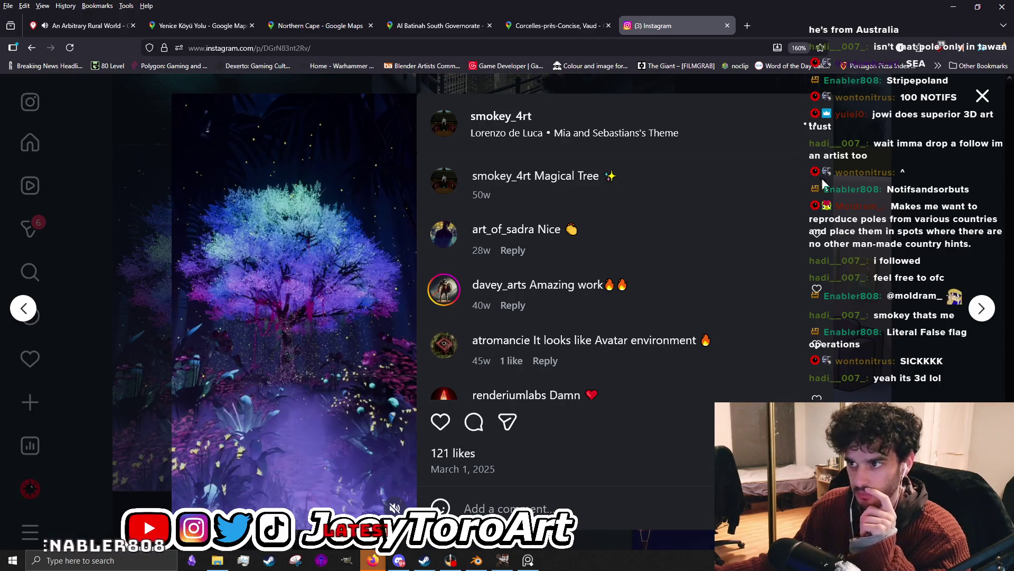
pyautogui.click(982, 97)
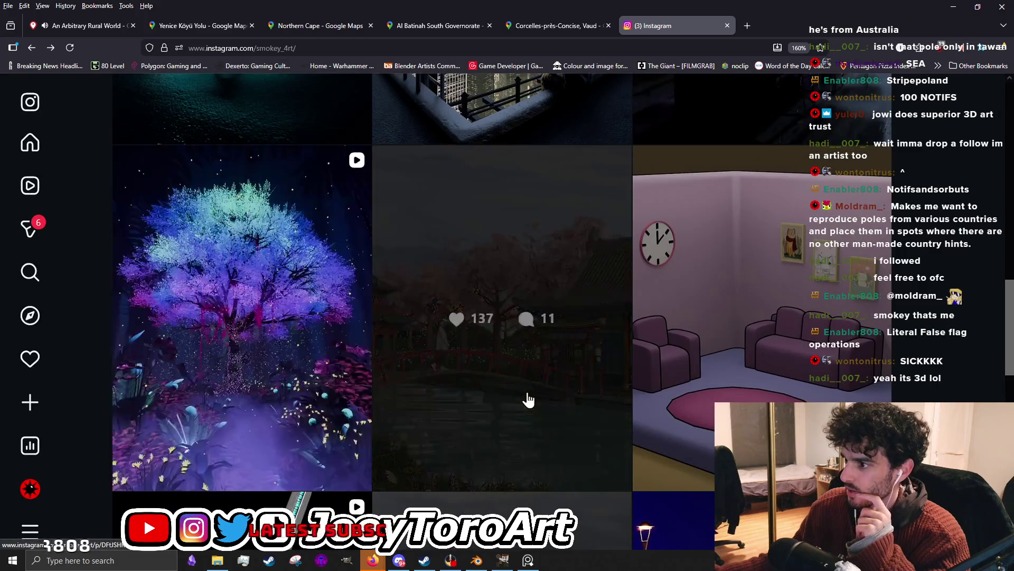
pyautogui.click(526, 401)
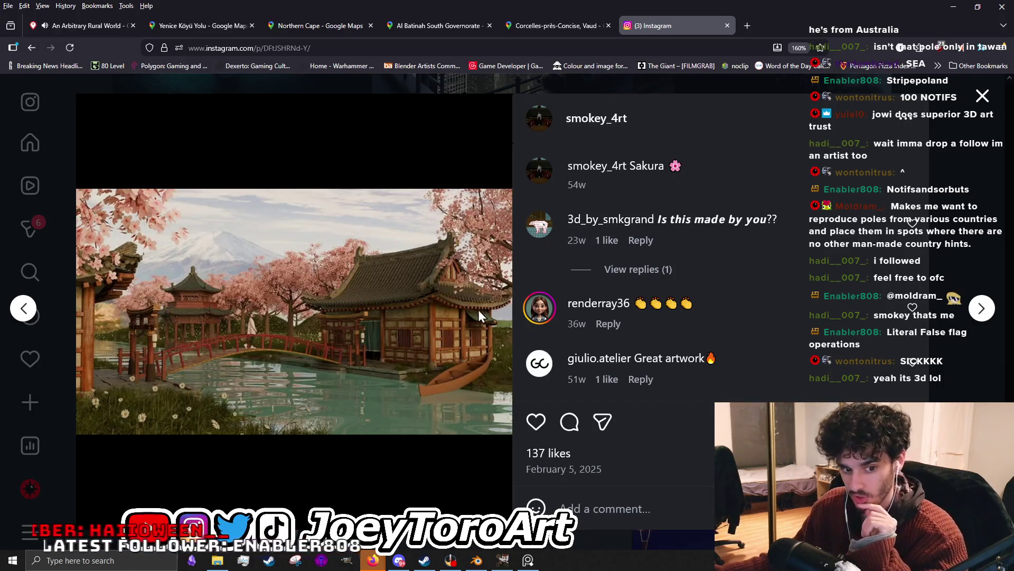
pyautogui.click(983, 98)
pyautogui.scroll(-3, 611, 386)
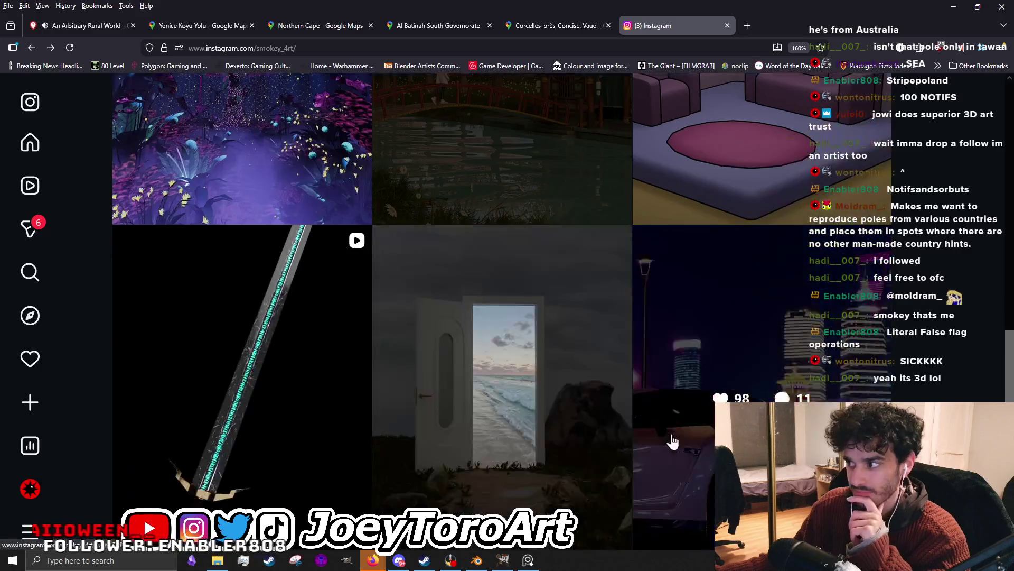
pyautogui.click(533, 480)
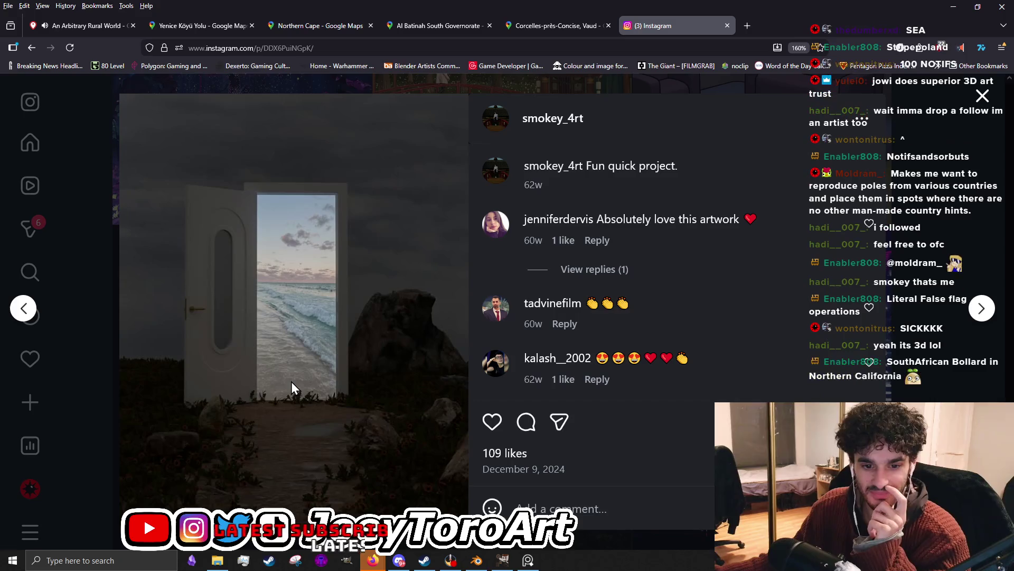
pyautogui.moveTo(634, 229)
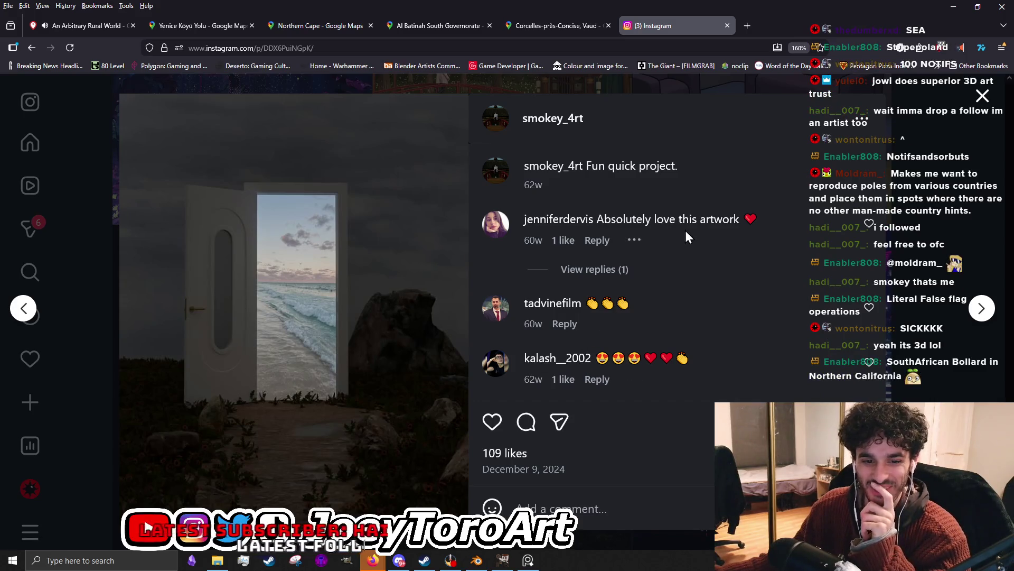
pyautogui.click(983, 97)
pyautogui.scroll(-3, 650, 426)
pyautogui.scroll(-2, 487, 449)
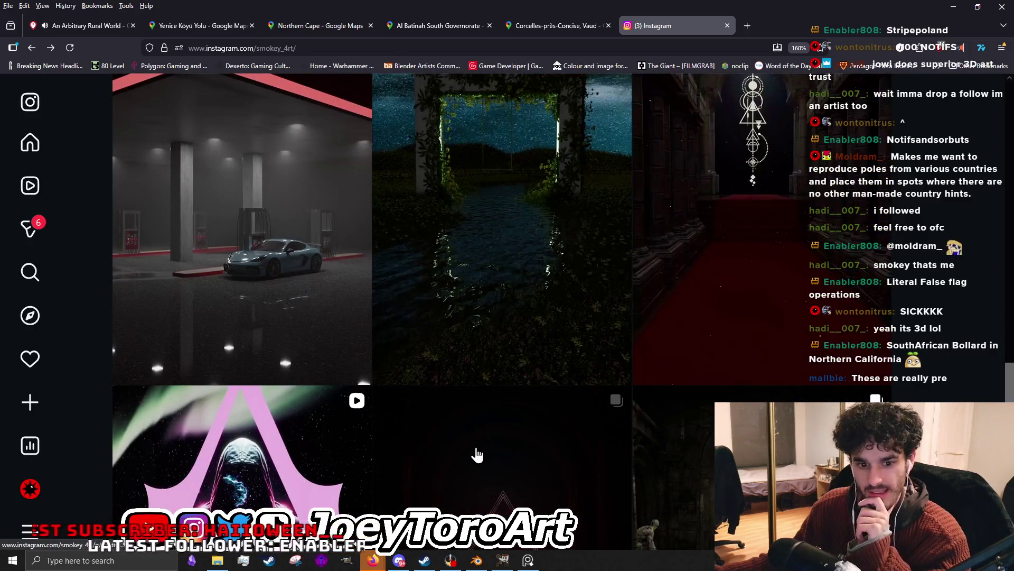
pyautogui.click(285, 470)
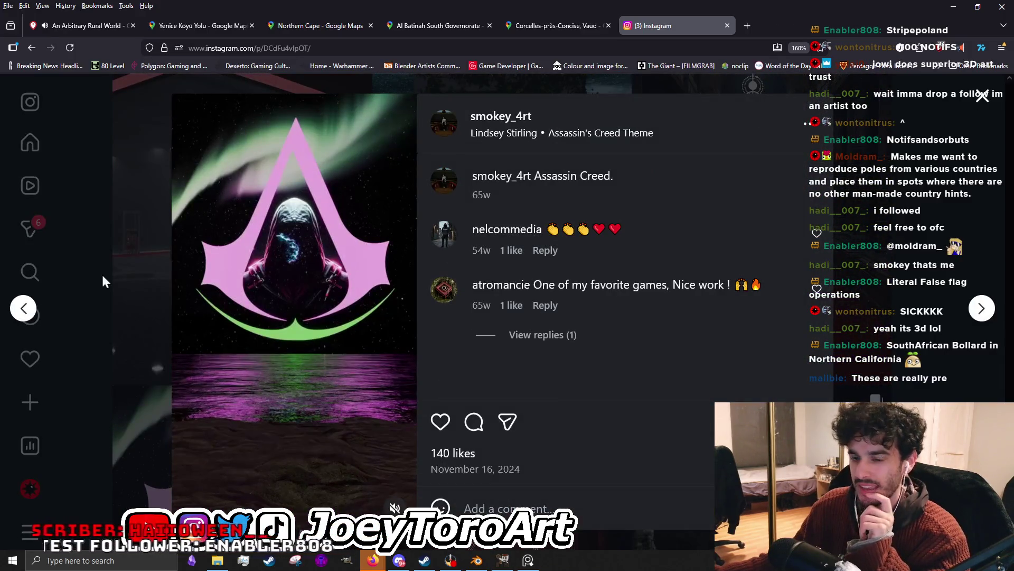
pyautogui.click(875, 263)
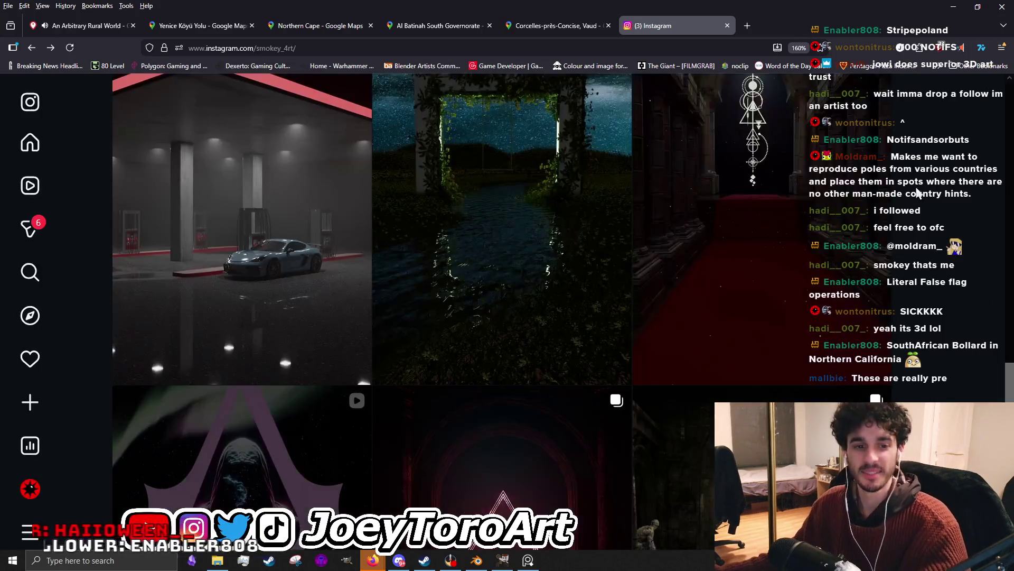
pyautogui.scroll(-3, 582, 437)
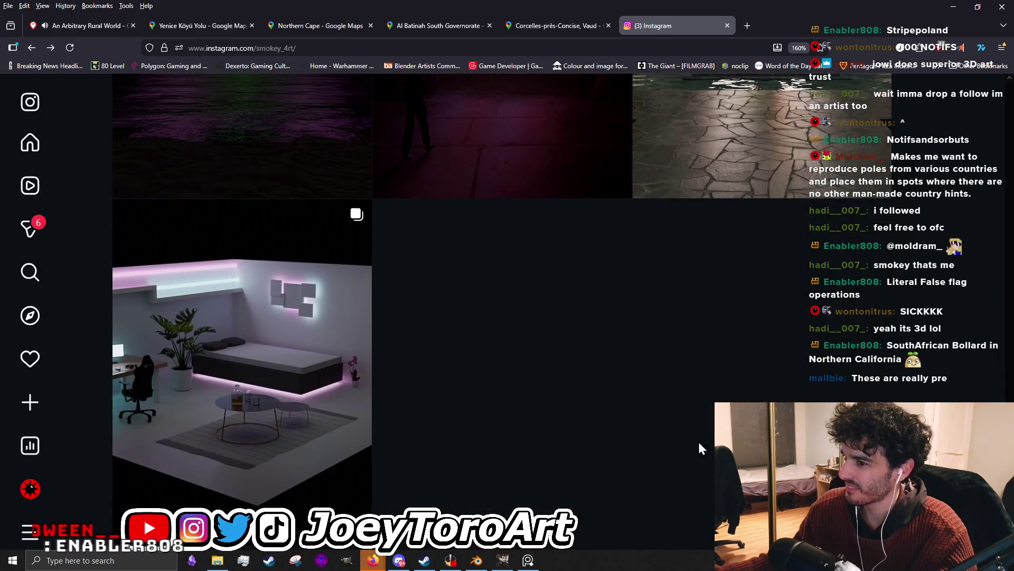
pyautogui.scroll(2, 579, 448)
pyautogui.scroll(3, 583, 452)
pyautogui.scroll(3, 585, 453)
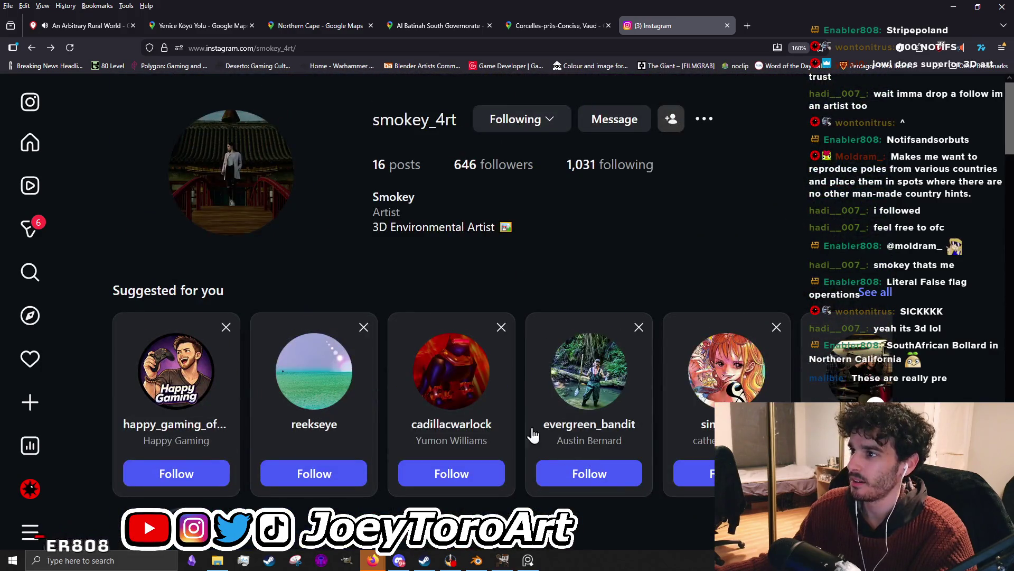
# Clear an accidental text selection and close the Instagram tab to reveal the GeoGuessr result.
pyautogui.moveTo(361, 234); pyautogui.dragTo(466, 236)
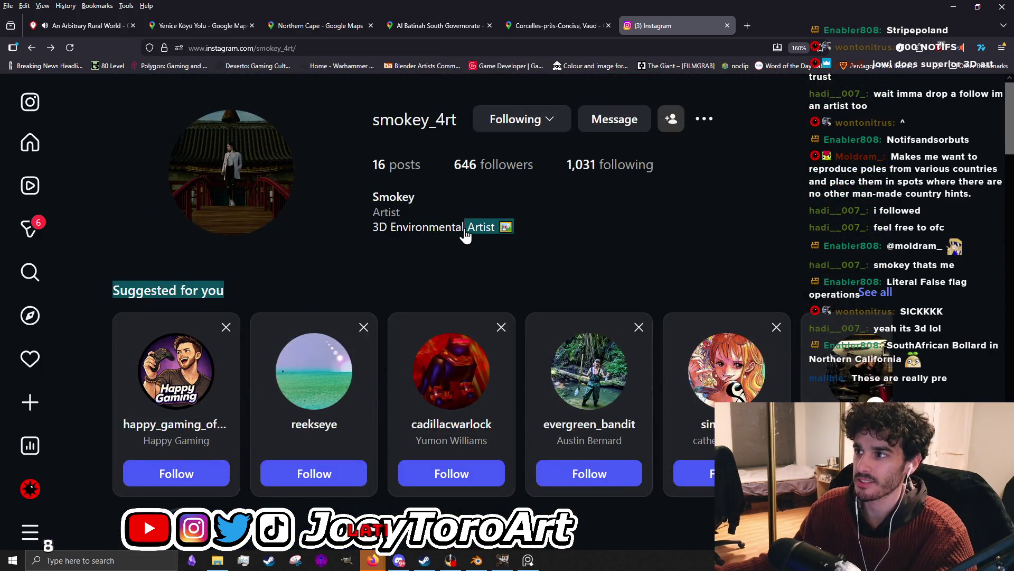
pyautogui.click(411, 248)
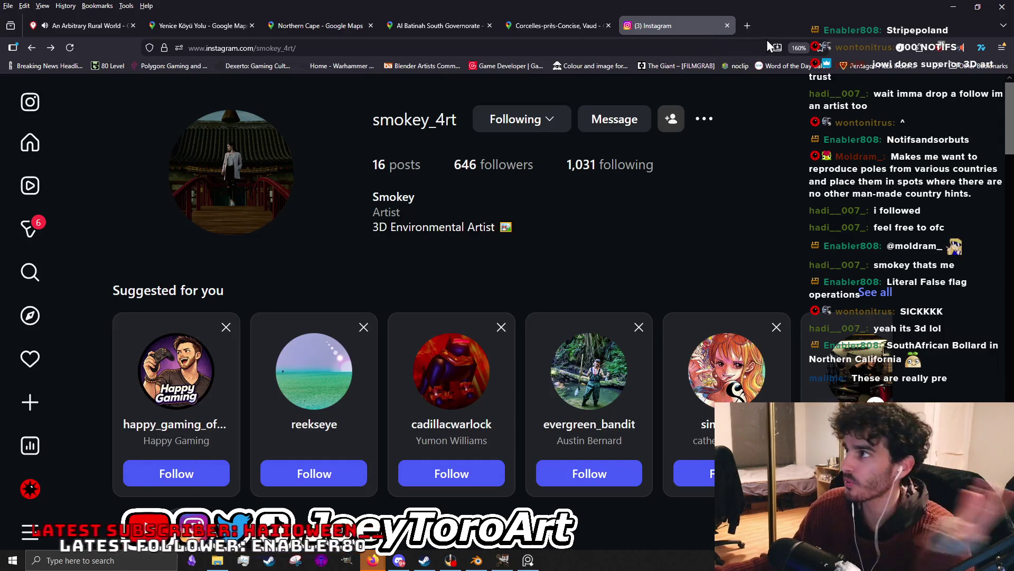
pyautogui.click(727, 25)
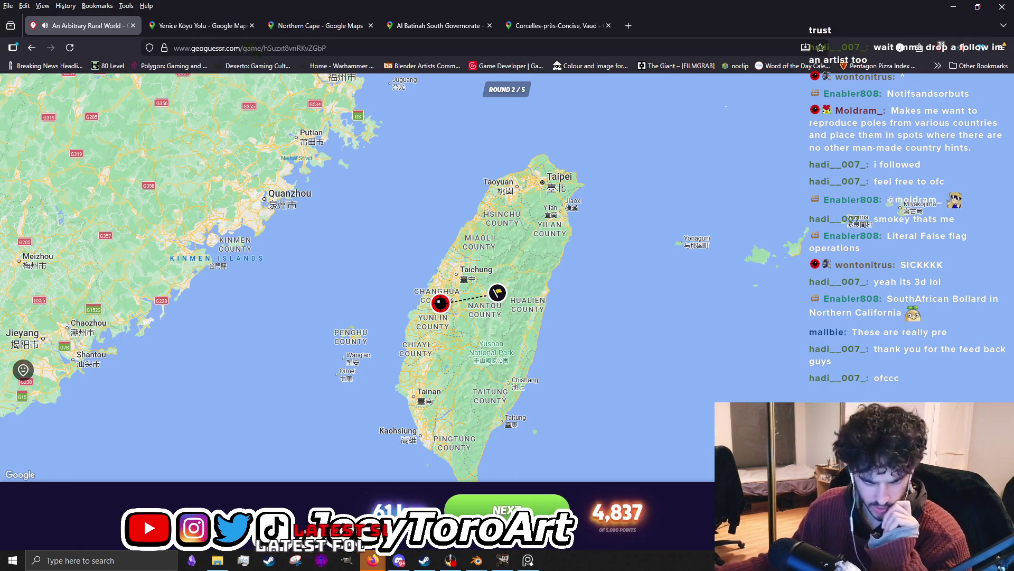
# Start round 3 and look around the dirt road, pole and trees, moving forward once.
pyautogui.click(507, 507)
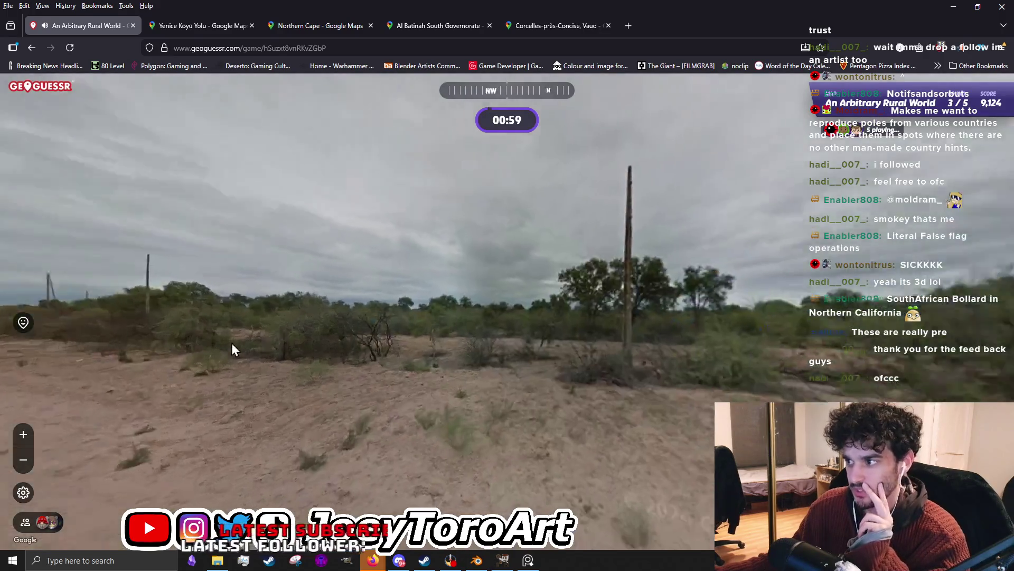
pyautogui.moveTo(234, 349); pyautogui.dragTo(345, 337)
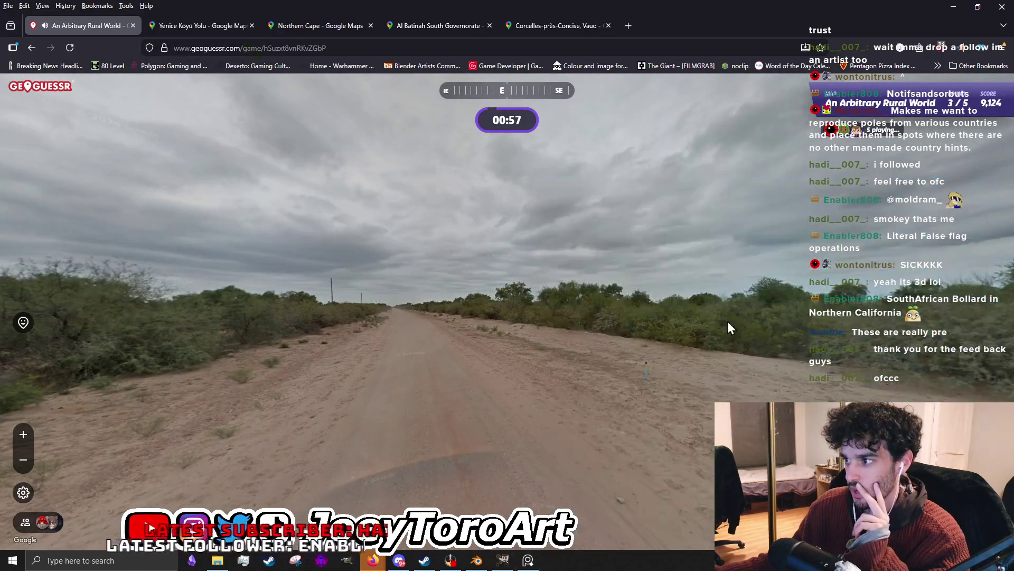
pyautogui.moveTo(729, 328); pyautogui.dragTo(200, 324)
pyautogui.moveTo(719, 346)
pyautogui.mouseDown()
pyautogui.moveTo(557, 339)
pyautogui.moveTo(832, 315)
pyautogui.moveTo(825, 444)
pyautogui.mouseUp()
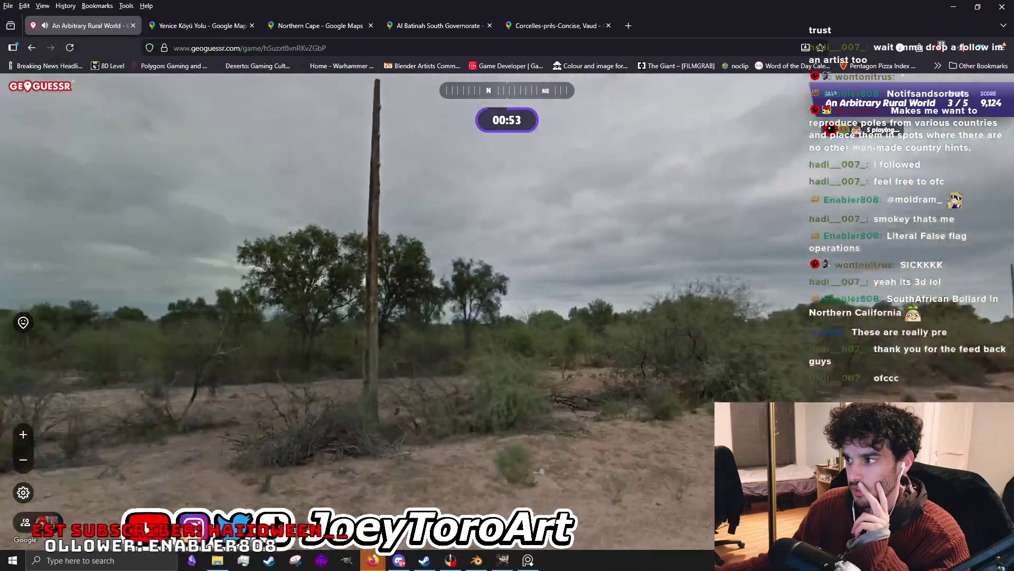
pyautogui.moveTo(134, 292); pyautogui.dragTo(346, 291)
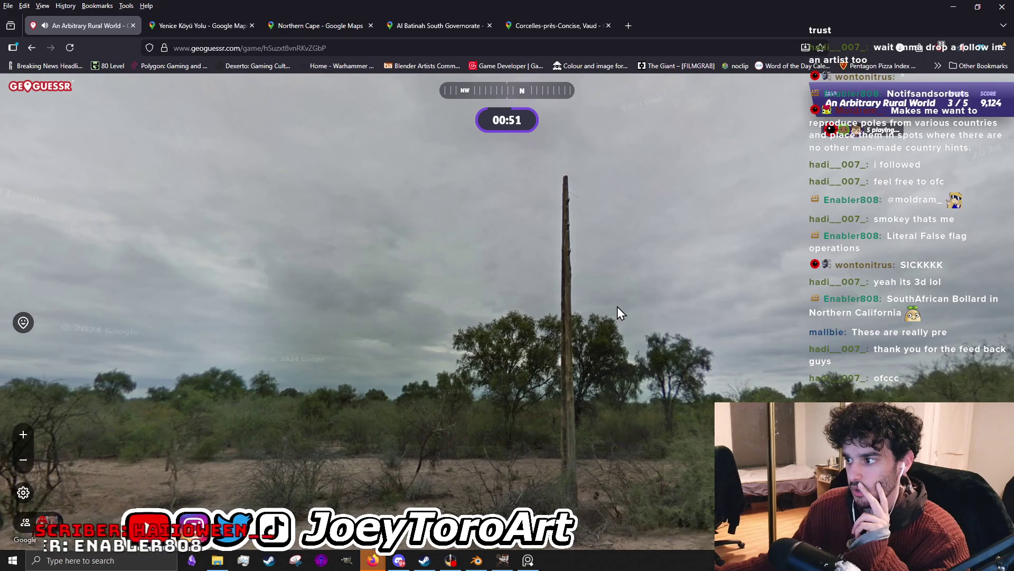
pyautogui.moveTo(234, 317)
pyautogui.mouseDown()
pyautogui.moveTo(897, 285)
pyautogui.moveTo(1001, 161)
pyautogui.mouseUp()
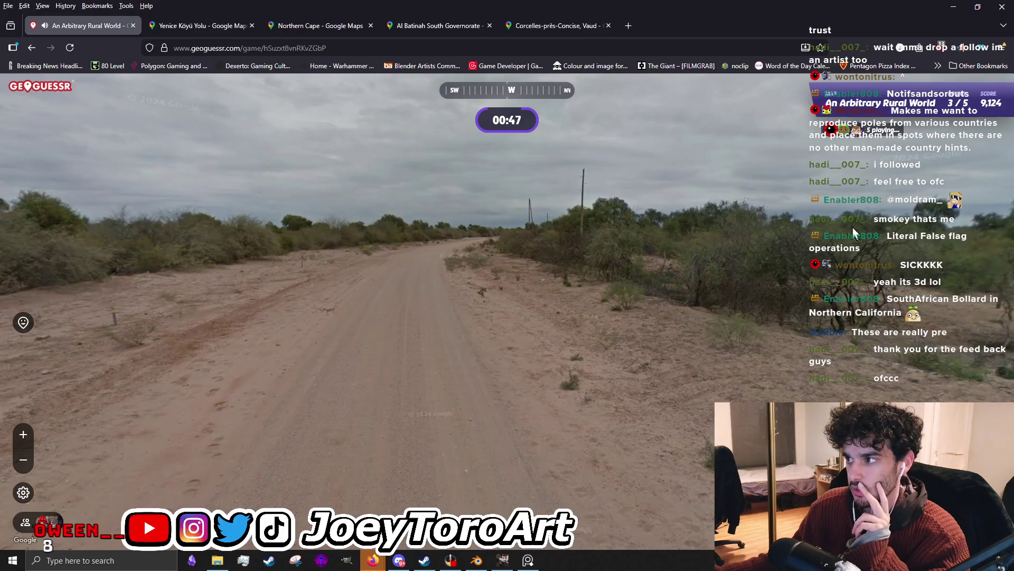
pyautogui.moveTo(857, 230); pyautogui.dragTo(623, 193)
pyautogui.scroll(2, 466, 196)
pyautogui.scroll(-2, 466, 189)
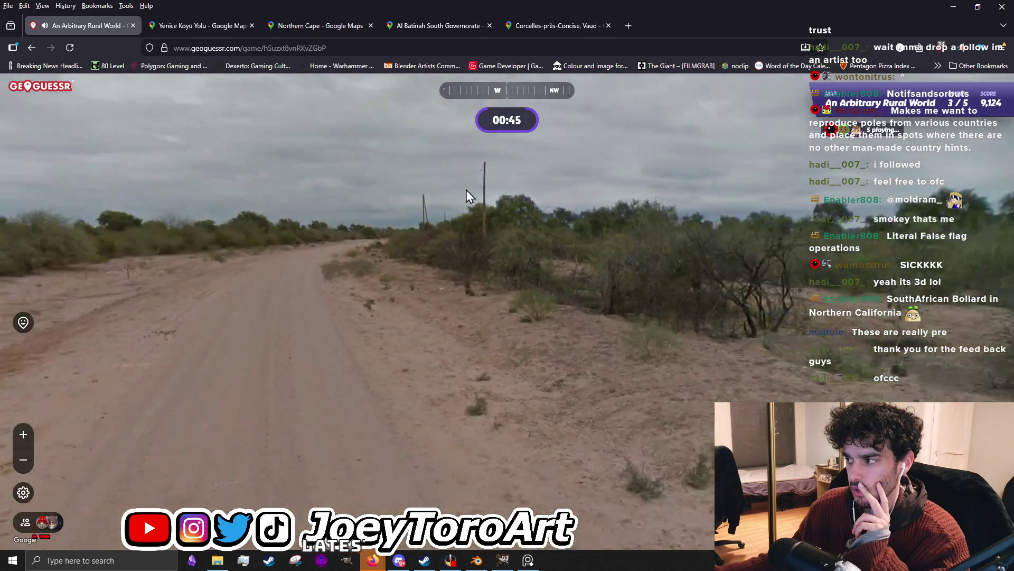
pyautogui.scroll(-1, 467, 189)
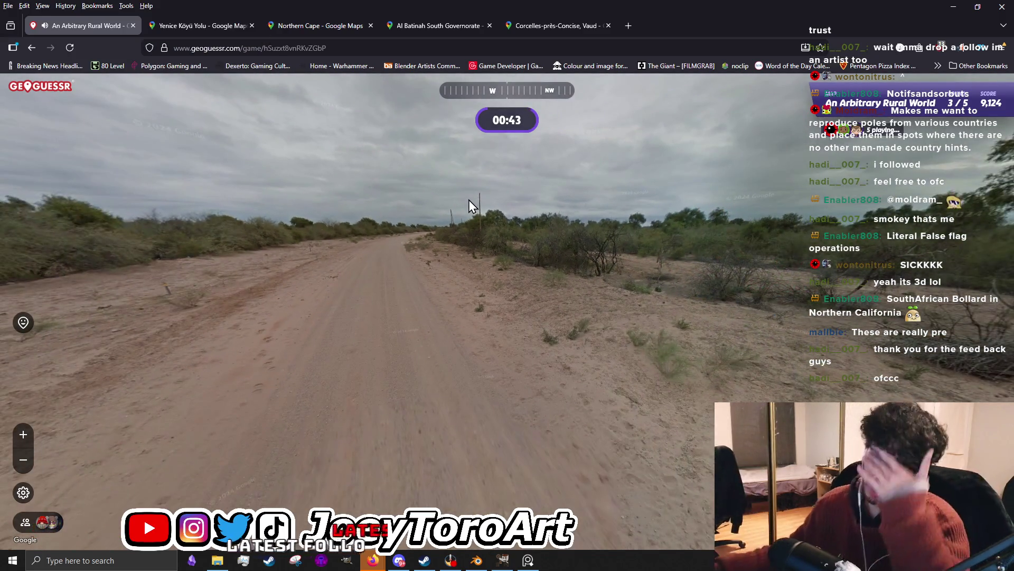
pyautogui.moveTo(661, 156)
pyautogui.mouseDown()
pyautogui.moveTo(295, 404)
pyautogui.moveTo(394, 389)
pyautogui.moveTo(380, 341)
pyautogui.moveTo(275, 341)
pyautogui.moveTo(721, 208)
pyautogui.moveTo(761, 349)
pyautogui.moveTo(671, 357)
pyautogui.moveTo(687, 381)
pyautogui.moveTo(599, 225)
pyautogui.moveTo(460, 362)
pyautogui.moveTo(432, 331)
pyautogui.moveTo(441, 333)
pyautogui.mouseUp()
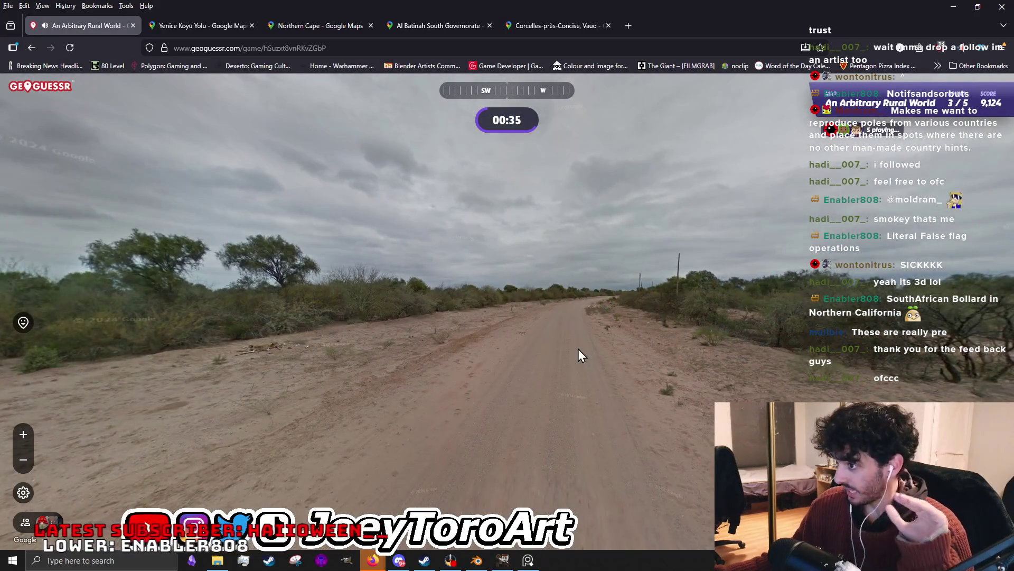
pyautogui.moveTo(585, 333); pyautogui.dragTo(525, 336)
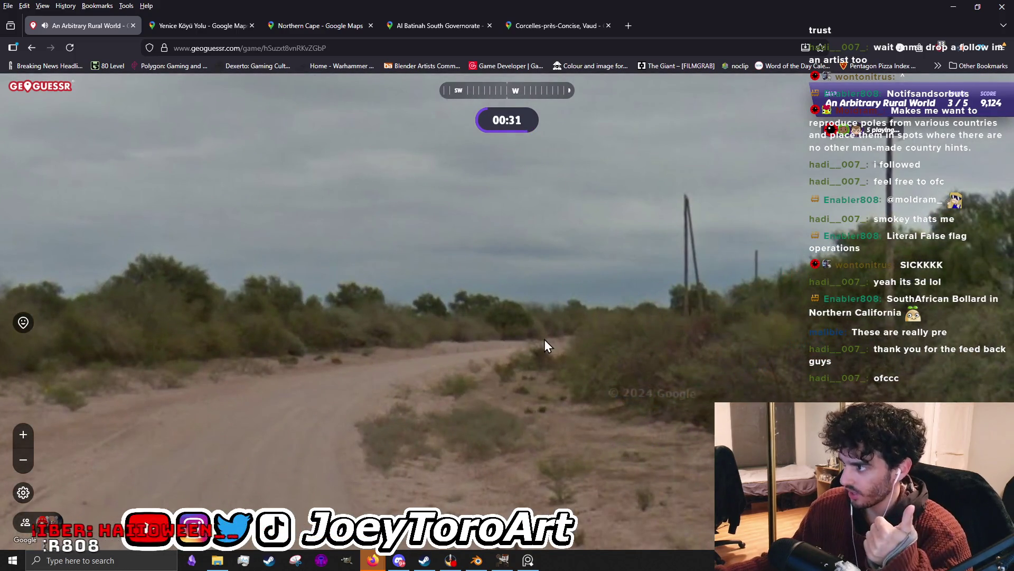
pyautogui.click(542, 339)
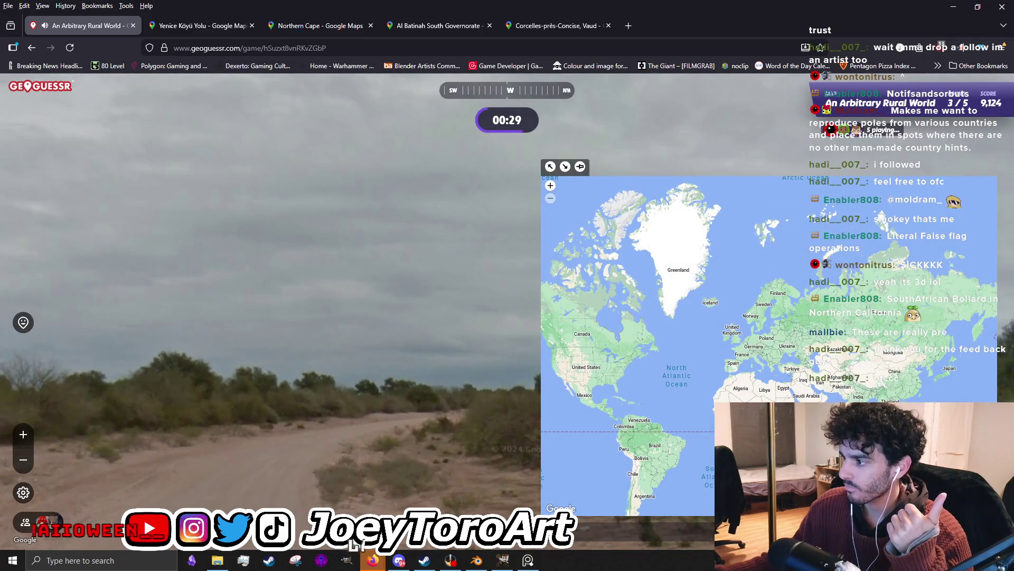
pyautogui.scroll(2, 698, 373)
pyautogui.scroll(2, 697, 372)
pyautogui.scroll(2, 686, 467)
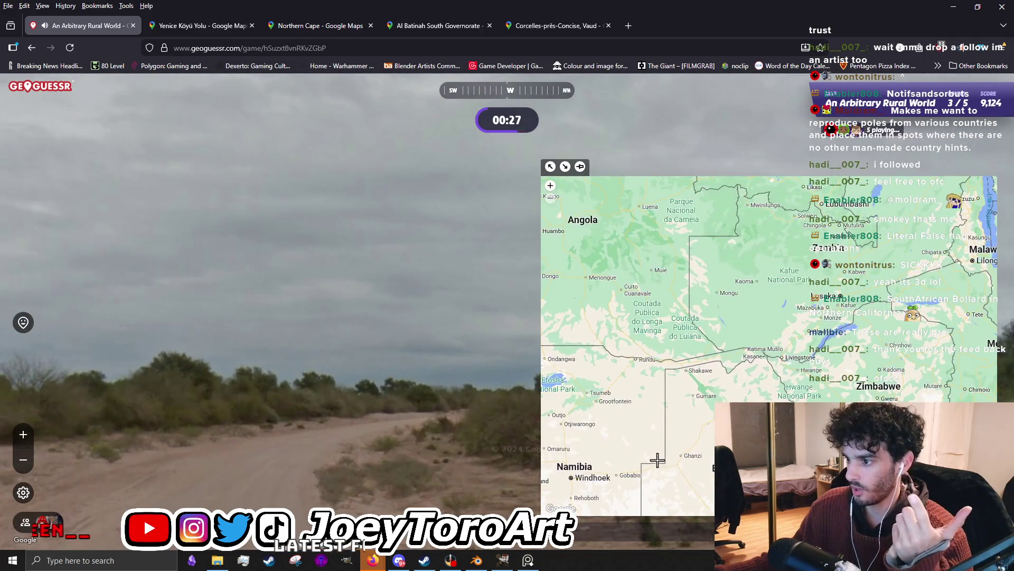
# Check southern Africa on the guess map while inspecting the pole and continuing along the road.
pyautogui.moveTo(658, 463); pyautogui.dragTo(690, 236)
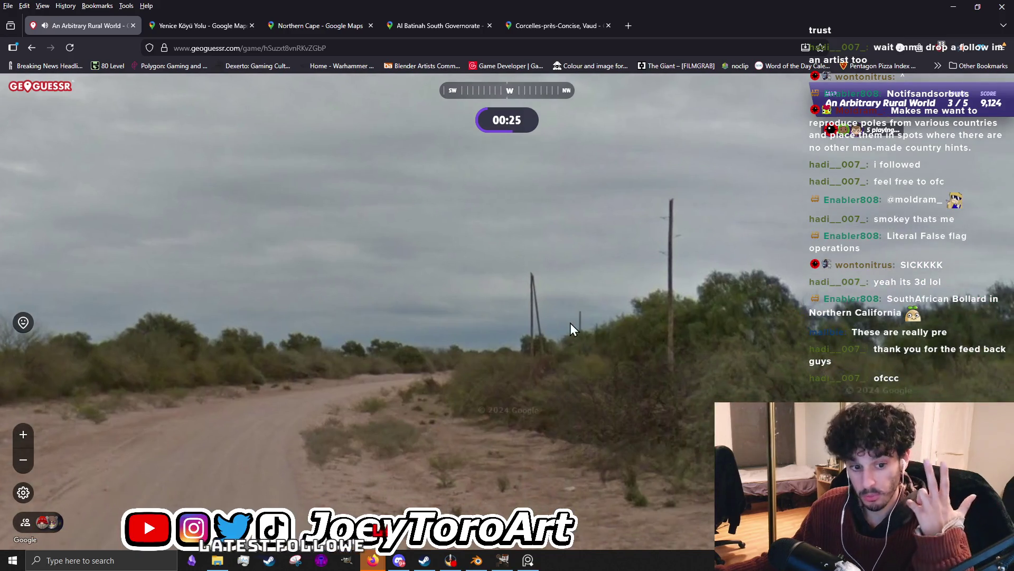
pyautogui.scroll(1, 620, 313)
pyautogui.moveTo(695, 385); pyautogui.dragTo(323, 336)
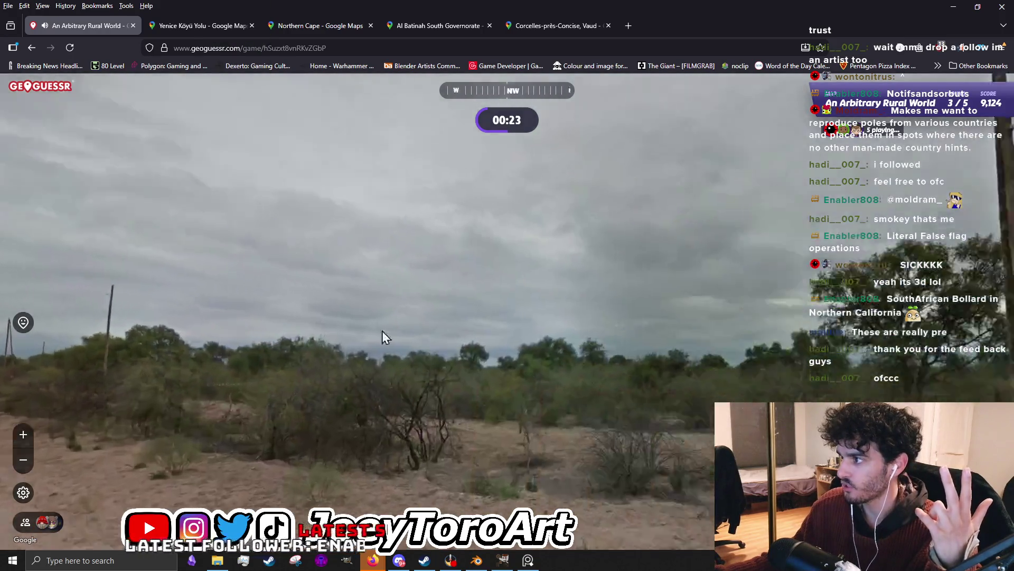
pyautogui.scroll(1, 642, 424)
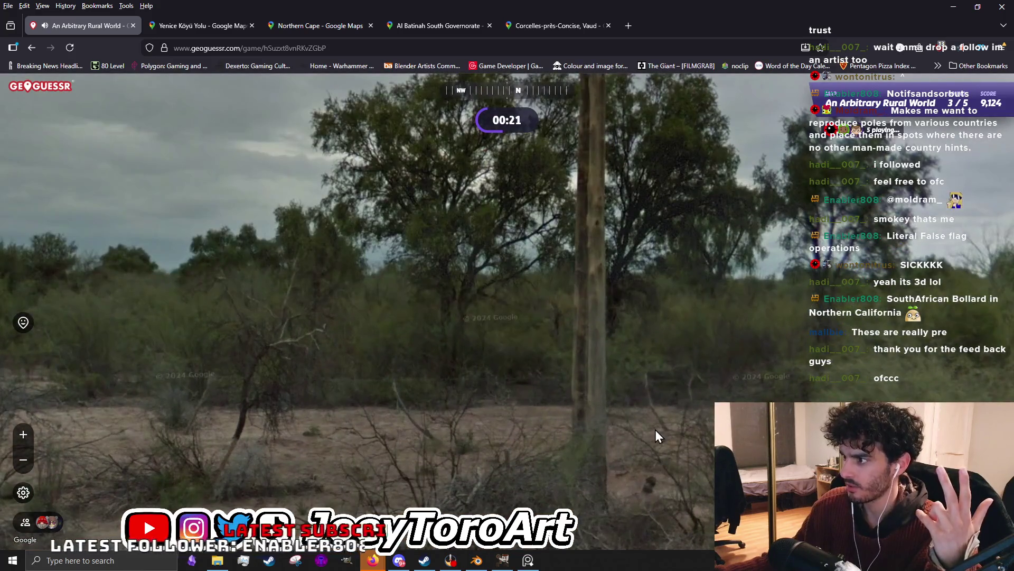
pyautogui.moveTo(618, 179); pyautogui.dragTo(596, 321)
pyautogui.scroll(-1, 589, 312)
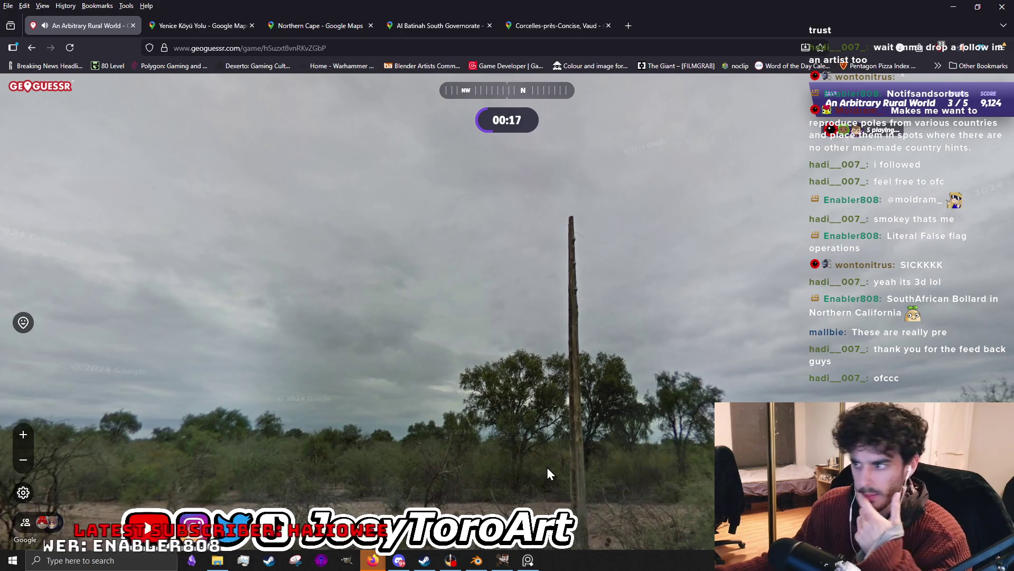
pyautogui.moveTo(547, 473); pyautogui.dragTo(387, 283)
pyautogui.moveTo(623, 282); pyautogui.dragTo(594, 304)
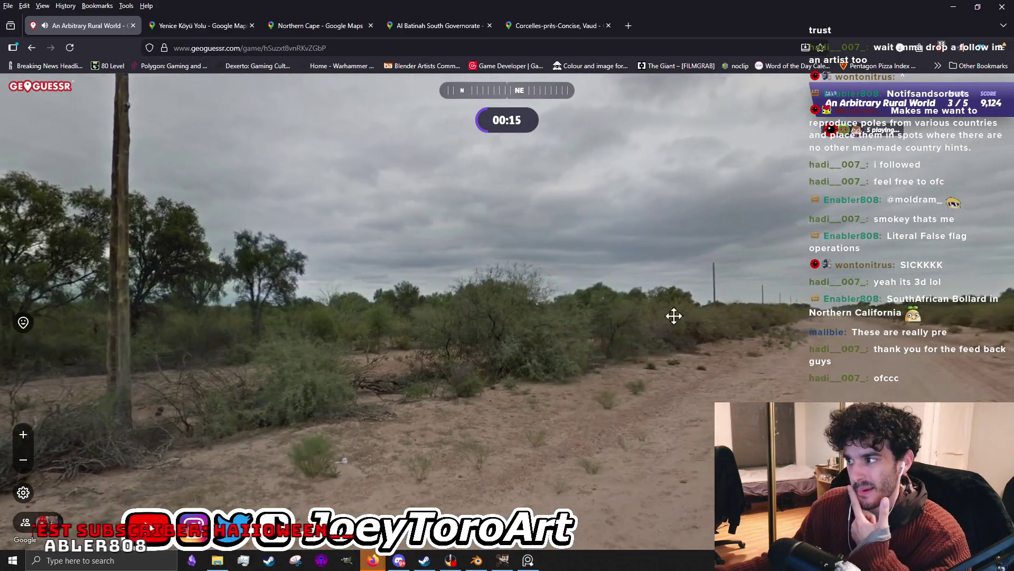
pyautogui.moveTo(683, 316); pyautogui.dragTo(482, 331)
pyautogui.click(581, 349)
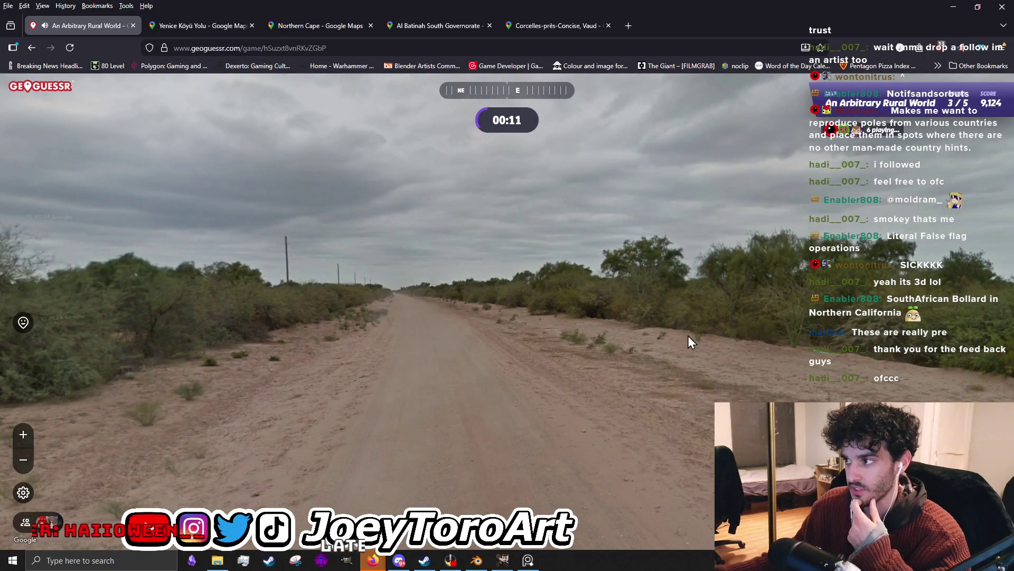
pyautogui.moveTo(824, 330); pyautogui.dragTo(350, 308)
pyautogui.moveTo(702, 273)
pyautogui.mouseDown()
pyautogui.moveTo(740, 287)
pyautogui.moveTo(596, 301)
pyautogui.mouseUp()
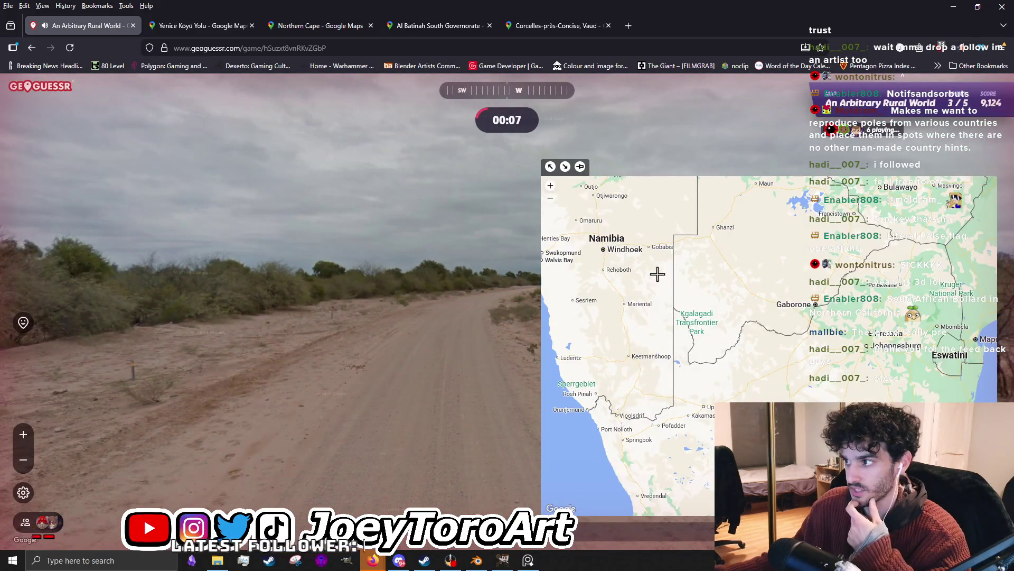
# Place the guess near Kgalagadi and submit it for round 3.
pyautogui.moveTo(656, 279); pyautogui.dragTo(662, 318)
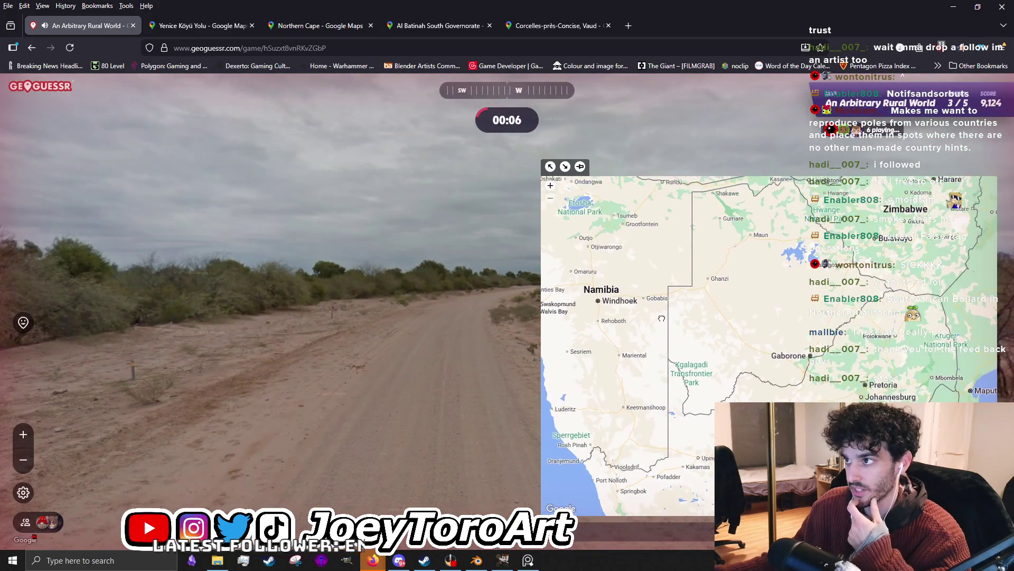
pyautogui.click(669, 359)
pyautogui.scroll(-3, 681, 372)
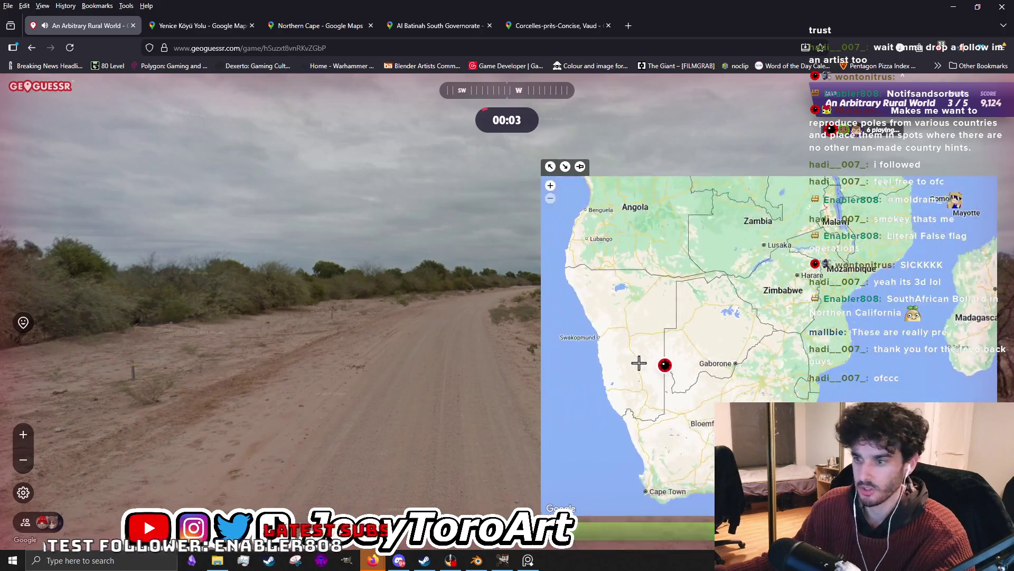
pyautogui.press('space')
pyautogui.scroll(3, 211, 286)
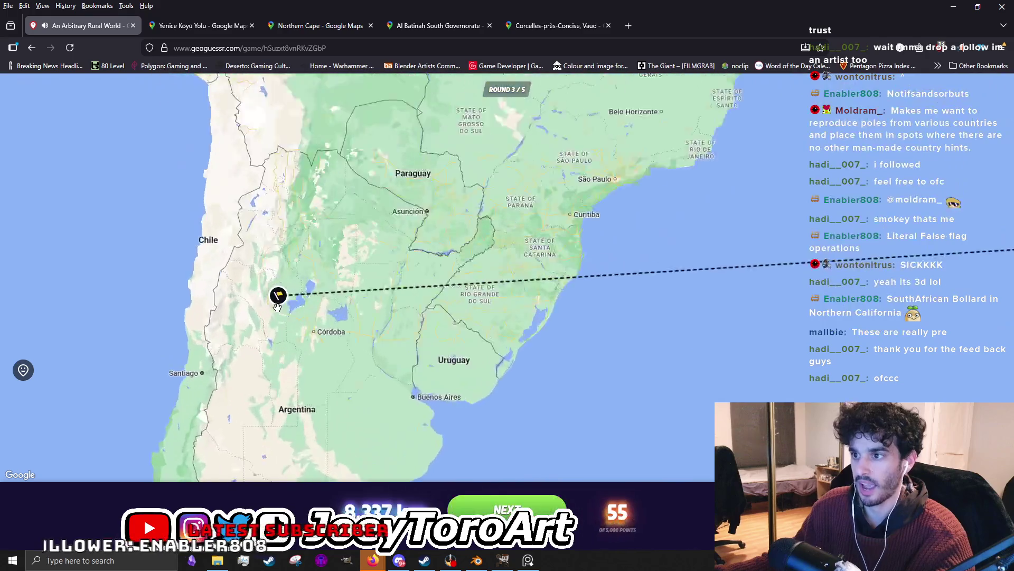
# View the real Argentine location in Google Maps Street View and return to the GeoGuessr result.
pyautogui.click(272, 289)
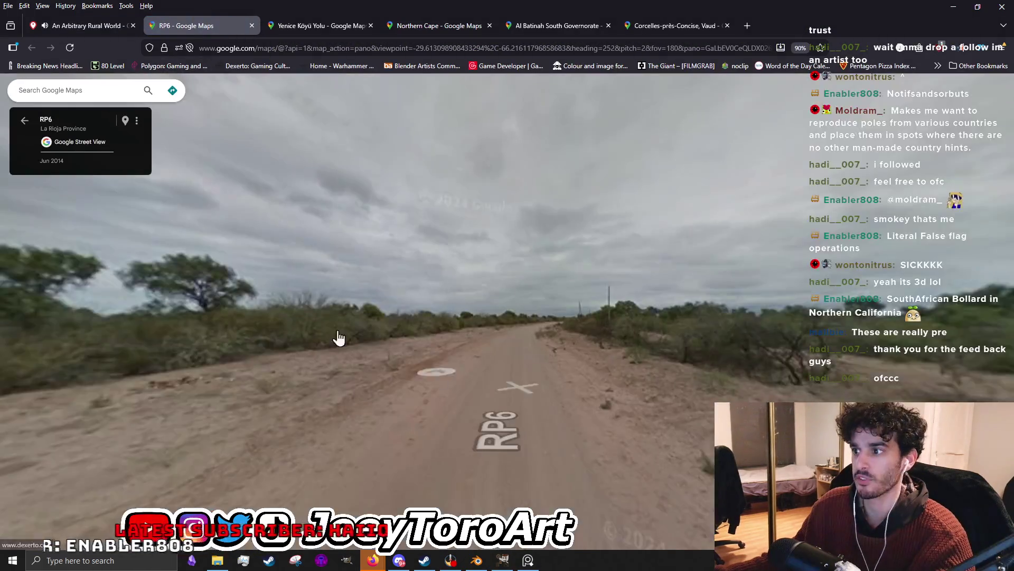
pyautogui.moveTo(336, 339); pyautogui.dragTo(670, 291)
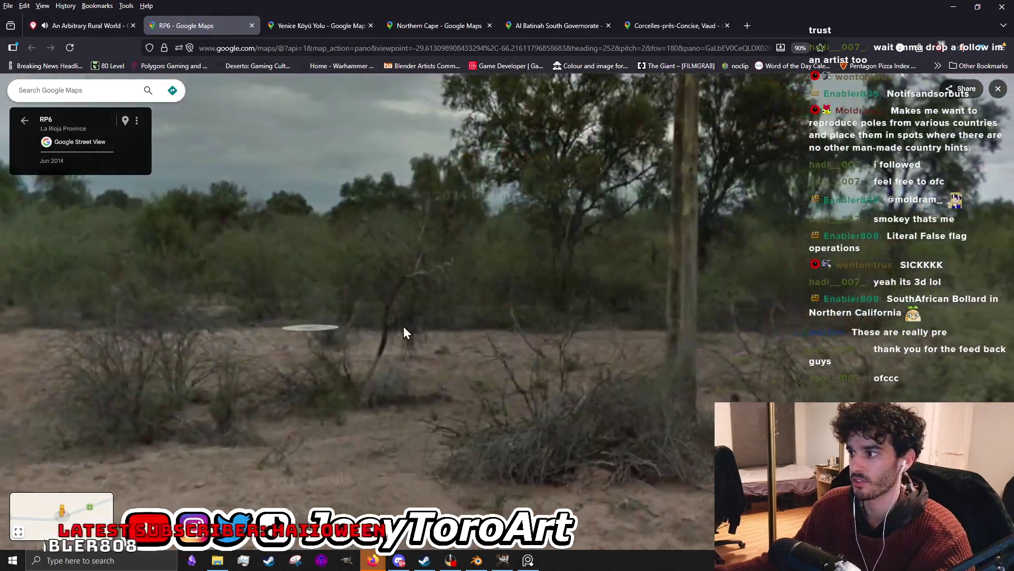
pyautogui.click(403, 331)
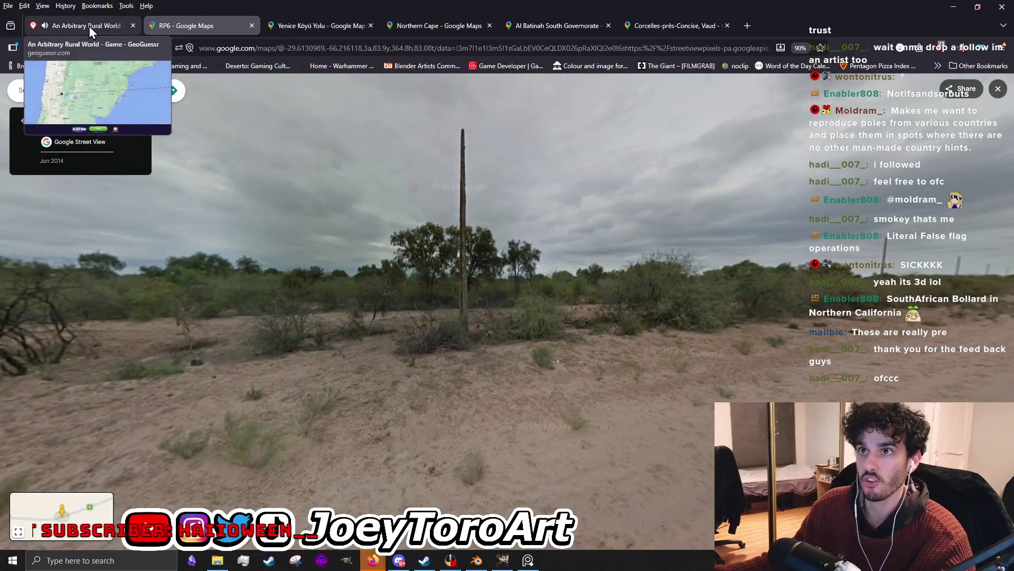
pyautogui.click(89, 26)
pyautogui.scroll(-2, 436, 330)
pyautogui.scroll(-2, 436, 329)
# Position the result map on the real-location flag and open it in Street View.
pyautogui.moveTo(436, 329); pyautogui.dragTo(491, 476)
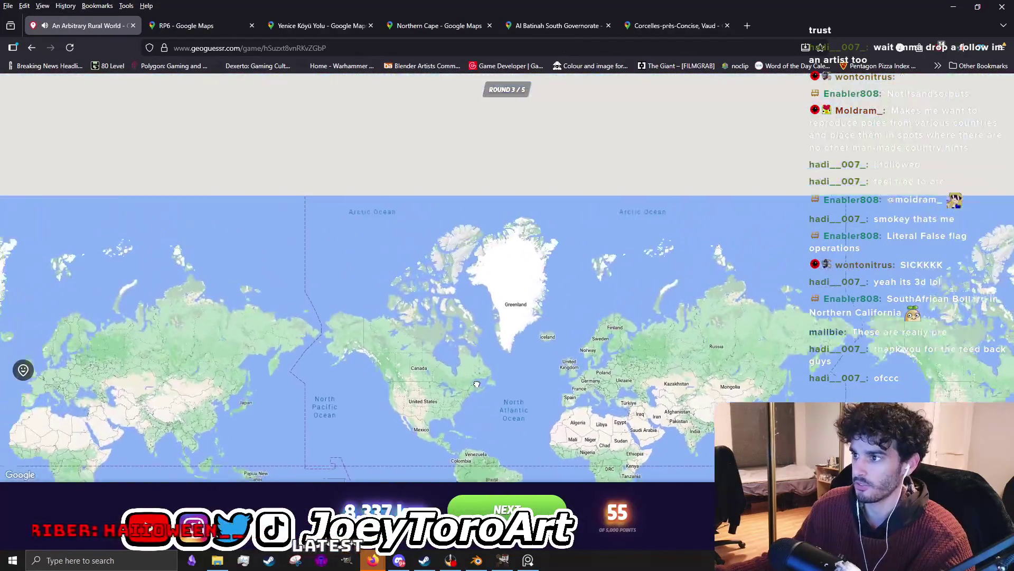
pyautogui.scroll(3, 515, 430)
pyautogui.scroll(3, 515, 430)
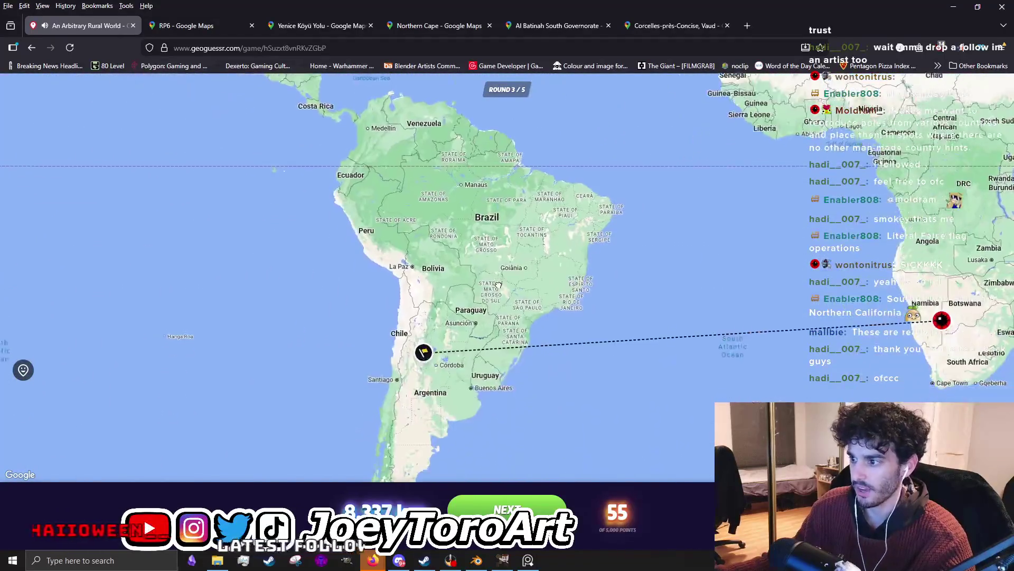
pyautogui.moveTo(613, 298); pyautogui.dragTo(447, 375)
pyautogui.scroll(-1, 447, 374)
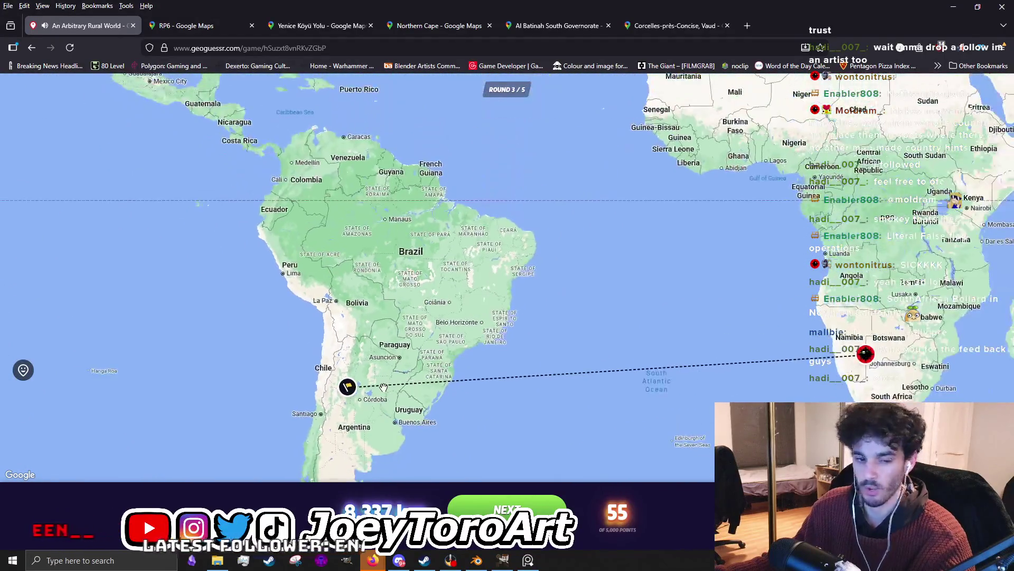
pyautogui.scroll(1, 349, 387)
pyautogui.scroll(1, 318, 358)
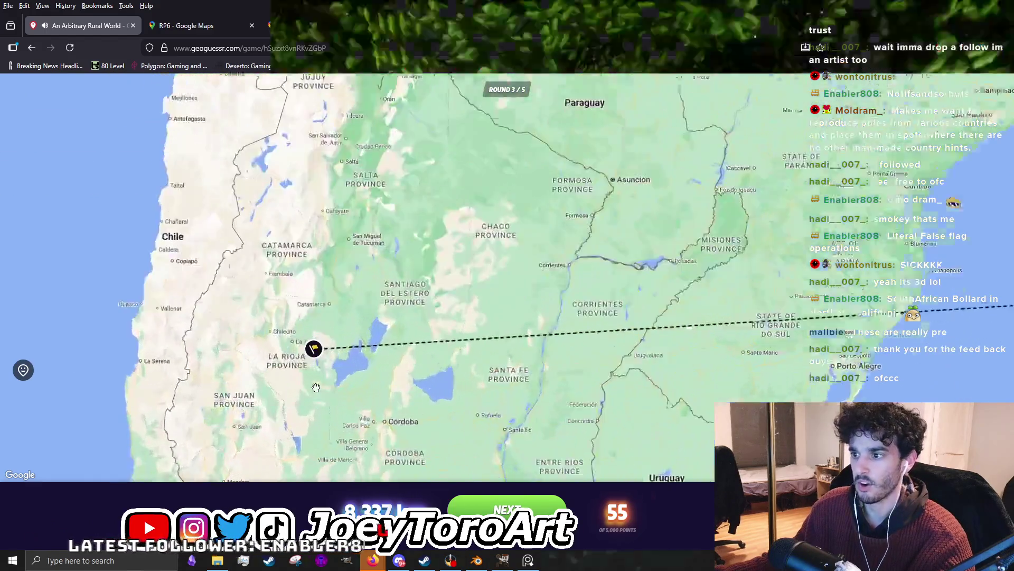
pyautogui.scroll(1, 310, 333)
pyautogui.click(309, 329)
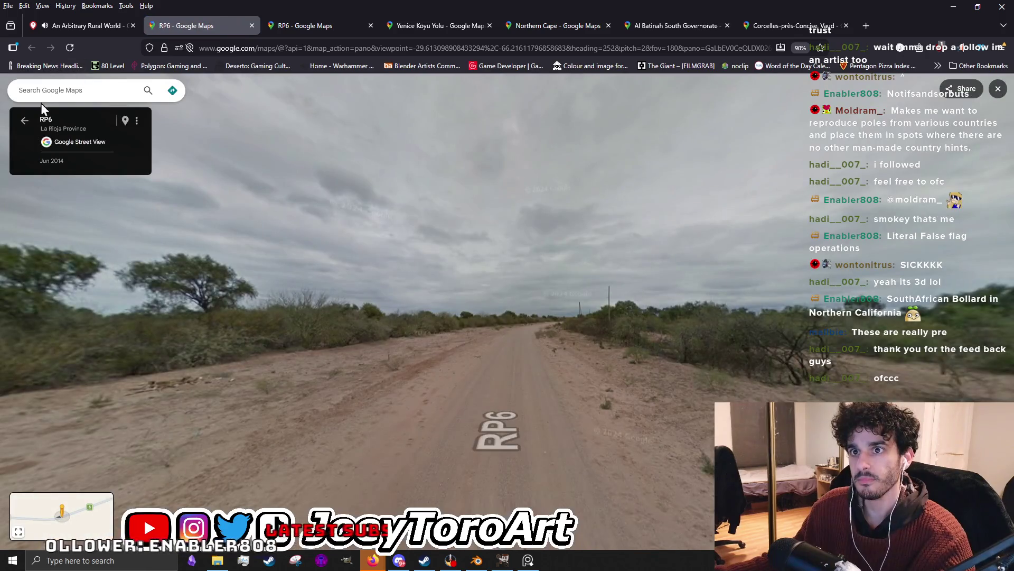
# Leave Street View and browse the coverage map's dirt road and Banco Macro ATM photos.
pyautogui.click(25, 120)
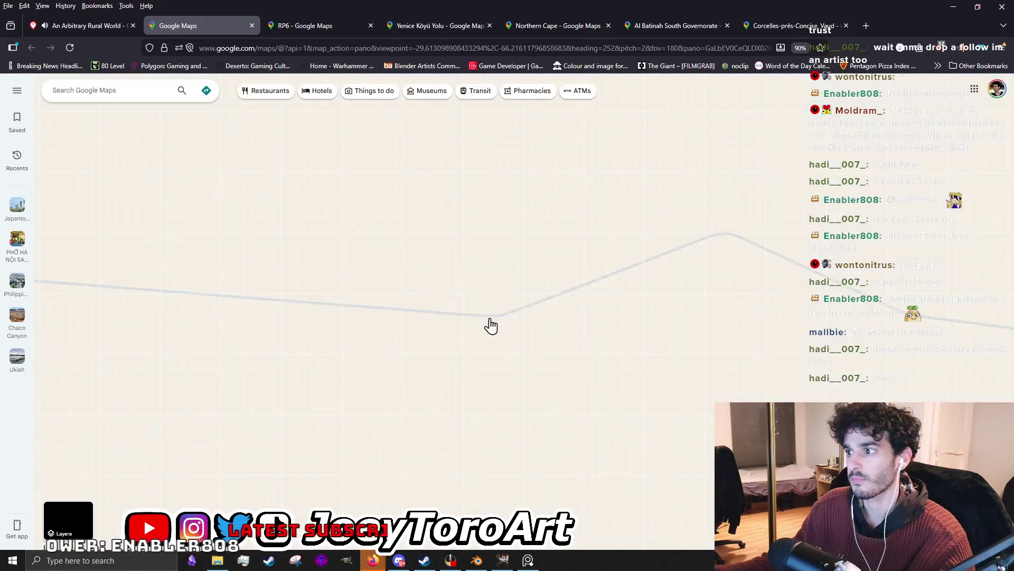
pyautogui.scroll(-3, 412, 307)
pyautogui.scroll(-2, 447, 336)
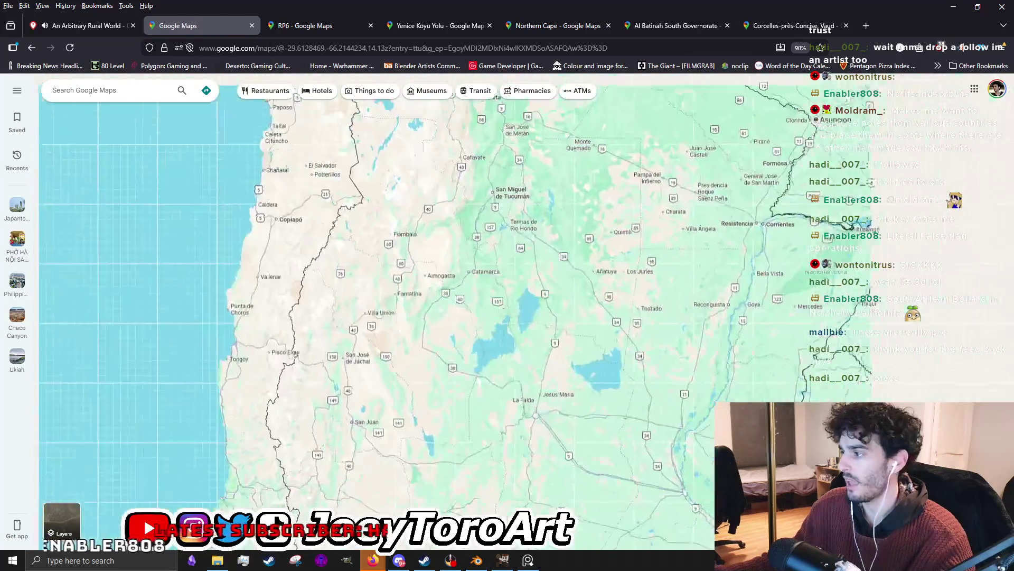
pyautogui.scroll(-2, 447, 335)
pyautogui.scroll(-2, 403, 329)
pyautogui.scroll(-3, 449, 317)
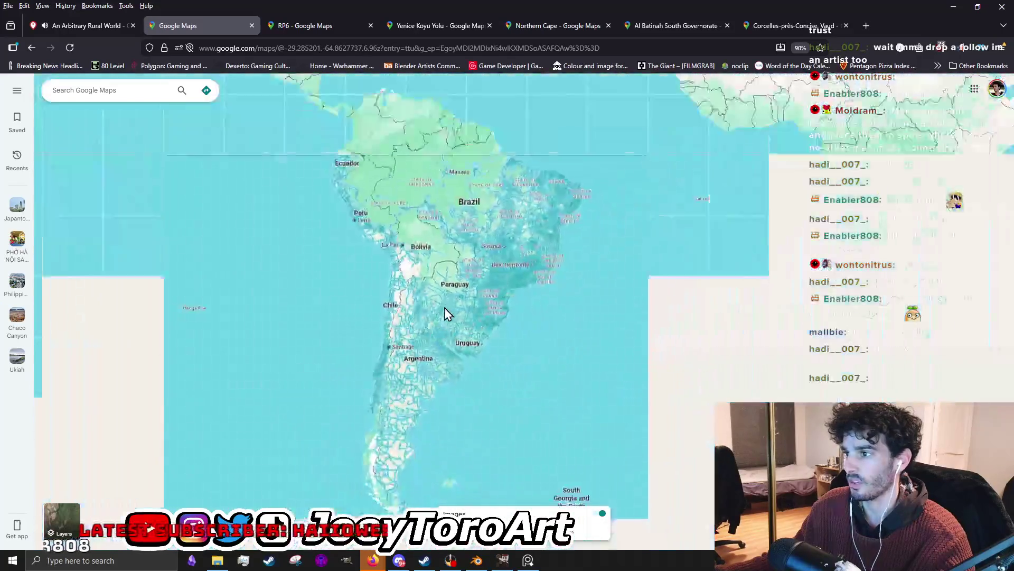
pyautogui.scroll(4, 437, 301)
pyautogui.scroll(2, 383, 349)
pyautogui.click(374, 329)
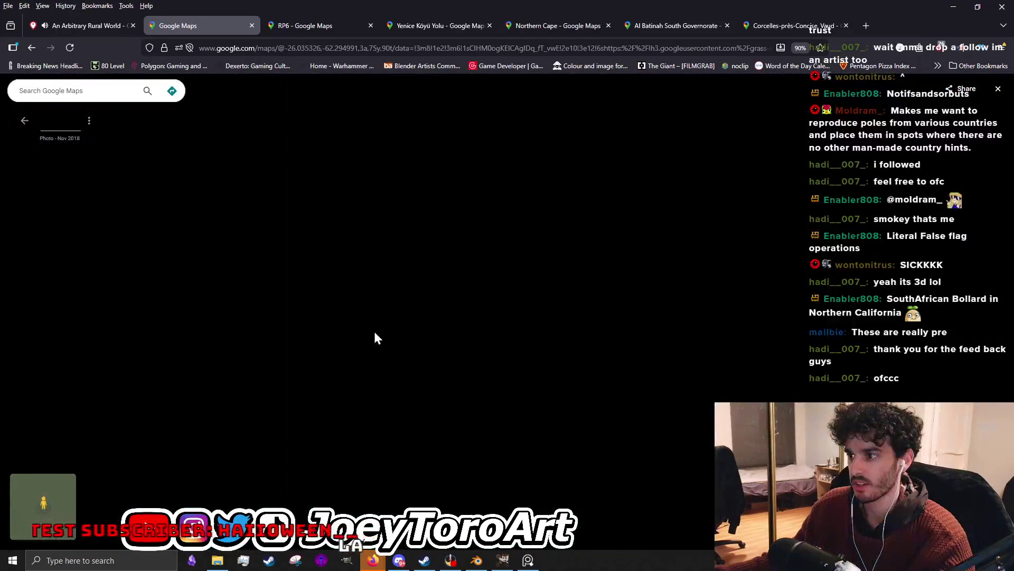
pyautogui.click(25, 126)
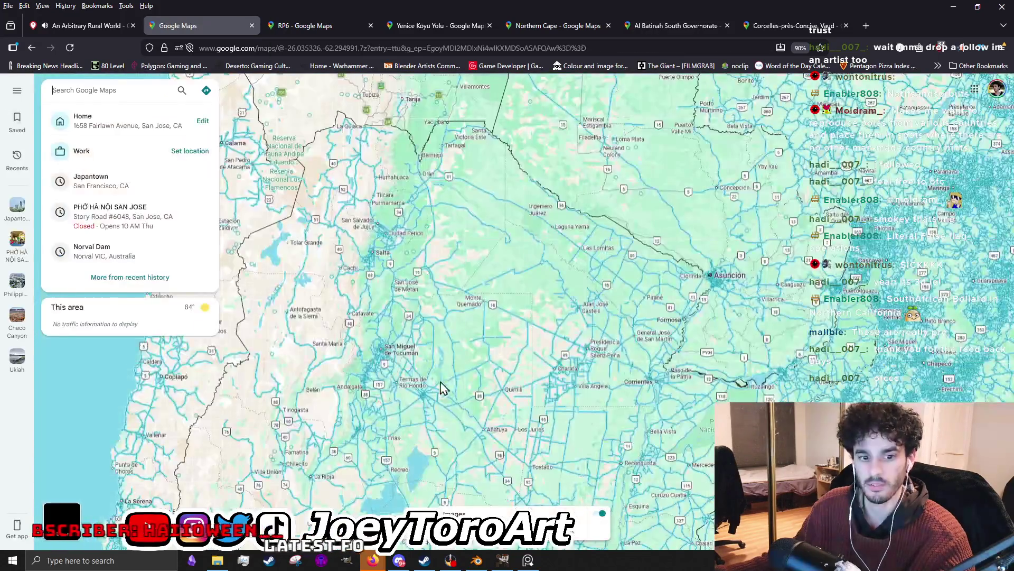
pyautogui.click(463, 214)
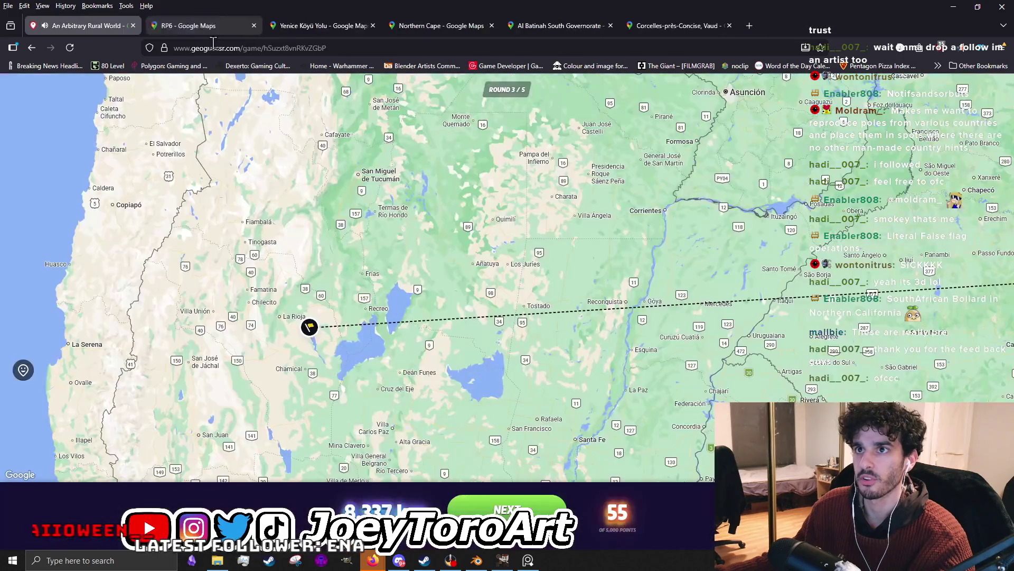
# Close the bank ATM tab and start GeoGuessr round 4.
pyautogui.click(253, 26)
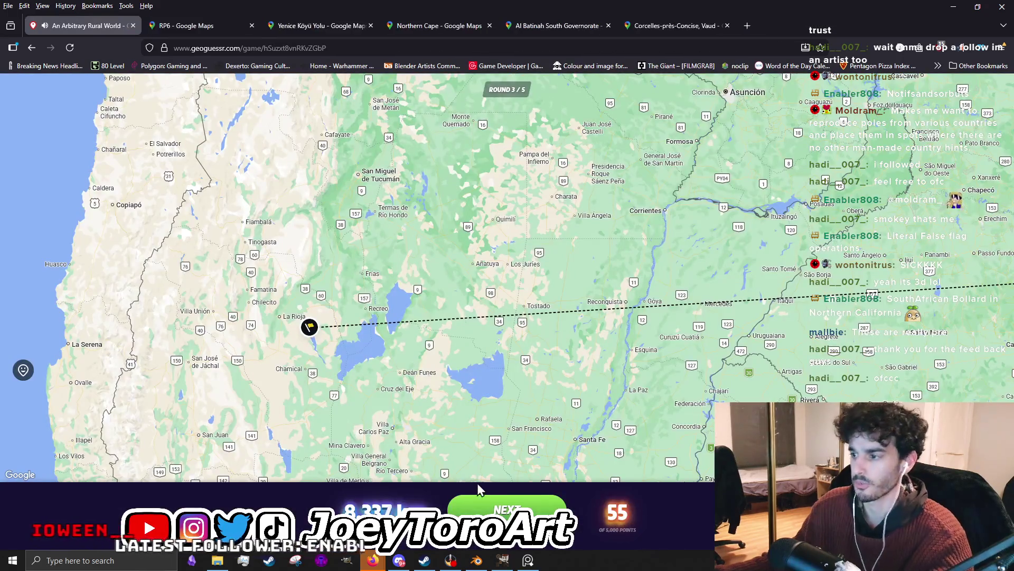
pyautogui.click(480, 497)
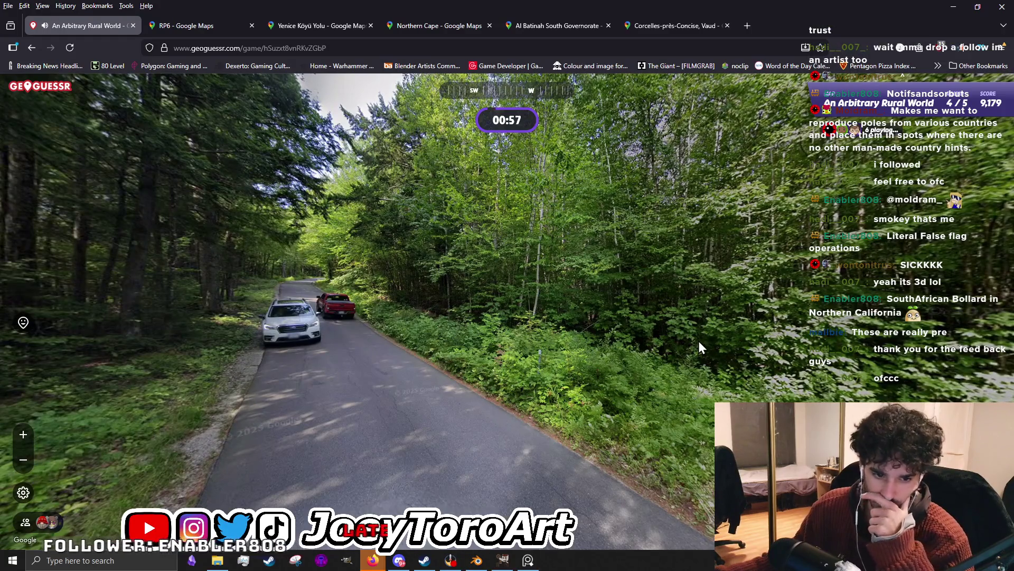
# Look along the forested road and parked cars, then place a guess near Portland, Maine.
pyautogui.moveTo(734, 346); pyautogui.dragTo(453, 398)
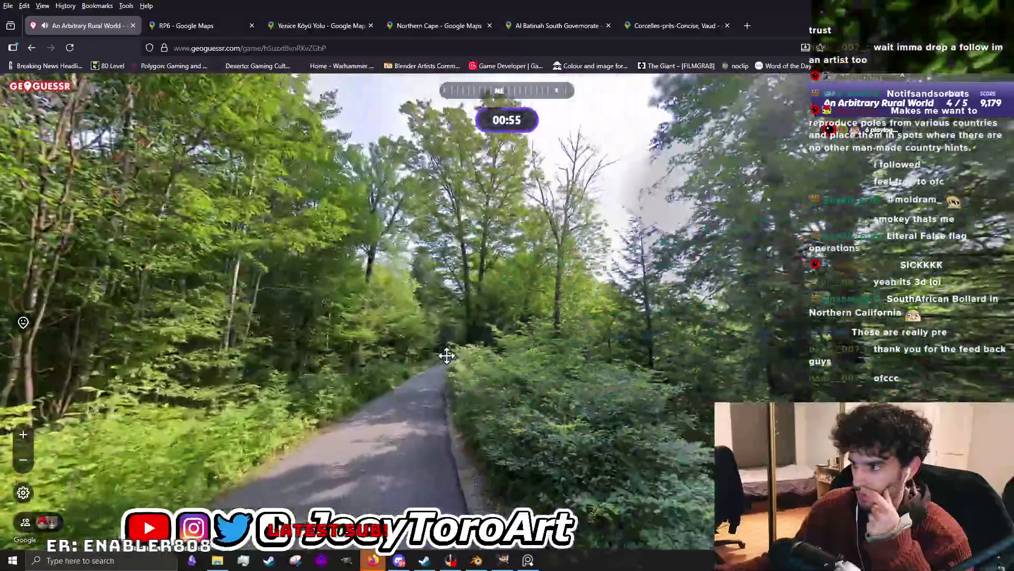
pyautogui.moveTo(794, 338); pyautogui.dragTo(552, 365)
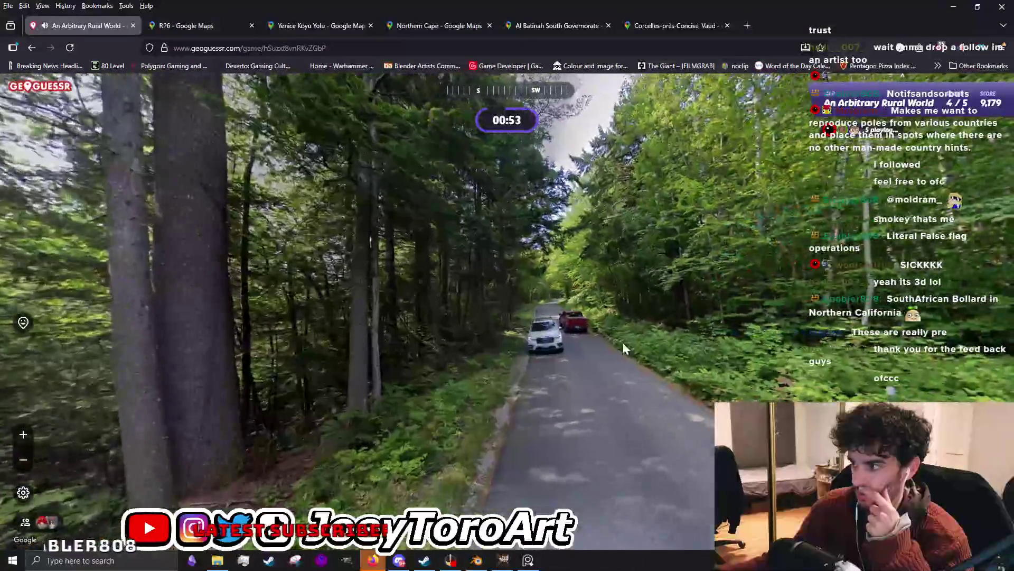
pyautogui.scroll(3, 555, 380)
pyautogui.scroll(-3, 555, 357)
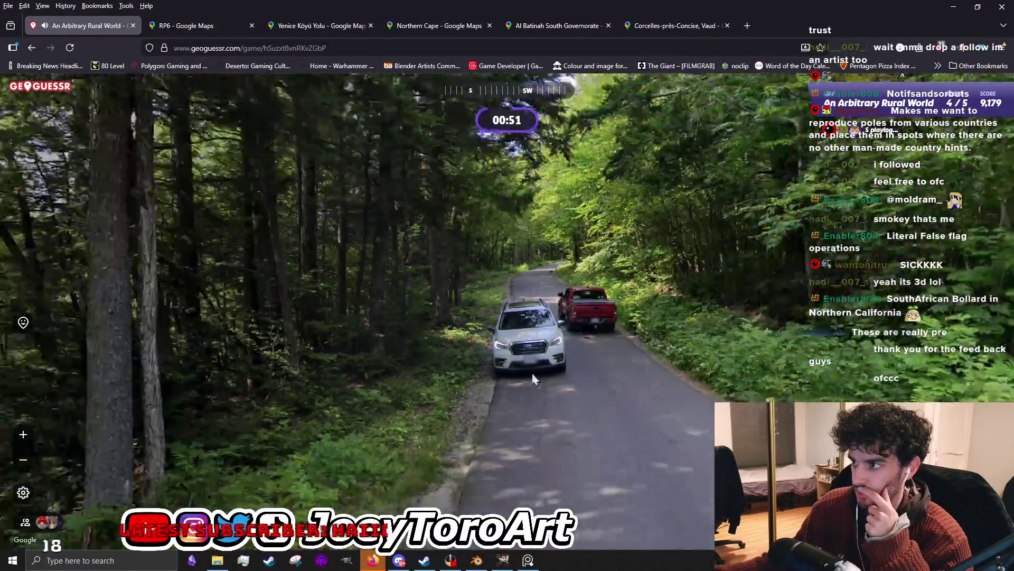
pyautogui.scroll(3, 681, 281)
pyautogui.scroll(2, 678, 289)
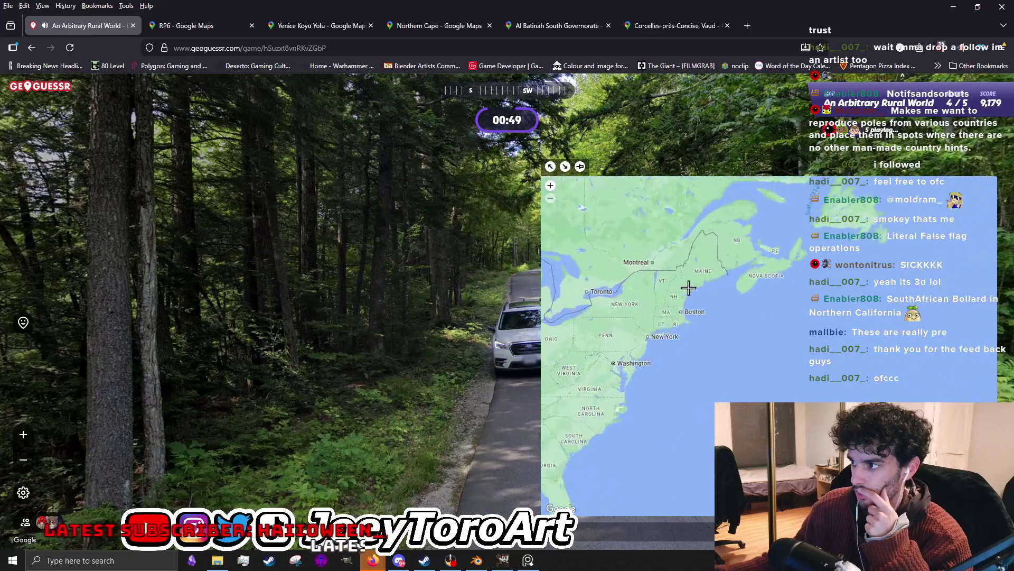
pyautogui.scroll(2, 697, 277)
pyautogui.click(692, 310)
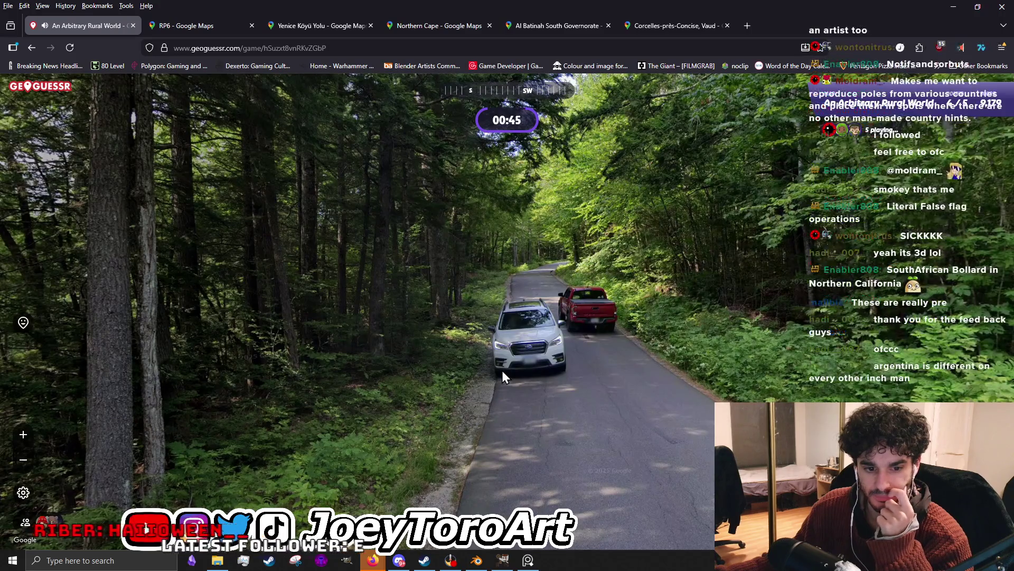
pyautogui.scroll(-3, 501, 370)
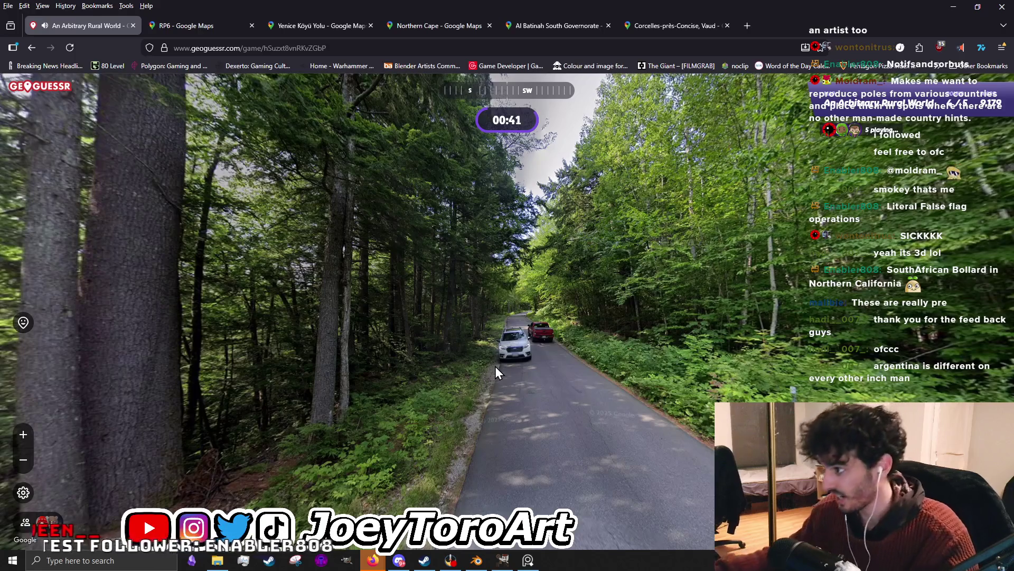
# Step along the road for another look around, then submit the round 4 guess.
pyautogui.moveTo(545, 392)
pyautogui.mouseDown()
pyautogui.moveTo(334, 302)
pyautogui.moveTo(481, 281)
pyautogui.moveTo(463, 311)
pyautogui.mouseUp()
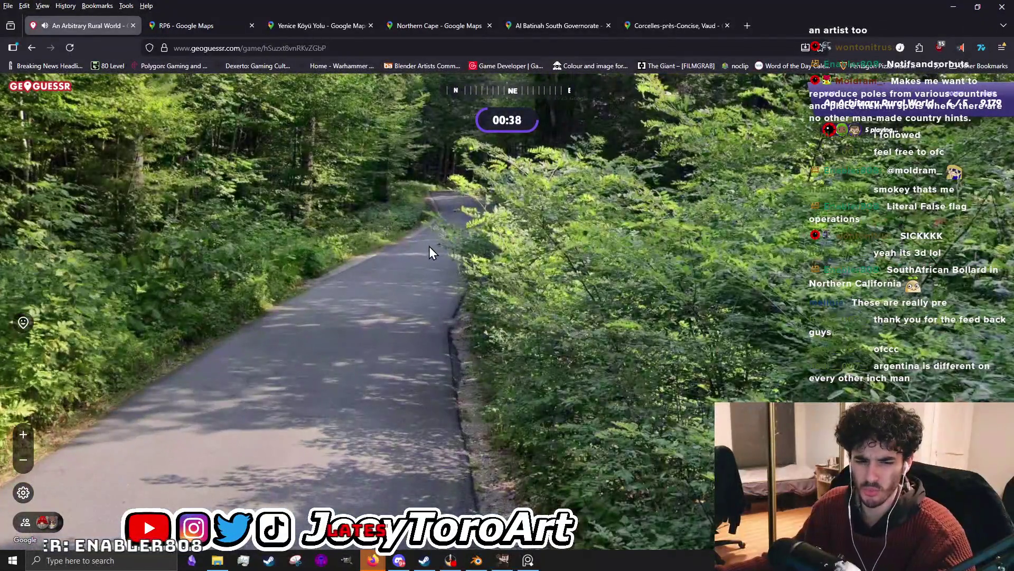
pyautogui.click(429, 247)
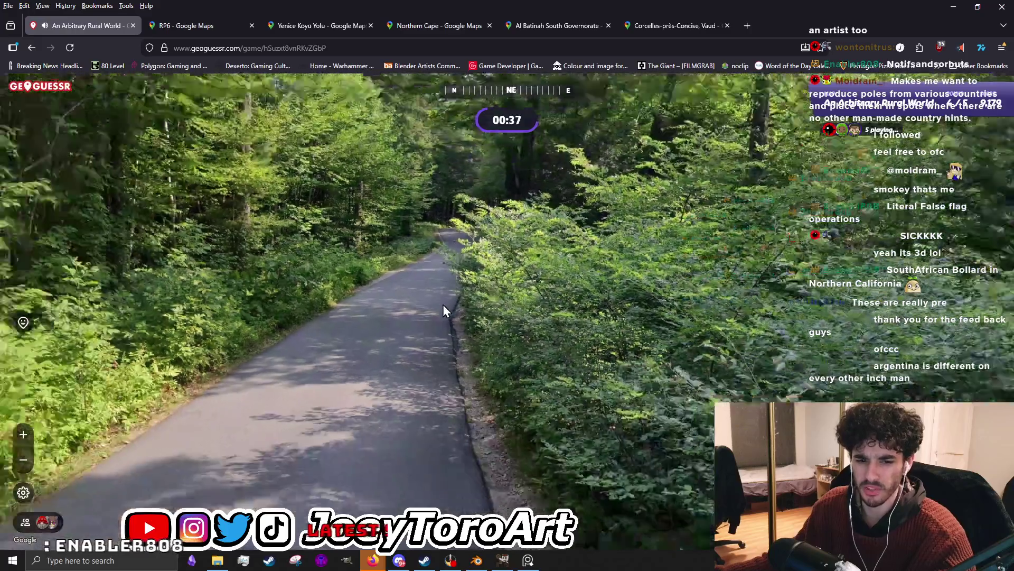
pyautogui.moveTo(443, 305)
pyautogui.mouseDown()
pyautogui.moveTo(593, 254)
pyautogui.moveTo(530, 223)
pyautogui.moveTo(333, 315)
pyautogui.moveTo(460, 370)
pyautogui.moveTo(569, 468)
pyautogui.mouseUp()
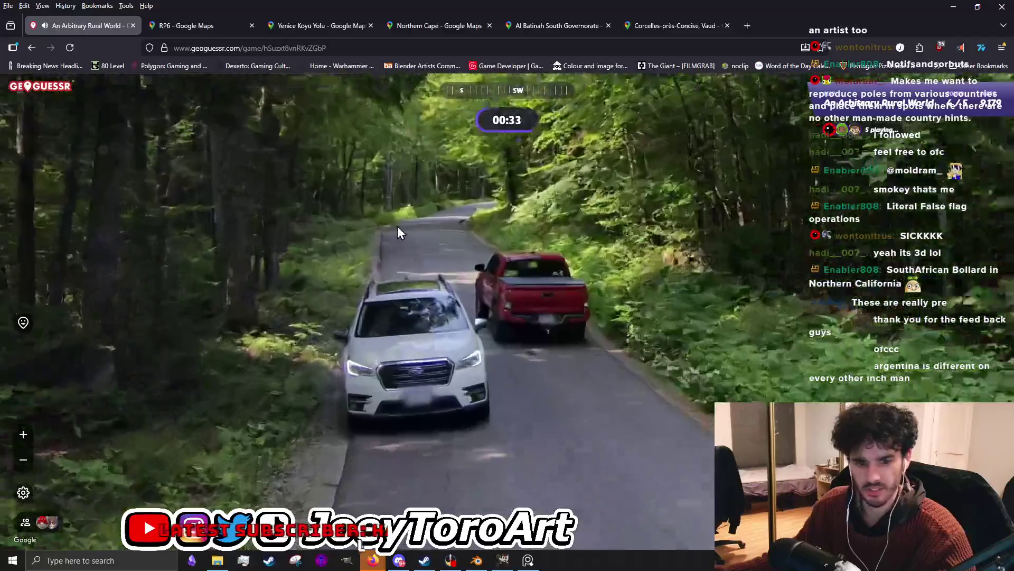
pyautogui.scroll(2, 398, 226)
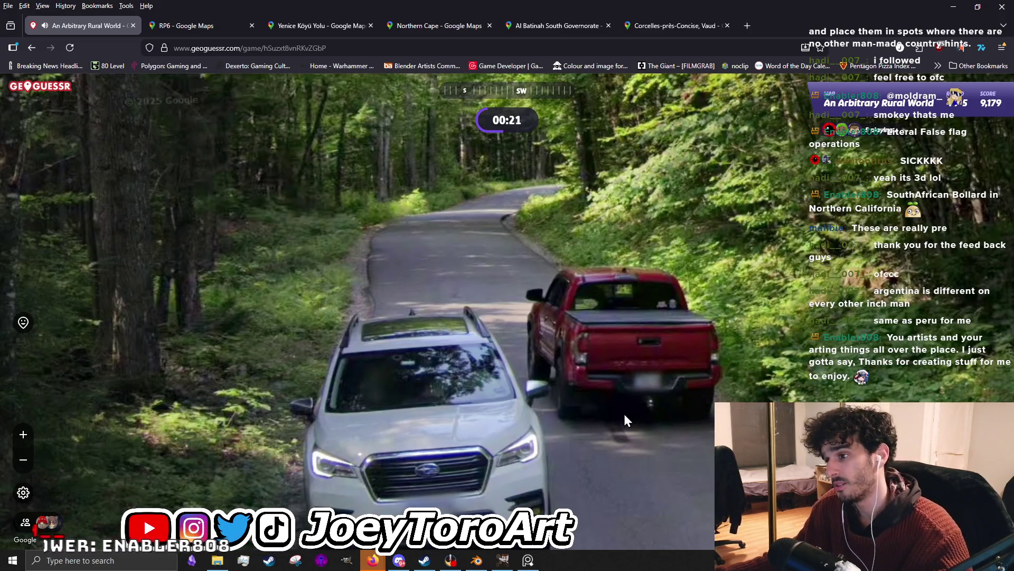
pyautogui.scroll(-3, 571, 401)
pyautogui.scroll(-2, 562, 406)
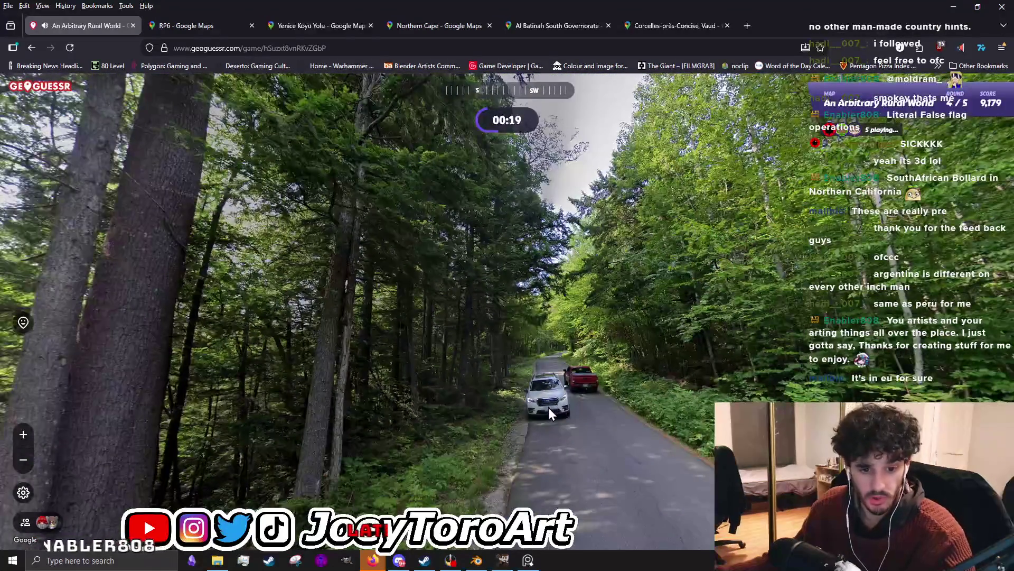
pyautogui.scroll(2, 549, 408)
pyautogui.scroll(3, 550, 407)
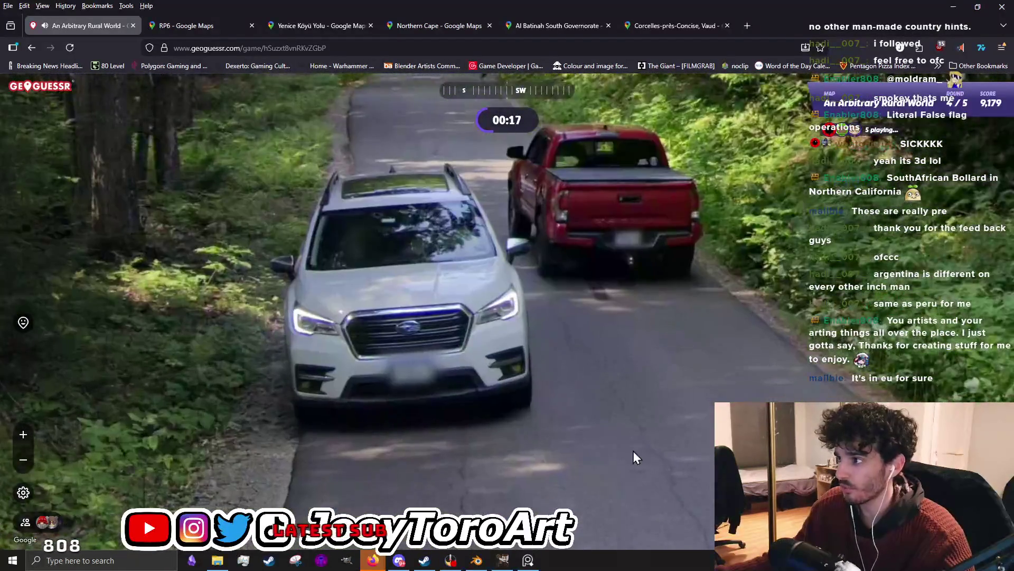
pyautogui.scroll(-3, 414, 373)
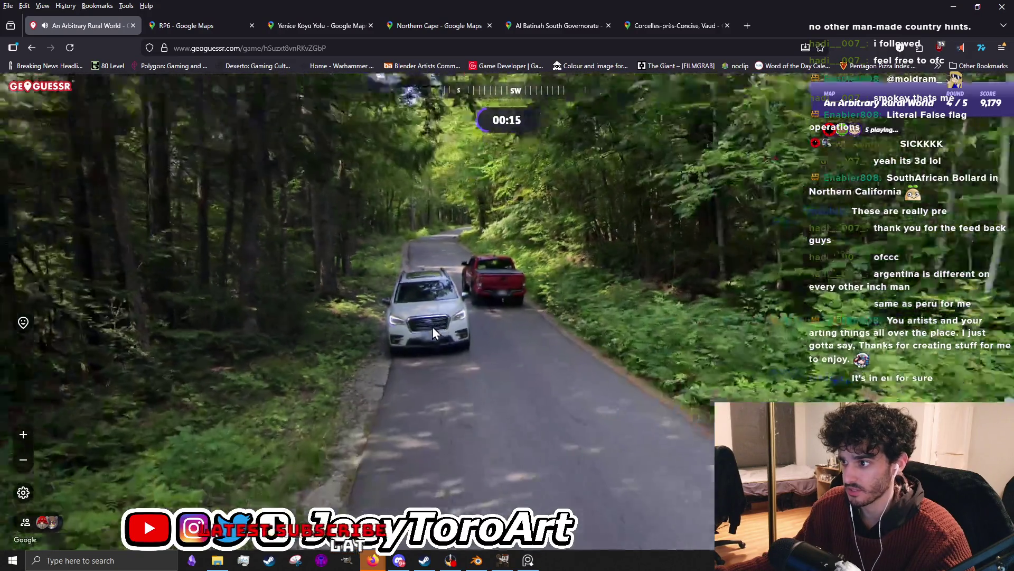
pyautogui.scroll(-1, 429, 328)
pyautogui.scroll(1, 465, 352)
pyautogui.scroll(1, 464, 357)
pyautogui.scroll(-2, 463, 357)
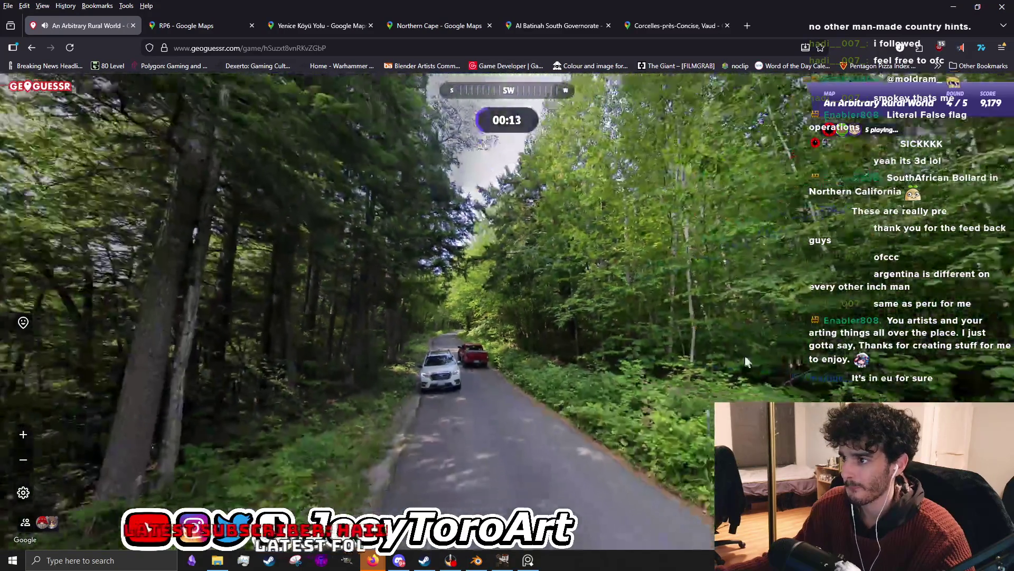
pyautogui.moveTo(463, 357)
pyautogui.mouseDown()
pyautogui.moveTo(320, 313)
pyautogui.moveTo(375, 336)
pyautogui.mouseUp()
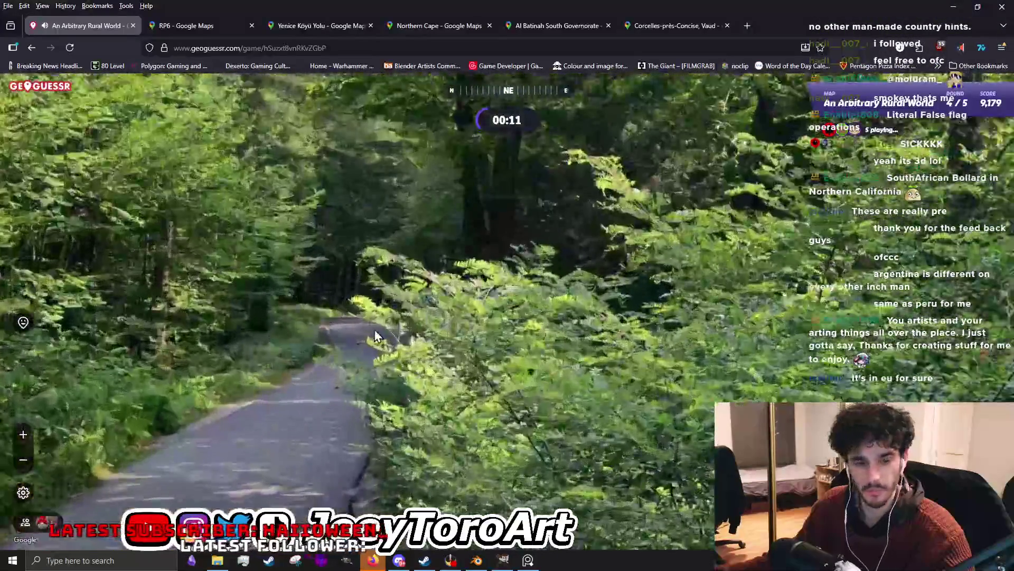
pyautogui.scroll(-2, 367, 336)
pyautogui.scroll(-2, 367, 336)
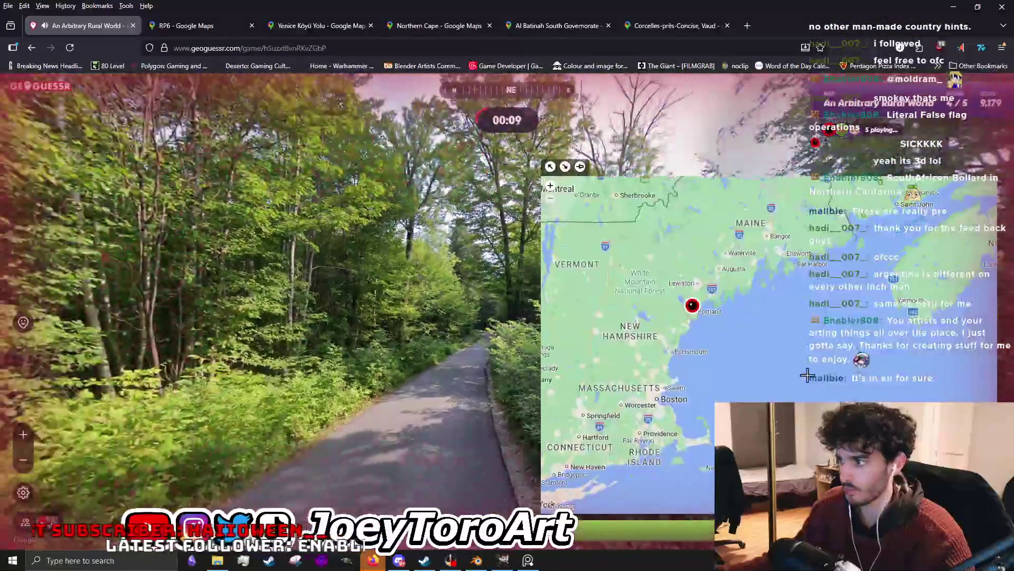
pyautogui.scroll(-1, 731, 324)
pyautogui.scroll(1, 718, 313)
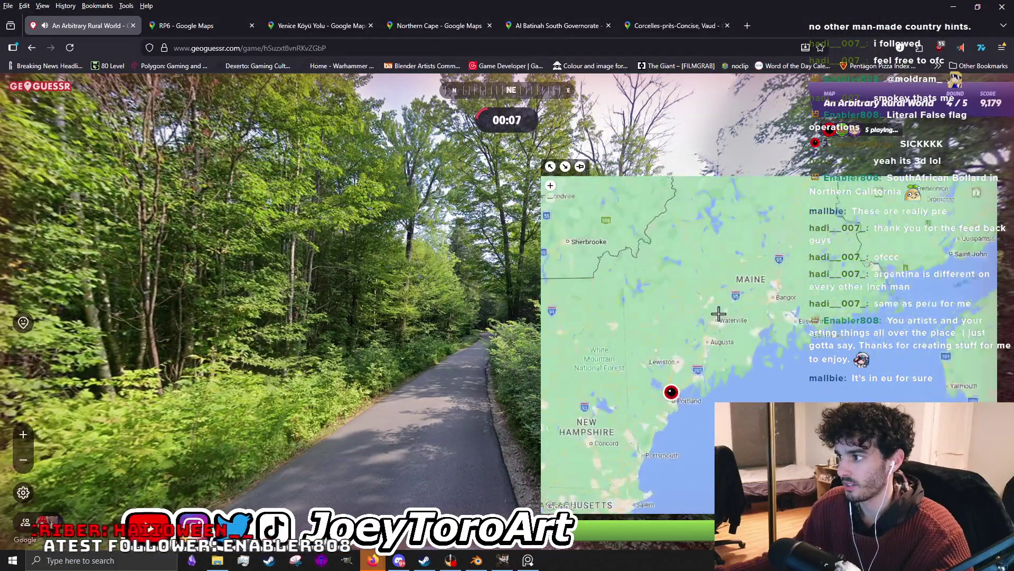
pyautogui.scroll(2, 705, 342)
pyautogui.scroll(1, 713, 333)
pyautogui.scroll(1, 765, 299)
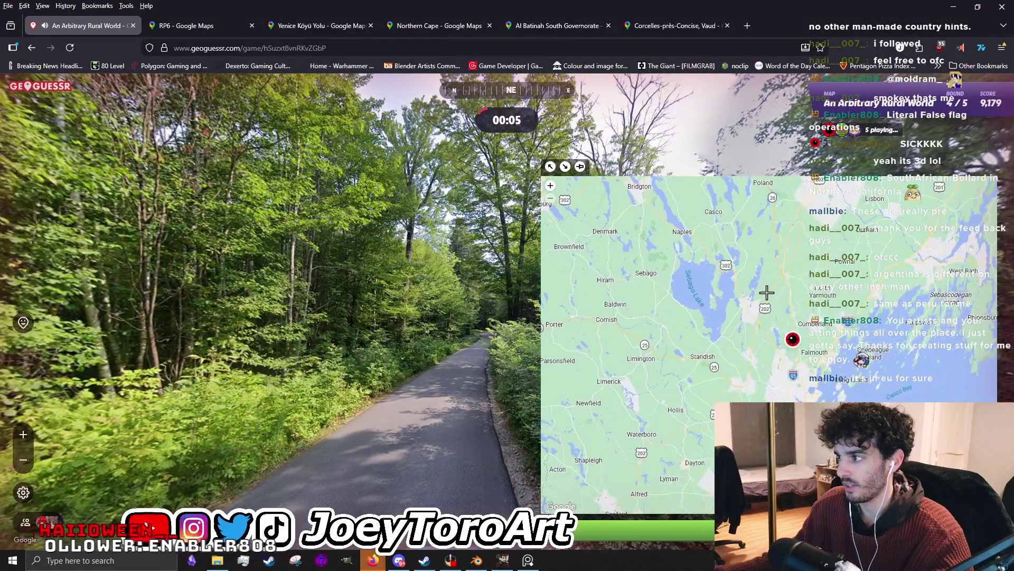
pyautogui.press('space')
pyautogui.scroll(-2, 540, 265)
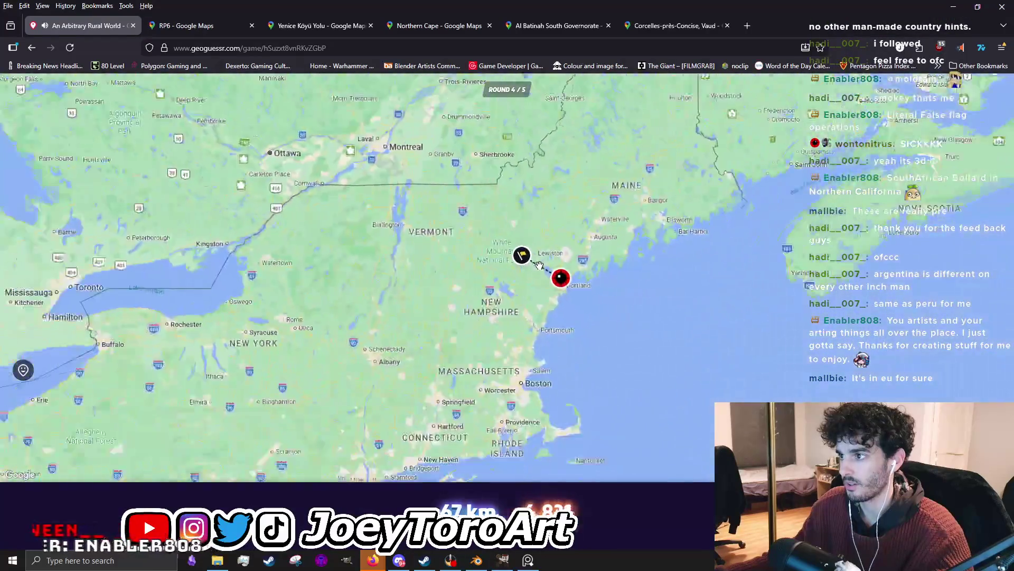
pyautogui.scroll(-1, 539, 267)
pyautogui.scroll(1, 536, 270)
pyautogui.scroll(1, 536, 268)
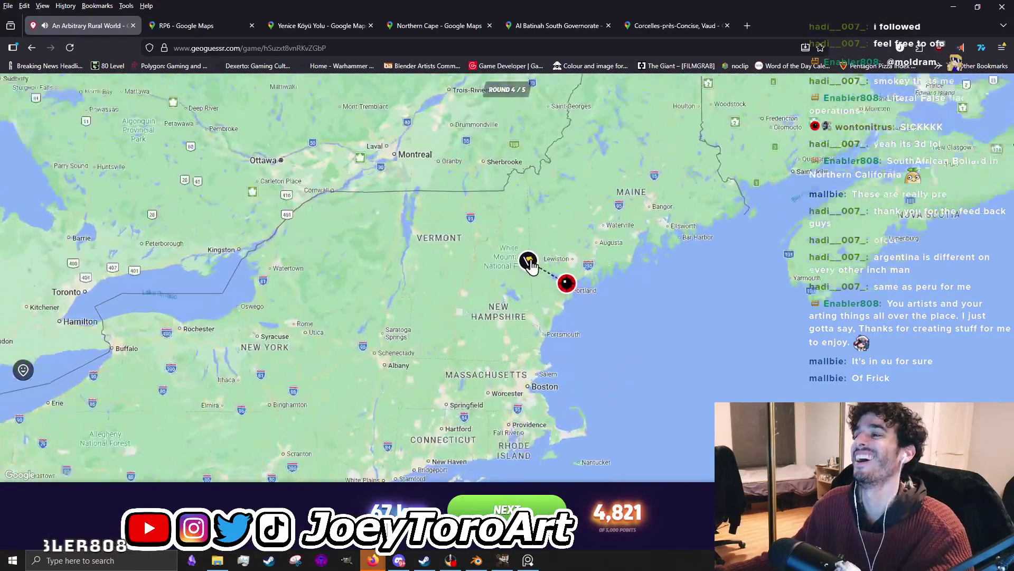
pyautogui.scroll(1, 533, 268)
pyautogui.scroll(1, 529, 268)
pyautogui.scroll(1, 526, 268)
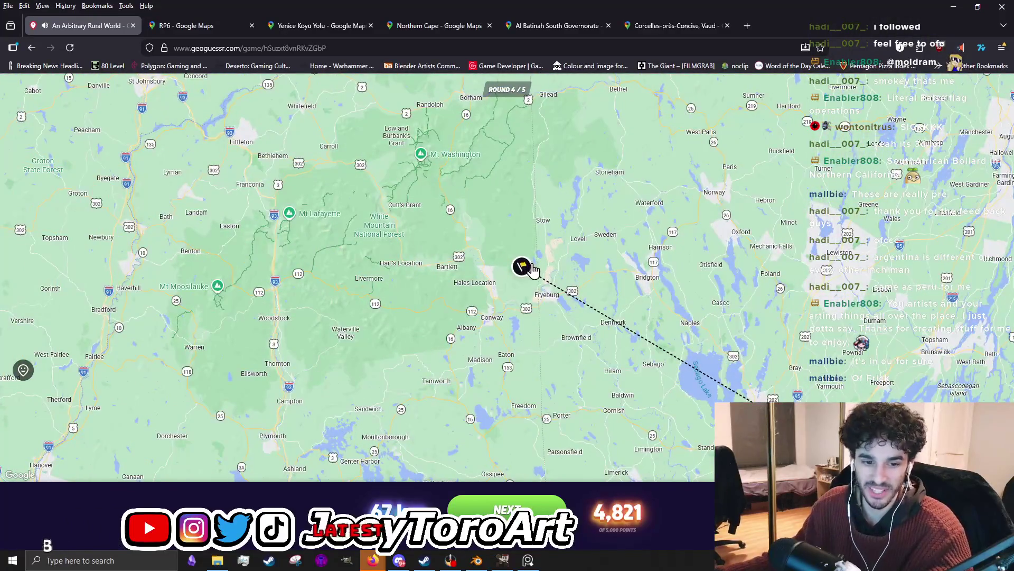
pyautogui.scroll(1, 531, 263)
pyautogui.scroll(1, 532, 265)
pyautogui.scroll(-1, 528, 265)
pyautogui.scroll(-1, 525, 268)
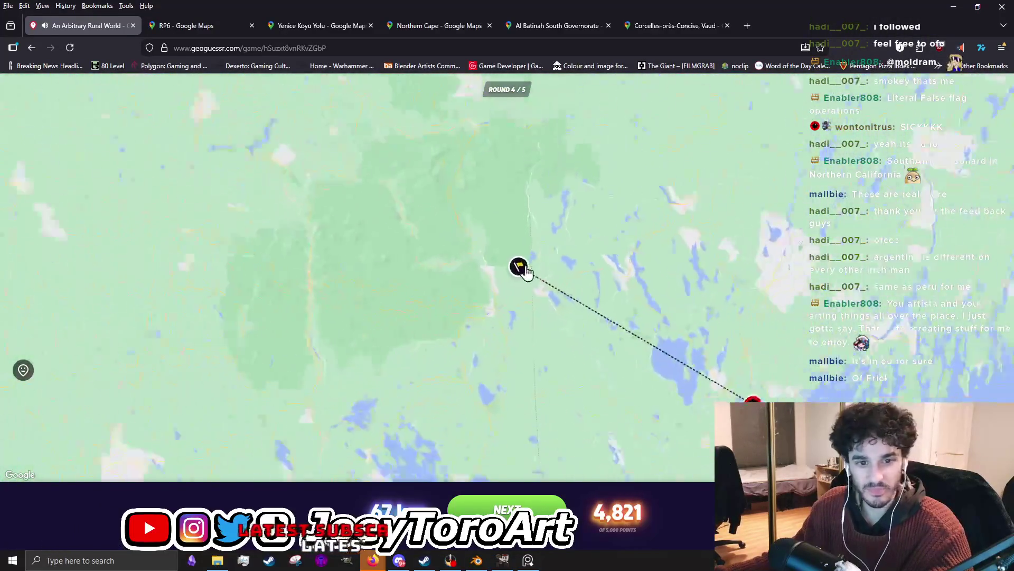
pyautogui.scroll(-3, 523, 270)
pyautogui.scroll(-1, 525, 268)
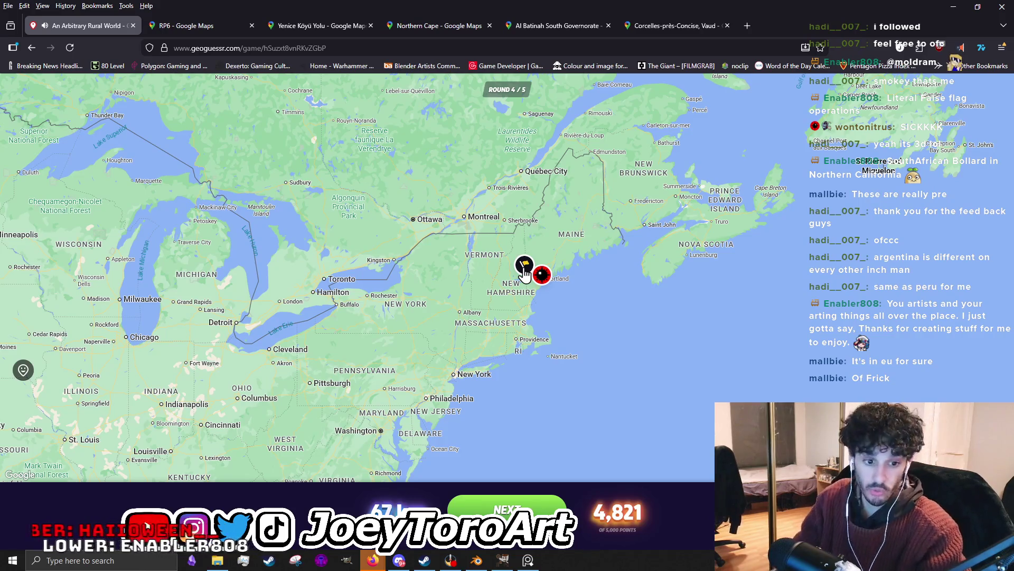
pyautogui.scroll(1, 513, 235)
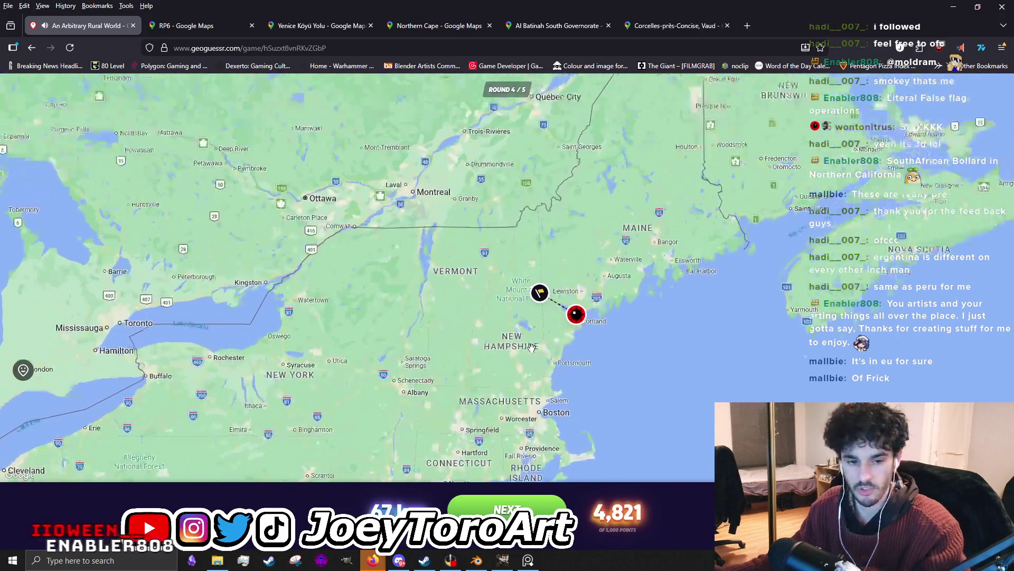
pyautogui.scroll(1, 539, 214)
pyautogui.scroll(1, 570, 190)
pyautogui.scroll(1, 612, 154)
# Examine the round 4 result map, start round 5 and look around the roadside location.
pyautogui.moveTo(613, 155); pyautogui.dragTo(577, 320)
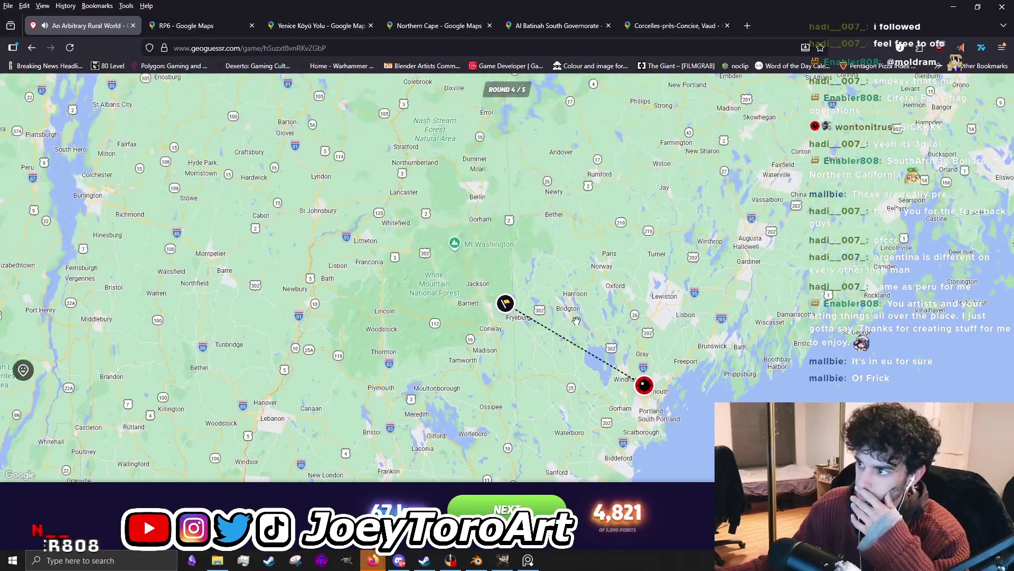
pyautogui.scroll(-2, 513, 312)
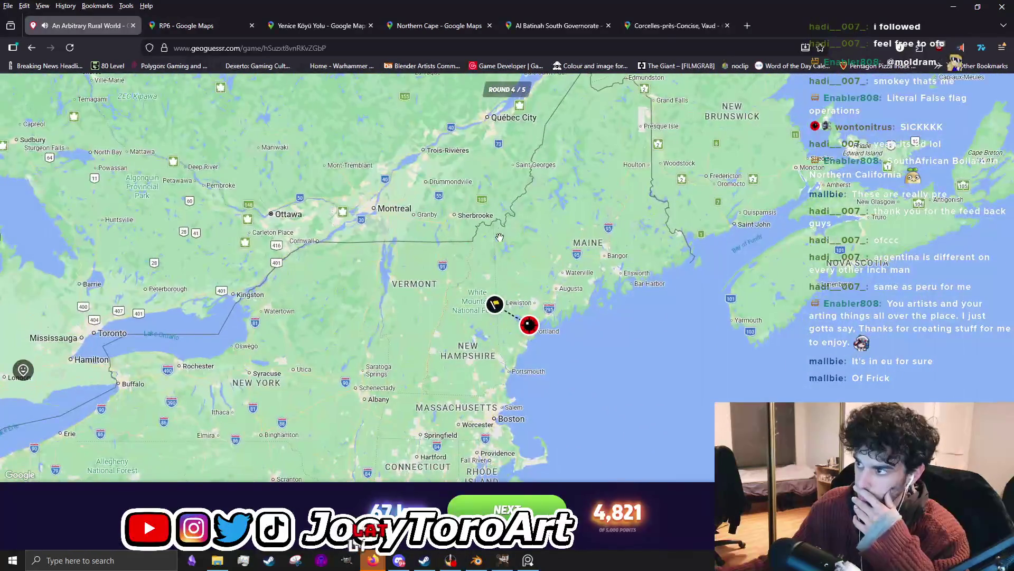
pyautogui.scroll(1, 481, 304)
pyautogui.scroll(1, 491, 310)
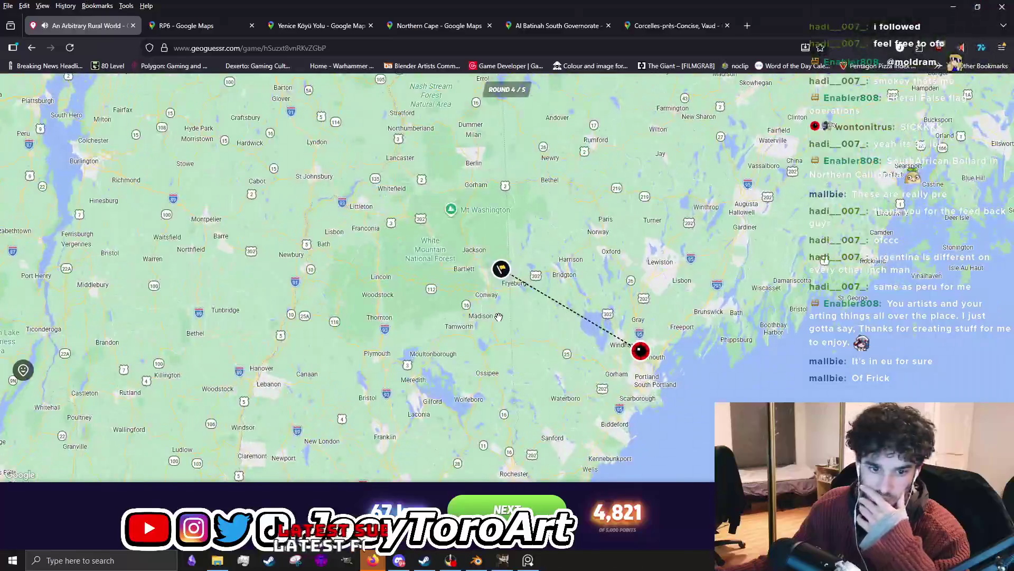
pyautogui.scroll(-1, 508, 306)
pyautogui.scroll(-1, 503, 287)
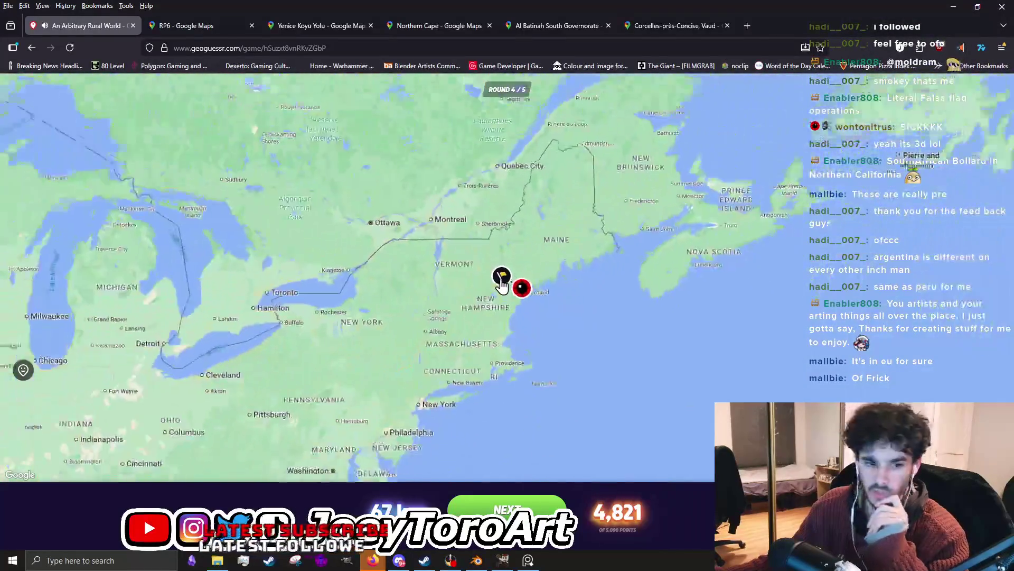
pyautogui.scroll(2, 500, 285)
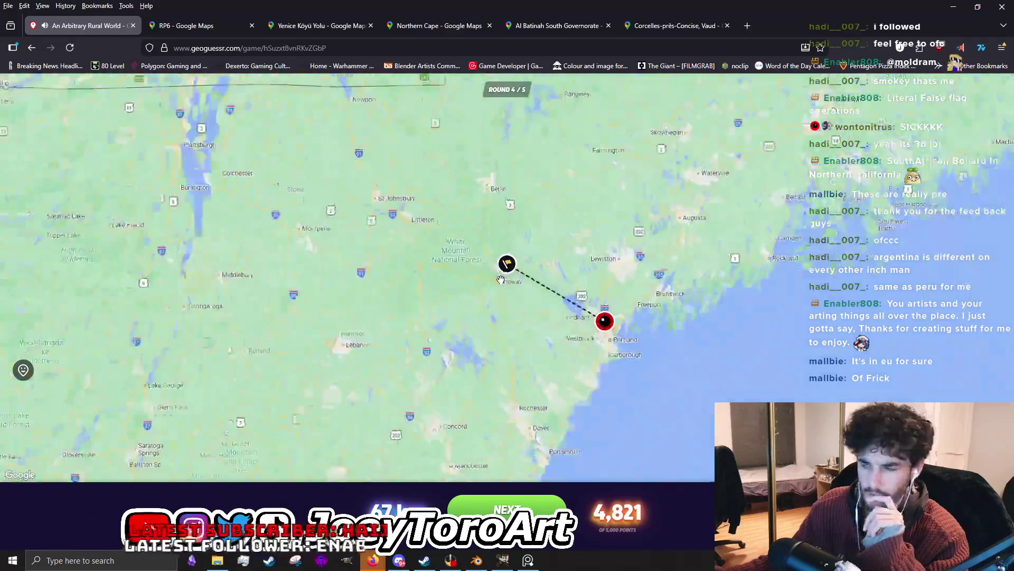
pyautogui.scroll(1, 495, 291)
pyautogui.moveTo(493, 293); pyautogui.dragTo(449, 328)
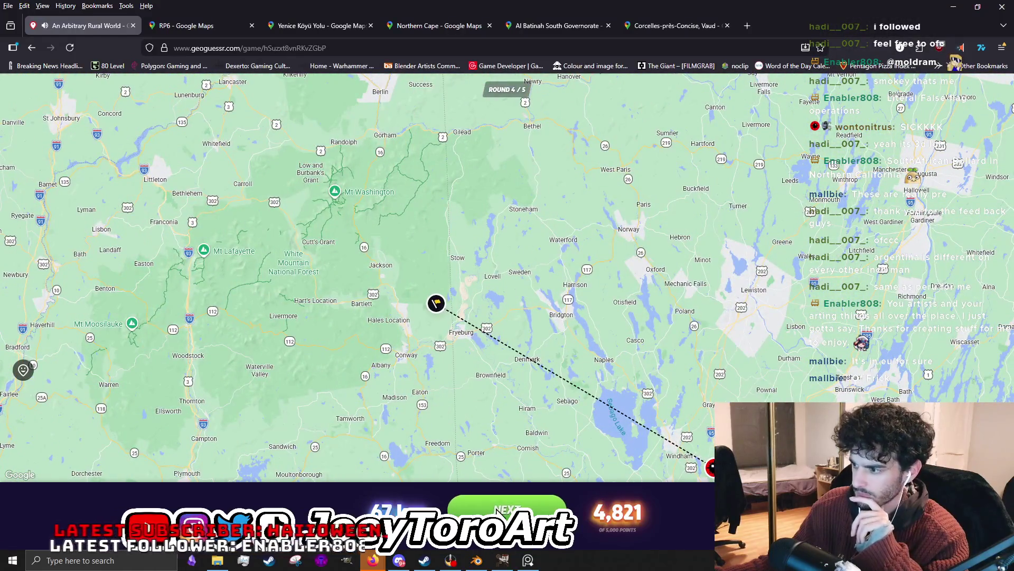
pyautogui.click(498, 498)
pyautogui.moveTo(698, 357)
pyautogui.mouseDown()
pyautogui.moveTo(659, 373)
pyautogui.moveTo(391, 267)
pyautogui.moveTo(438, 333)
pyautogui.moveTo(298, 296)
pyautogui.mouseUp()
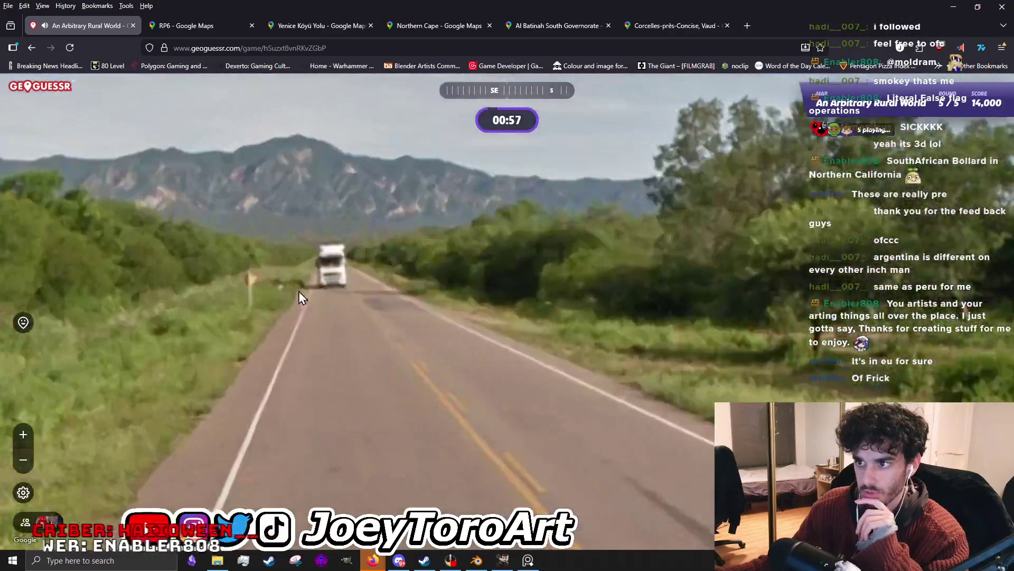
# Advance northwest along the road toward the mountain ahead.
pyautogui.click(404, 289)
pyautogui.click(468, 299)
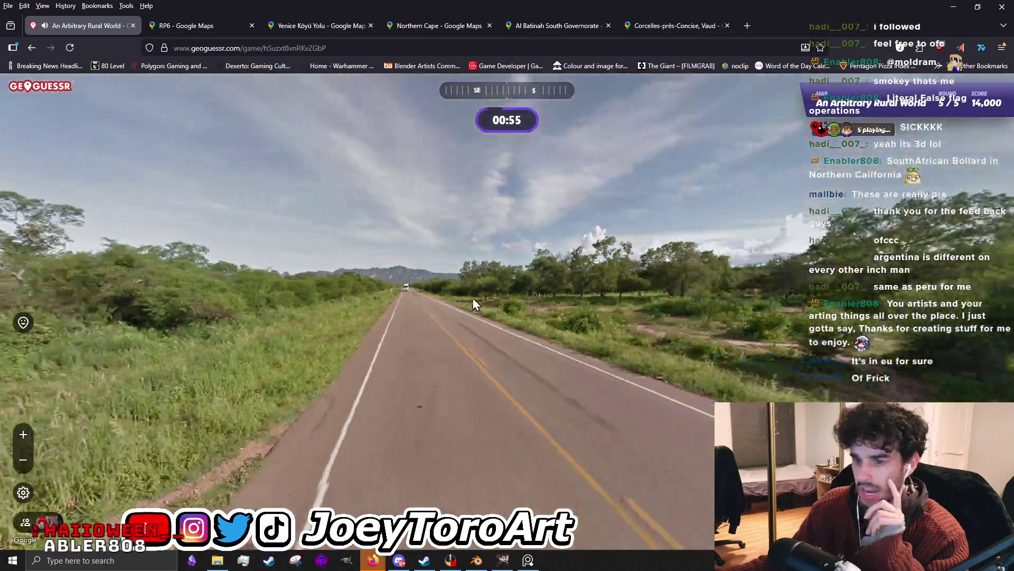
pyautogui.moveTo(482, 293)
pyautogui.mouseDown()
pyautogui.moveTo(672, 328)
pyautogui.moveTo(479, 305)
pyautogui.mouseUp()
pyautogui.click(533, 261)
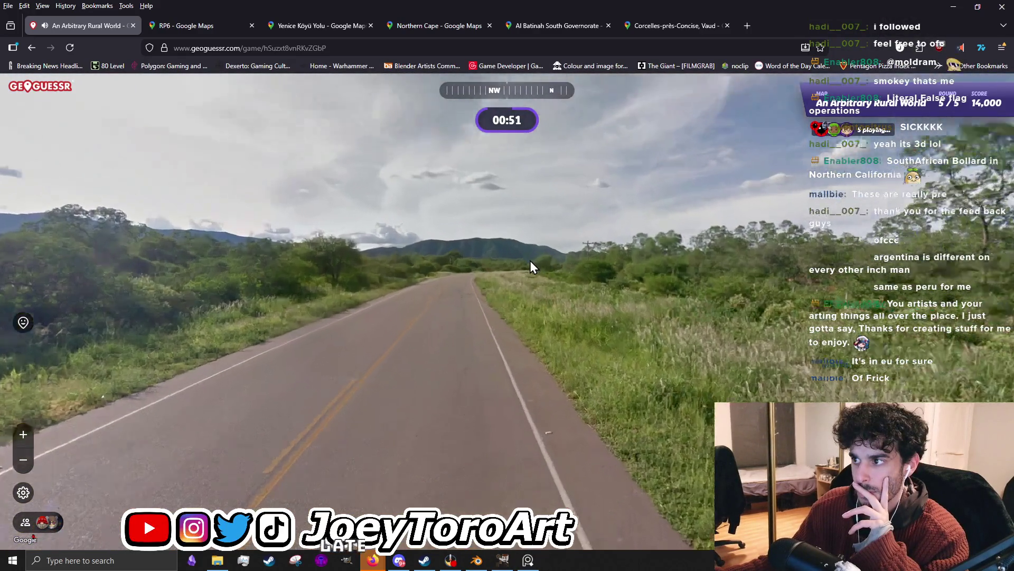
pyautogui.click(423, 252)
pyautogui.scroll(2, 626, 334)
pyautogui.click(467, 314)
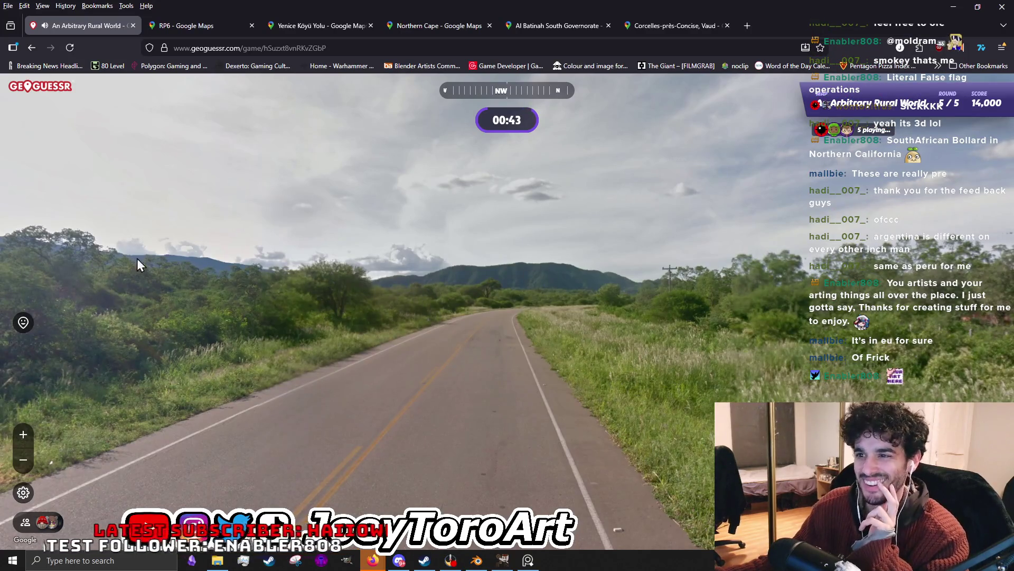
# Pan around to study the roadside trees, eastern bushes, southern roadside and curving road.
pyautogui.moveTo(204, 265); pyautogui.dragTo(344, 272)
pyautogui.moveTo(66, 262); pyautogui.dragTo(466, 290)
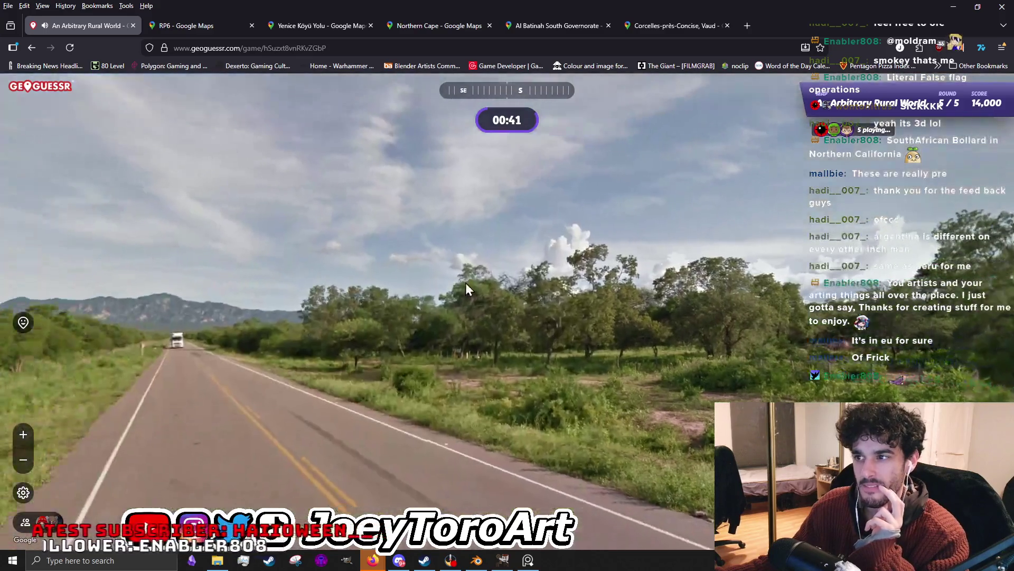
pyautogui.moveTo(200, 296); pyautogui.dragTo(551, 283)
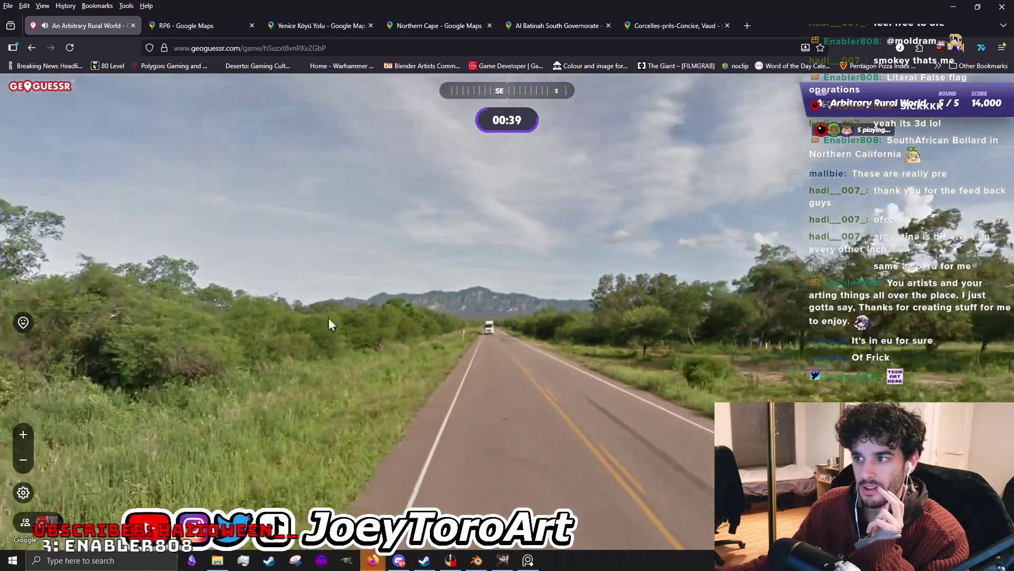
pyautogui.moveTo(356, 317); pyautogui.dragTo(659, 320)
pyautogui.scroll(3, 451, 290)
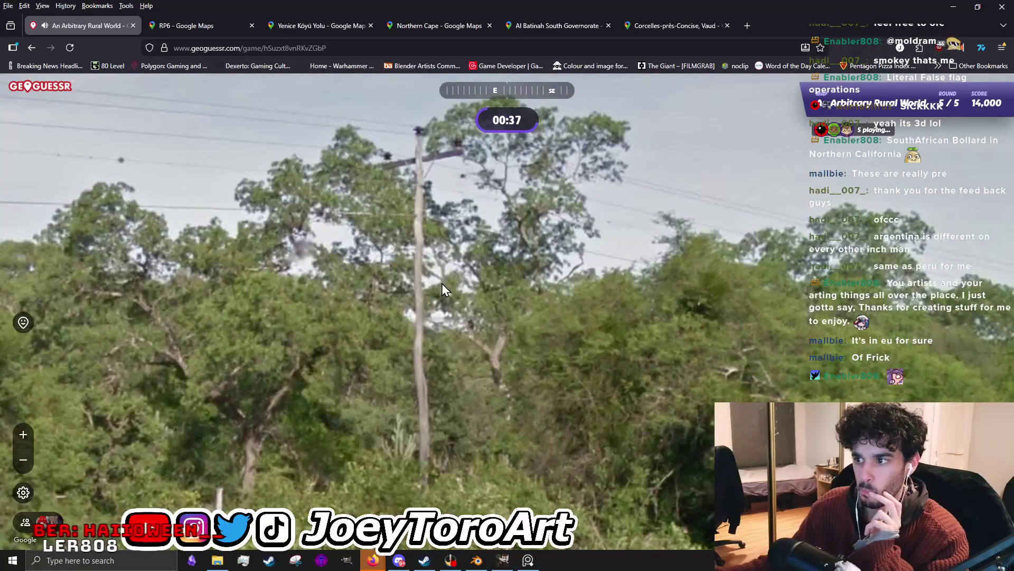
pyautogui.scroll(-3, 442, 283)
pyautogui.moveTo(443, 285)
pyautogui.mouseDown()
pyautogui.moveTo(559, 323)
pyautogui.moveTo(538, 313)
pyautogui.mouseUp()
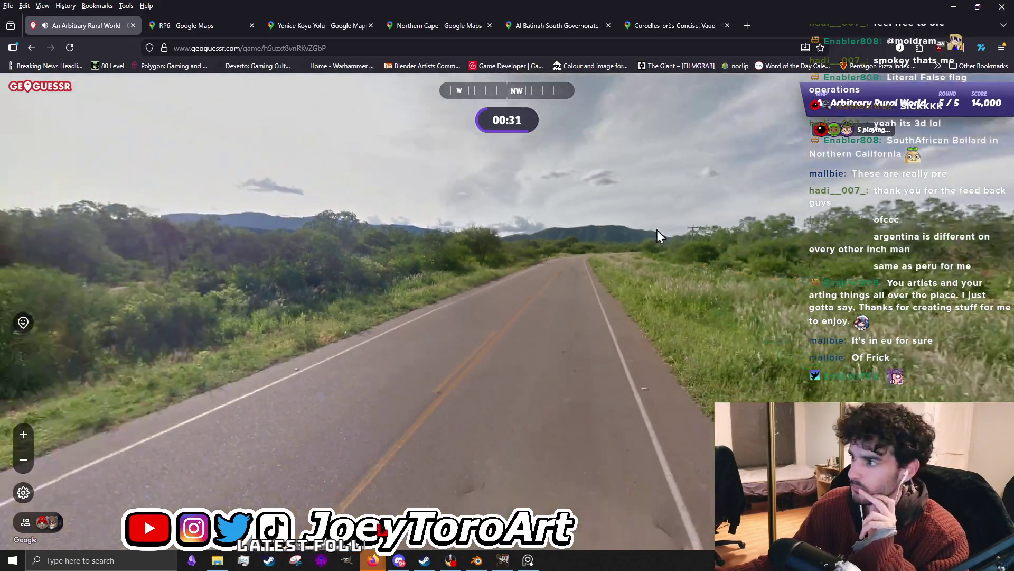
pyautogui.moveTo(609, 231)
pyautogui.mouseDown()
pyautogui.moveTo(183, 215)
pyautogui.moveTo(515, 273)
pyautogui.moveTo(376, 219)
pyautogui.mouseUp()
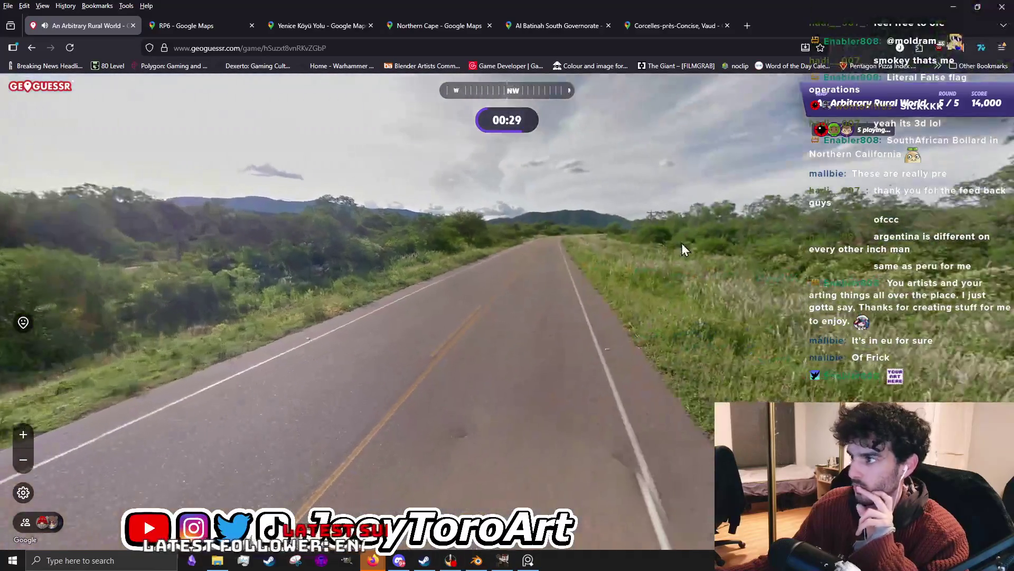
pyautogui.moveTo(682, 243); pyautogui.dragTo(538, 209)
pyautogui.moveTo(613, 268)
pyautogui.mouseDown()
pyautogui.moveTo(682, 279)
pyautogui.moveTo(473, 266)
pyautogui.moveTo(608, 257)
pyautogui.mouseUp()
# Continue past the road curve and head southeast down the road toward the truck.
pyautogui.click(608, 258)
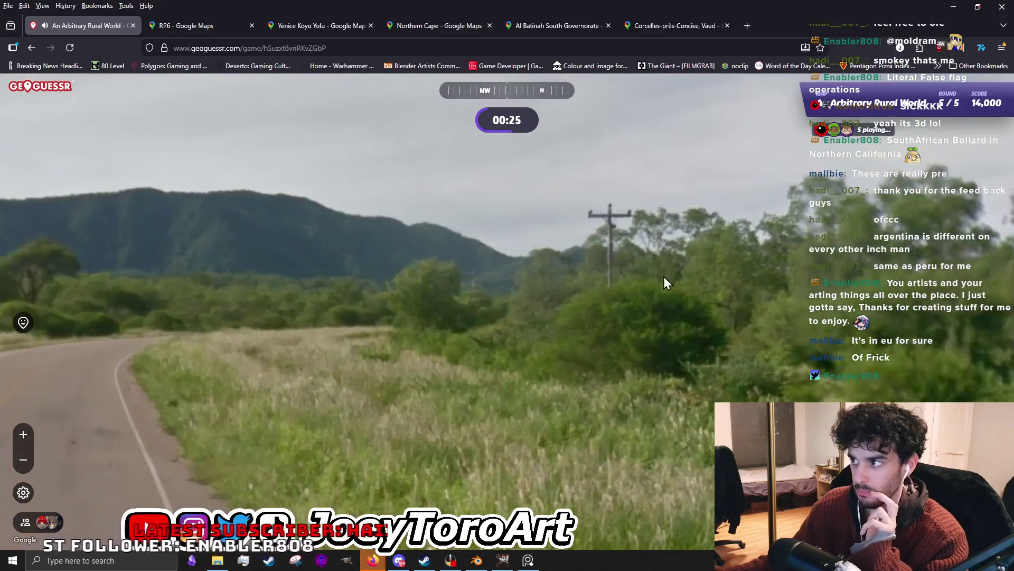
pyautogui.scroll(-2, 690, 347)
pyautogui.scroll(-2, 691, 346)
pyautogui.click(634, 258)
pyautogui.moveTo(635, 258)
pyautogui.mouseDown()
pyautogui.moveTo(600, 282)
pyautogui.moveTo(627, 305)
pyautogui.moveTo(530, 317)
pyautogui.mouseUp()
pyautogui.scroll(2, 529, 317)
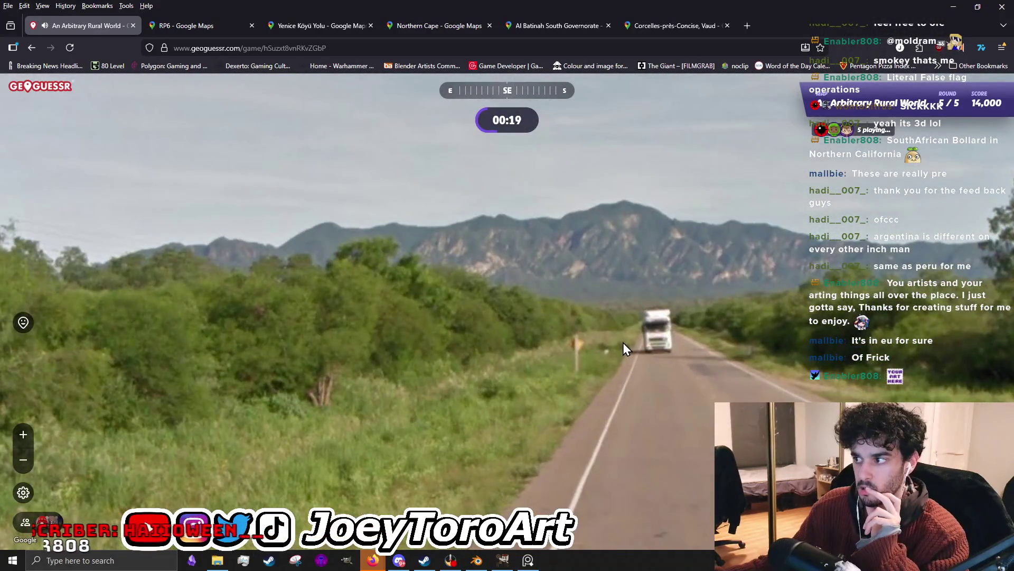
pyautogui.click(601, 338)
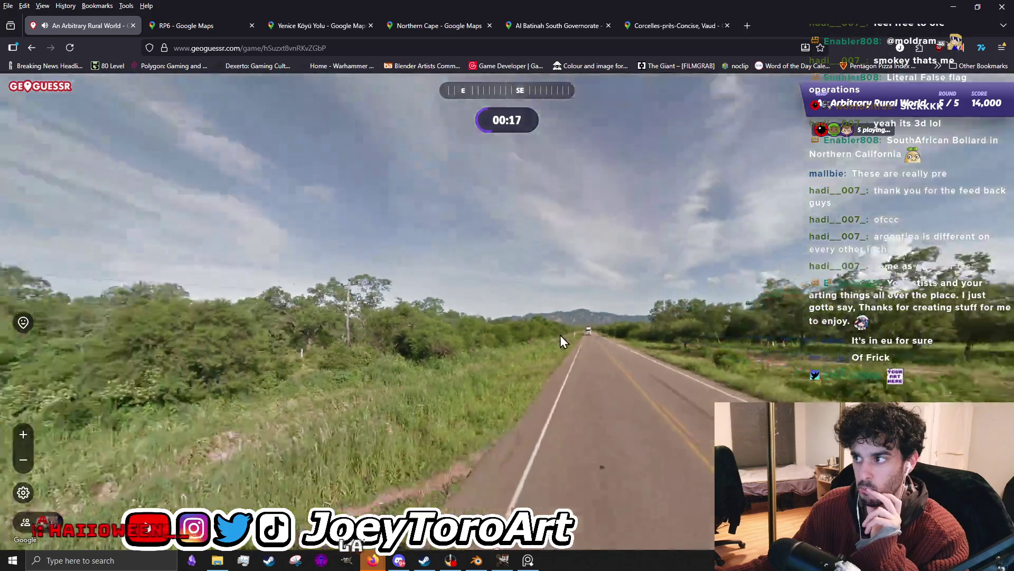
pyautogui.click(593, 336)
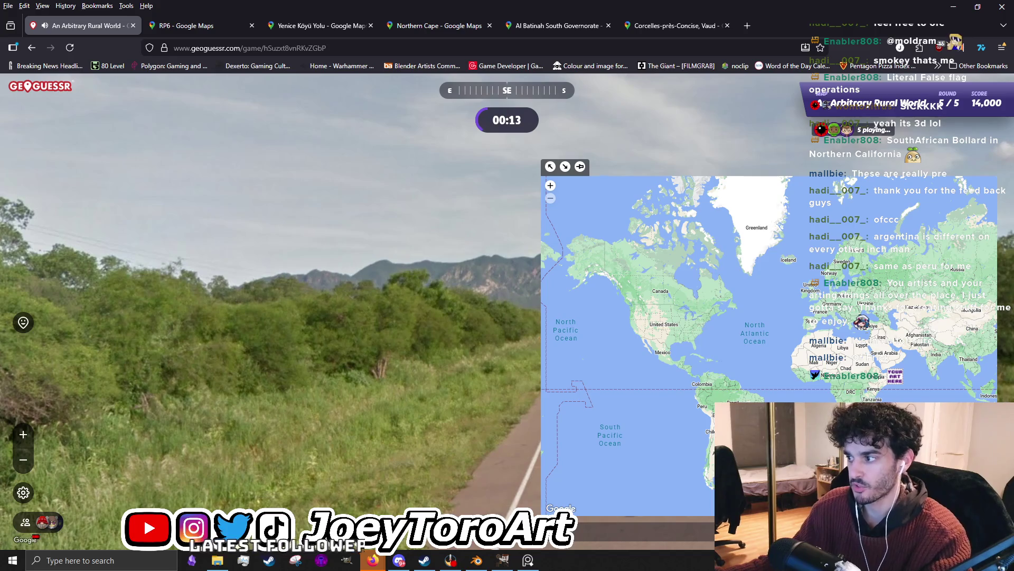
# Take a last look down the road and place the guess marker in Brazil.
pyautogui.moveTo(399, 332); pyautogui.dragTo(320, 319)
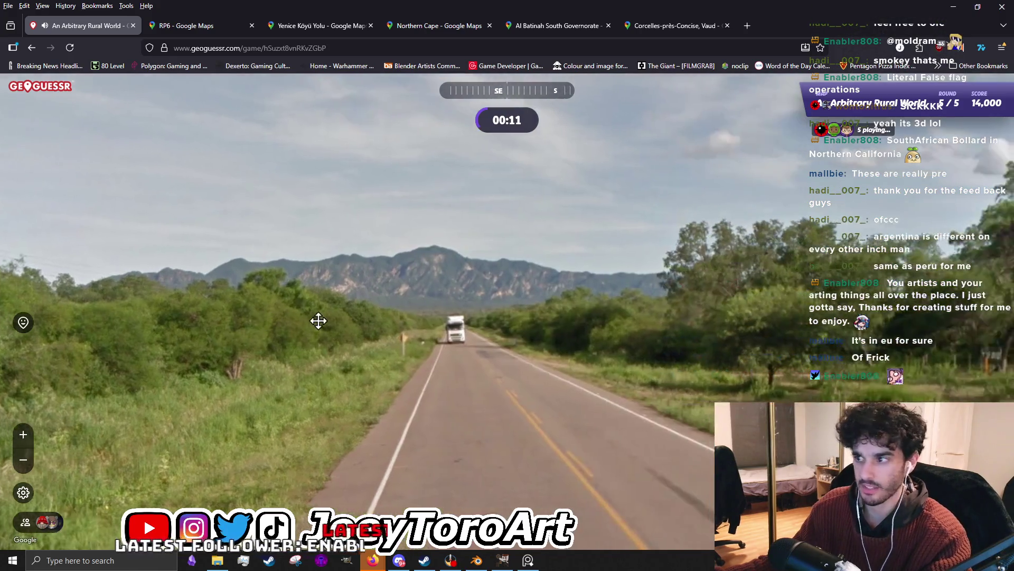
pyautogui.click(407, 299)
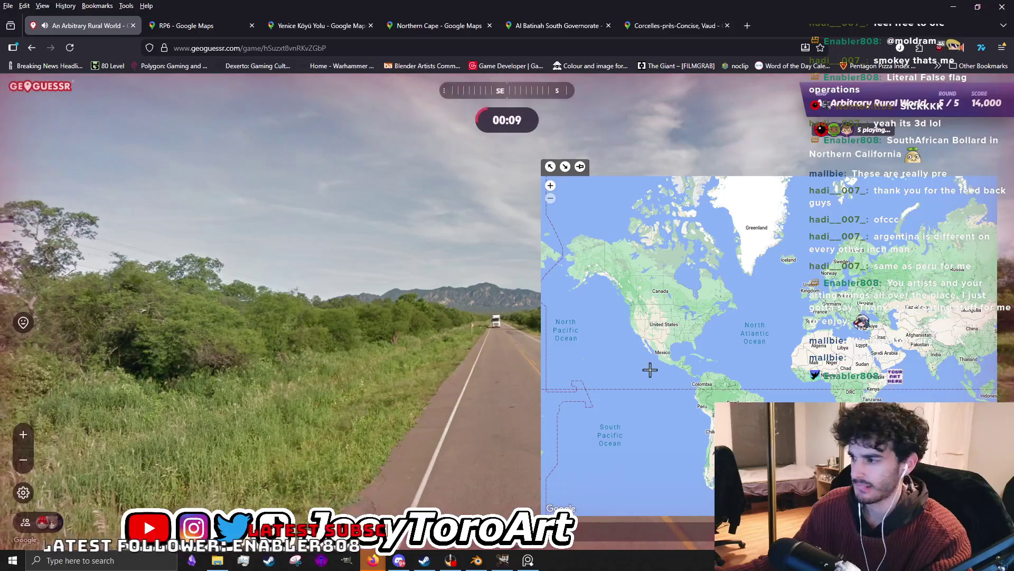
pyautogui.scroll(-2, 649, 367)
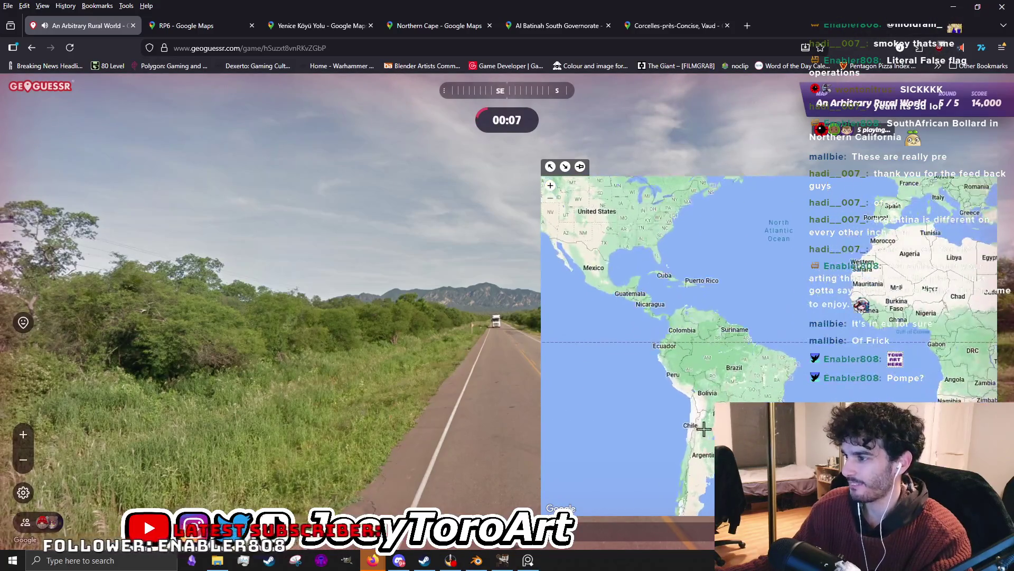
pyautogui.click(401, 339)
pyautogui.scroll(2, 489, 286)
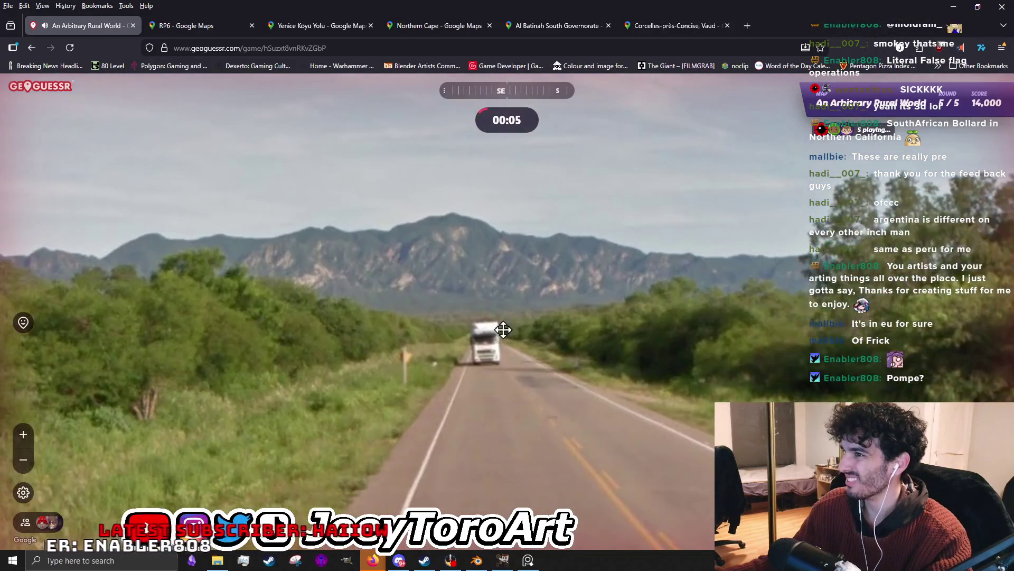
pyautogui.scroll(-3, 489, 286)
pyautogui.click(742, 389)
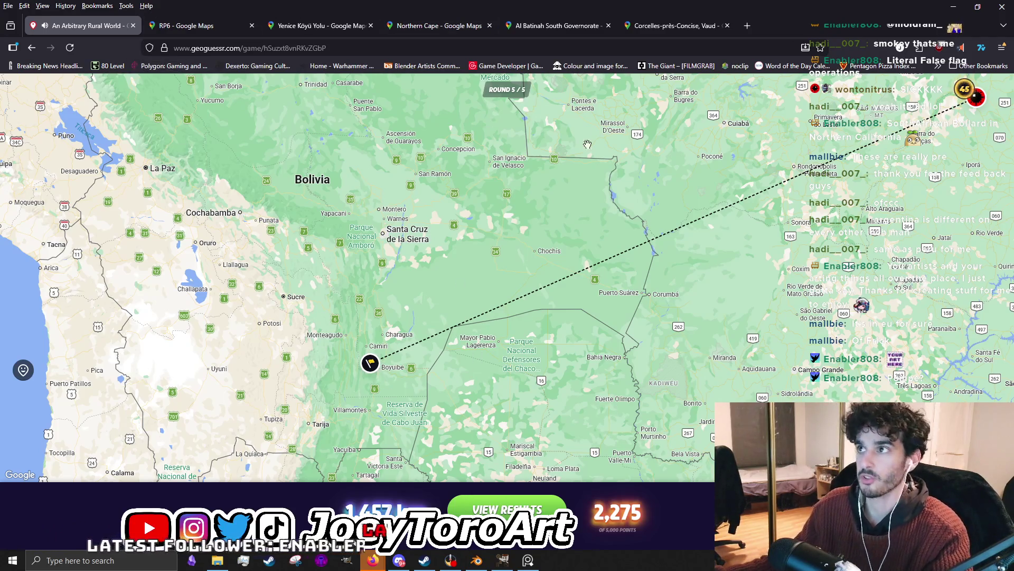
# Bring up the RP6 Street View tab, advance along its road, then move to the Yenice Köyü Yolu tab.
pyautogui.click(237, 25)
pyautogui.click(346, 25)
pyautogui.click(231, 31)
pyautogui.click(543, 328)
pyautogui.click(586, 344)
pyautogui.hotkey('ctrl', 'Tab')
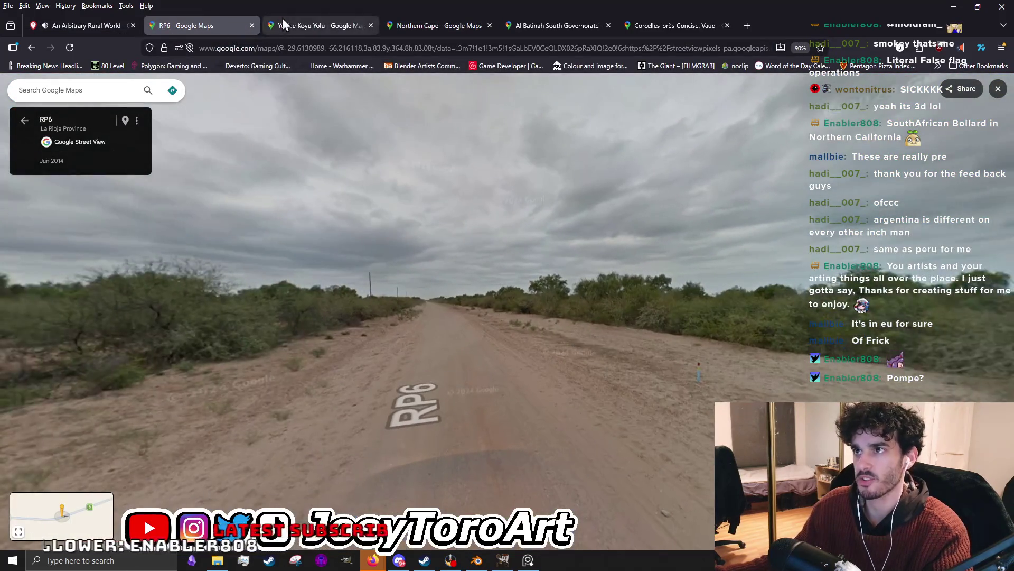
# Look around the Yenice Köyü Yolu, Northern Cape and Al Batinah South Street View panoramas.
pyautogui.moveTo(543, 265)
pyautogui.mouseDown()
pyautogui.moveTo(623, 262)
pyautogui.moveTo(405, 259)
pyautogui.mouseUp()
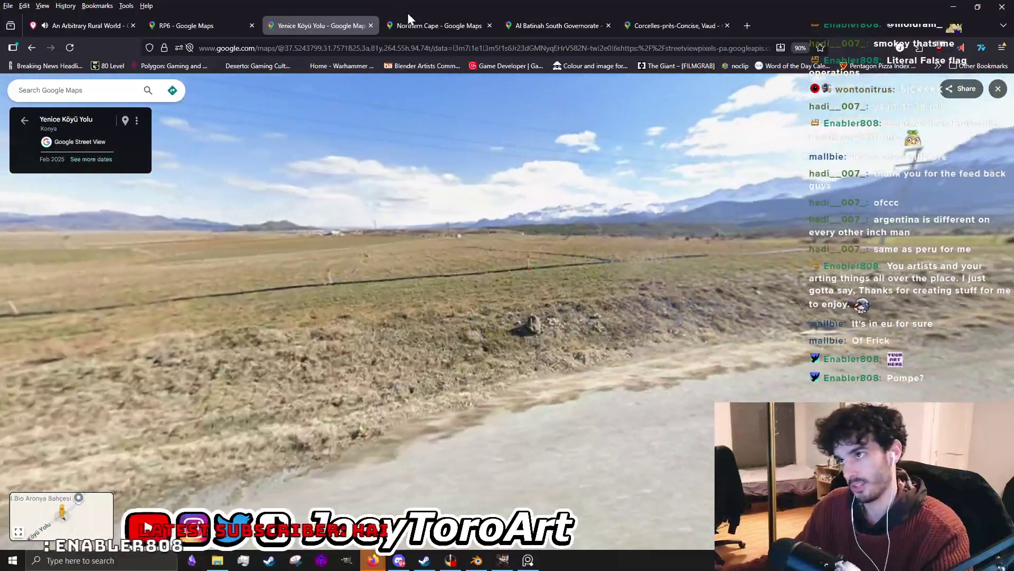
pyautogui.click(420, 25)
pyautogui.moveTo(502, 138)
pyautogui.mouseDown()
pyautogui.moveTo(190, 214)
pyautogui.moveTo(509, 278)
pyautogui.mouseUp()
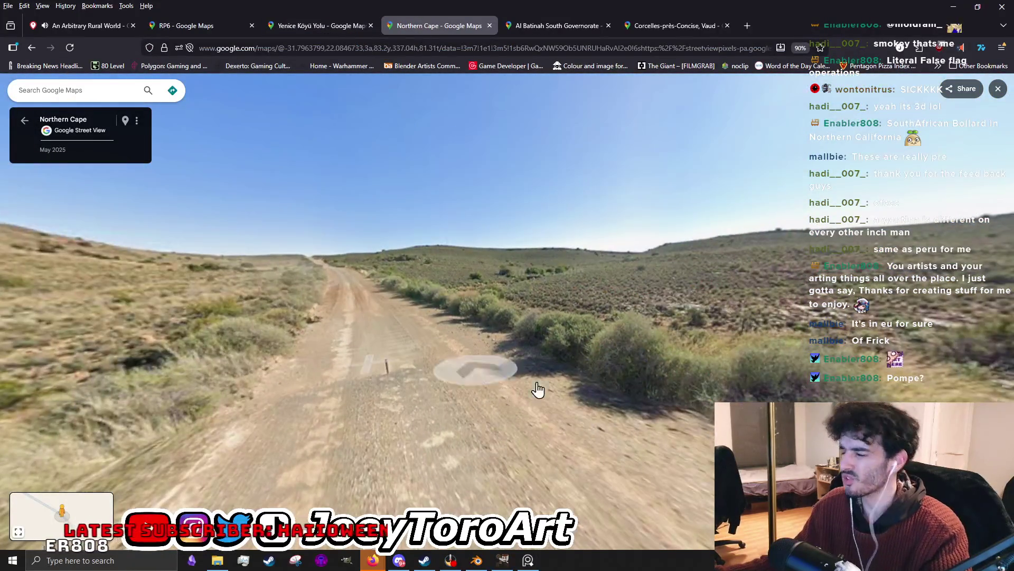
pyautogui.click(559, 27)
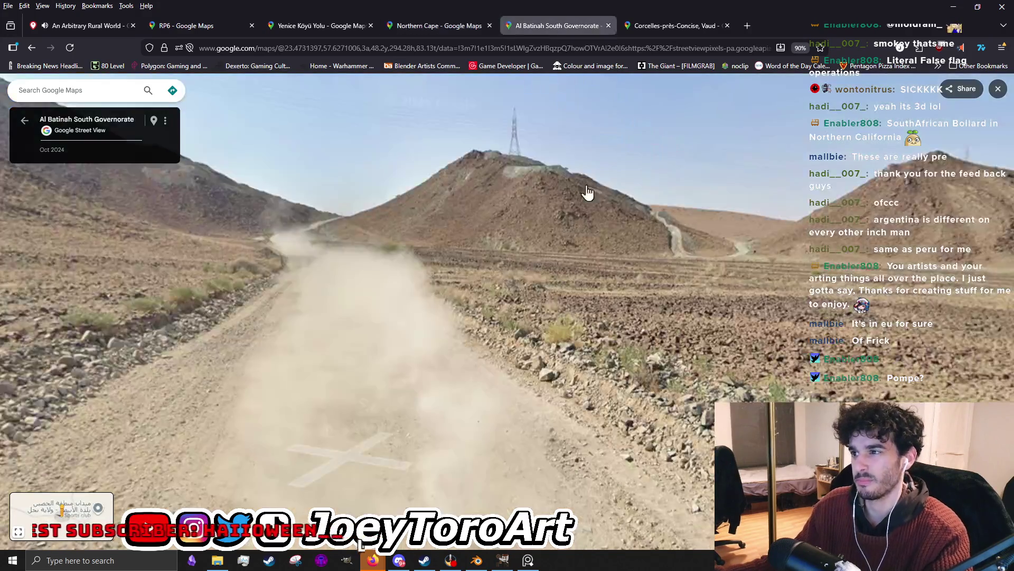
pyautogui.moveTo(574, 148)
pyautogui.mouseDown()
pyautogui.moveTo(420, 336)
pyautogui.moveTo(496, 357)
pyautogui.mouseUp()
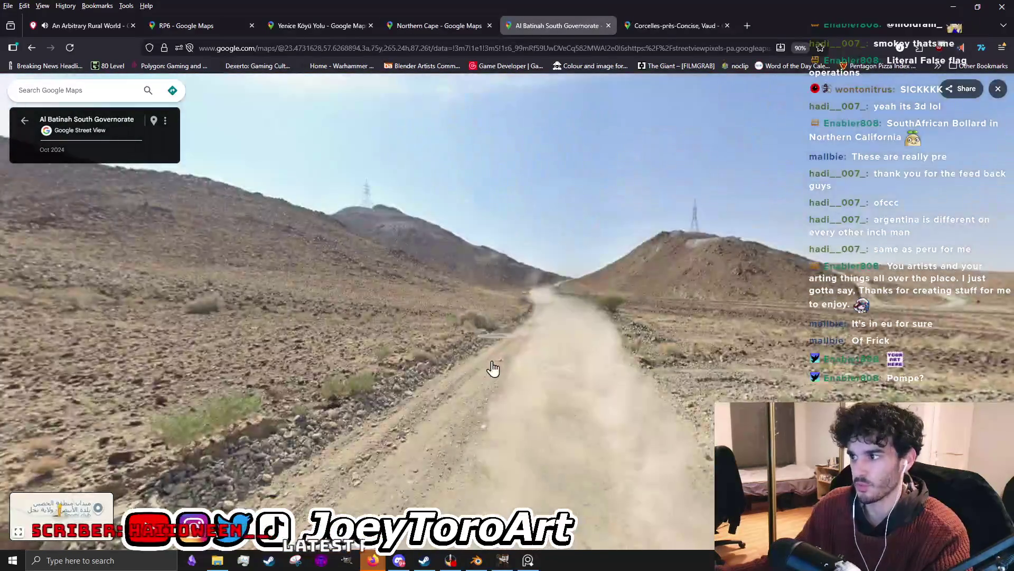
# Survey the Corcelles-près-Concise dirt road, exit Street View to the map, and leave the browser.
pyautogui.click(672, 25)
pyautogui.moveTo(772, 231)
pyautogui.mouseDown()
pyautogui.moveTo(476, 238)
pyautogui.moveTo(466, 253)
pyautogui.mouseUp()
pyautogui.moveTo(347, 277)
pyautogui.mouseDown()
pyautogui.moveTo(520, 346)
pyautogui.moveTo(25, 125)
pyautogui.mouseUp()
pyautogui.click(486, 344)
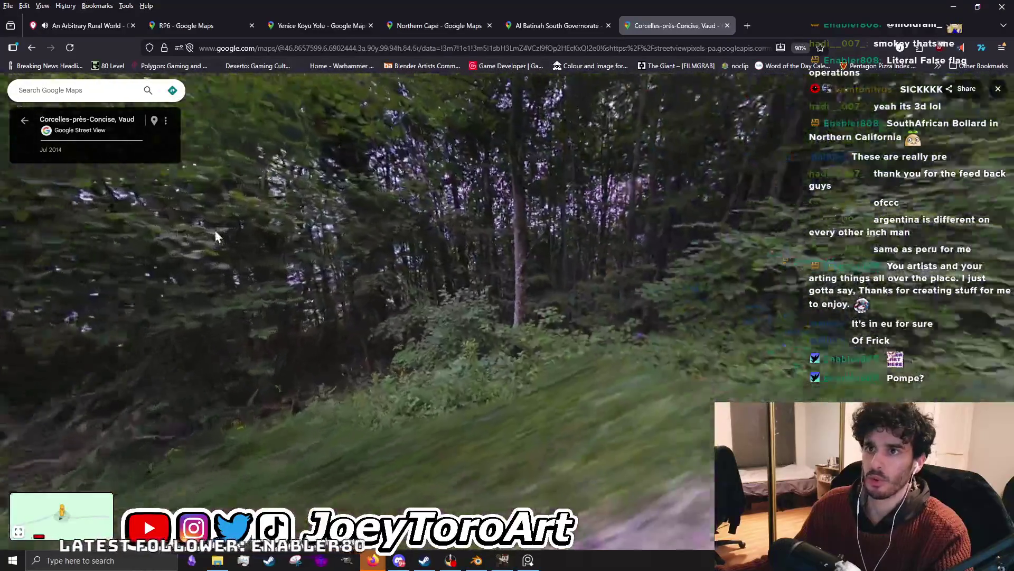
pyautogui.click(25, 125)
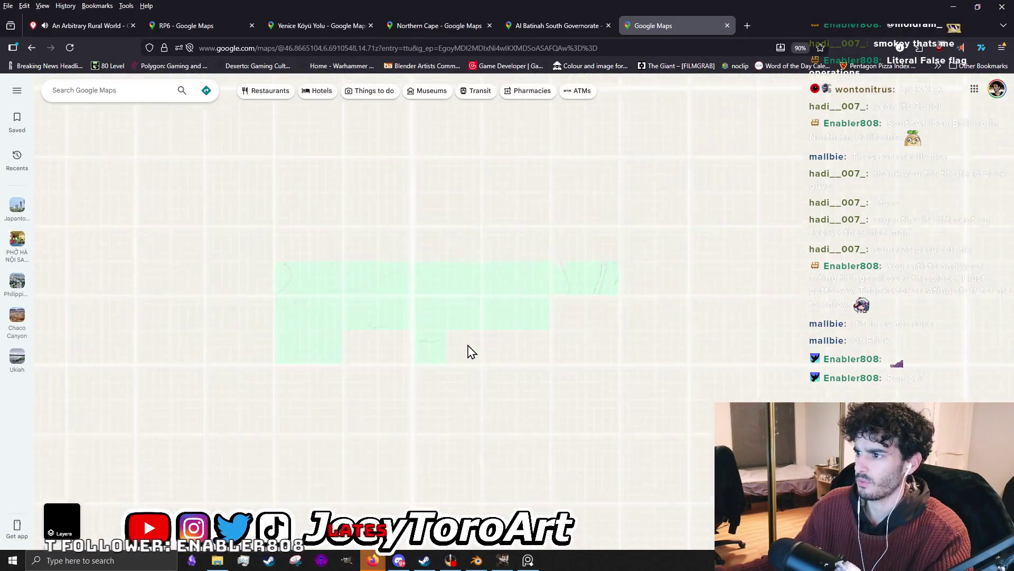
pyautogui.scroll(-2, 465, 350)
pyautogui.scroll(-2, 465, 350)
pyautogui.scroll(-2, 465, 349)
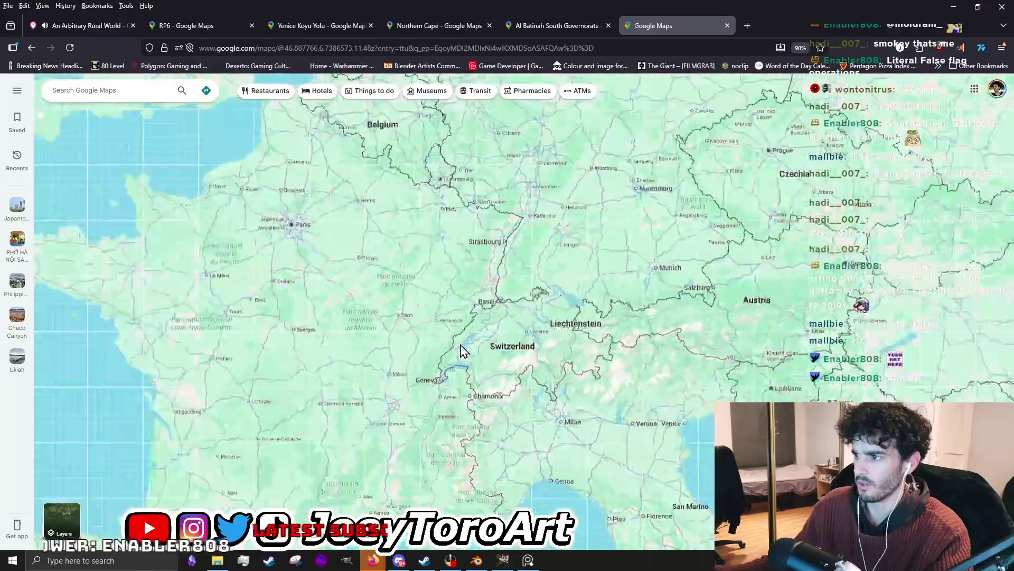
pyautogui.scroll(-2, 464, 351)
pyautogui.hotkey('alt', 'Tab')
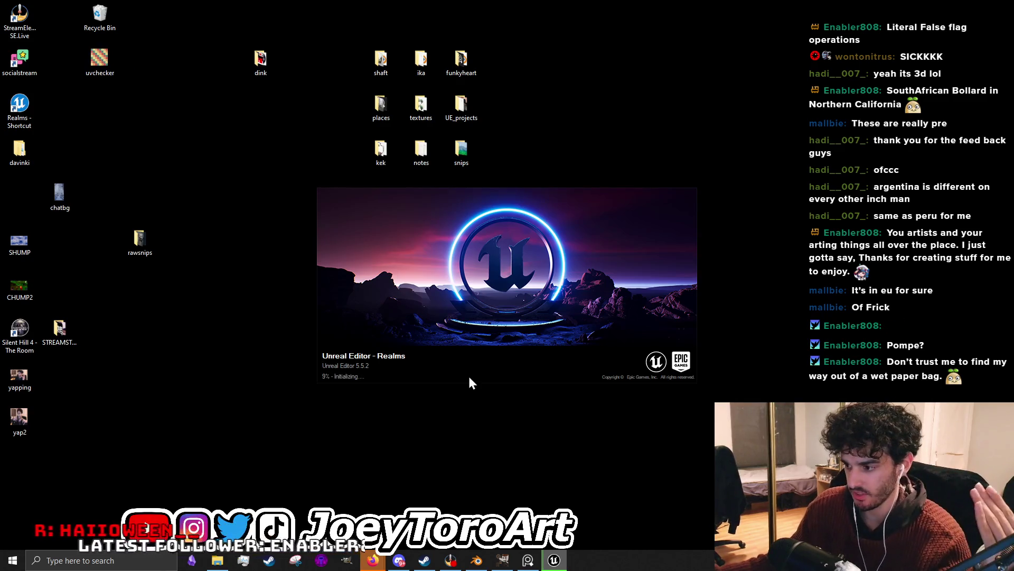
# Save the rust texture in GIMP, hide it, and open canyon.blend from the ika folder.
pyautogui.click(503, 561)
pyautogui.click(10, 19)
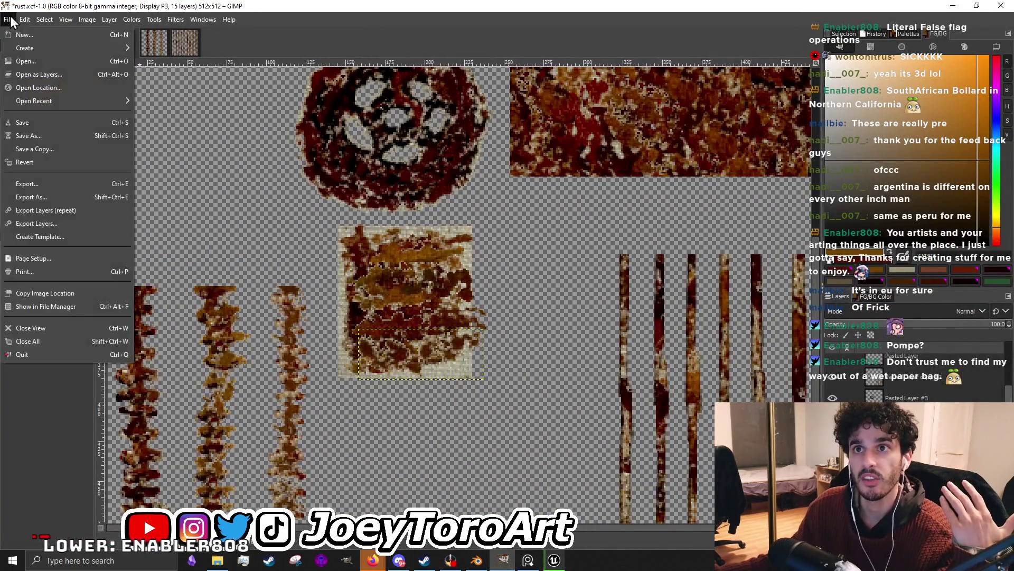
pyautogui.click(25, 123)
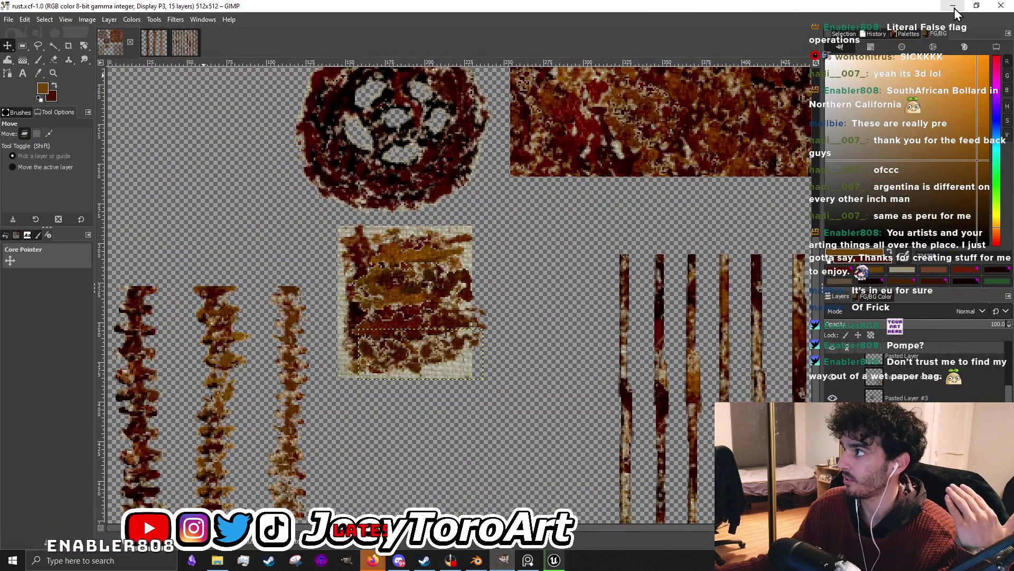
pyautogui.click(953, 7)
pyautogui.doubleClick(419, 72)
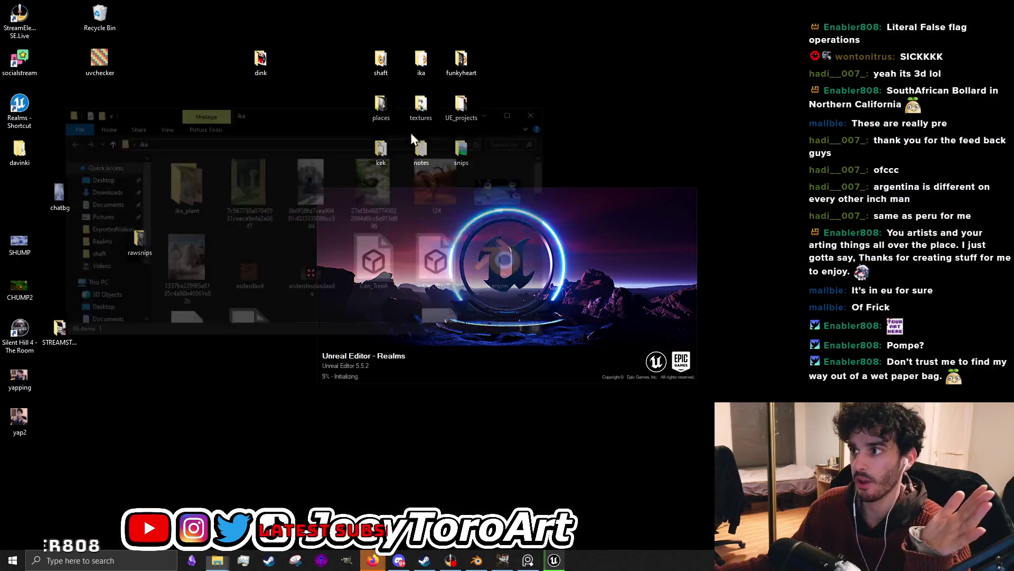
pyautogui.click(511, 264)
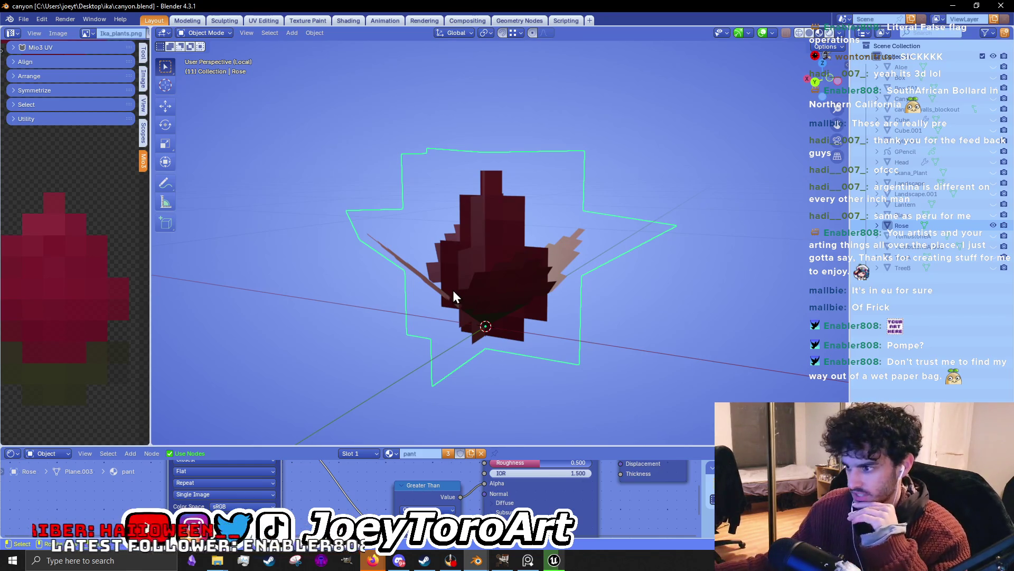
pyautogui.scroll(-4, 453, 290)
# Hide the rose in the Outliner, exit Local View to the full canyon model, then bring GIMP forward.
pyautogui.moveTo(575, 213); pyautogui.dragTo(566, 258)
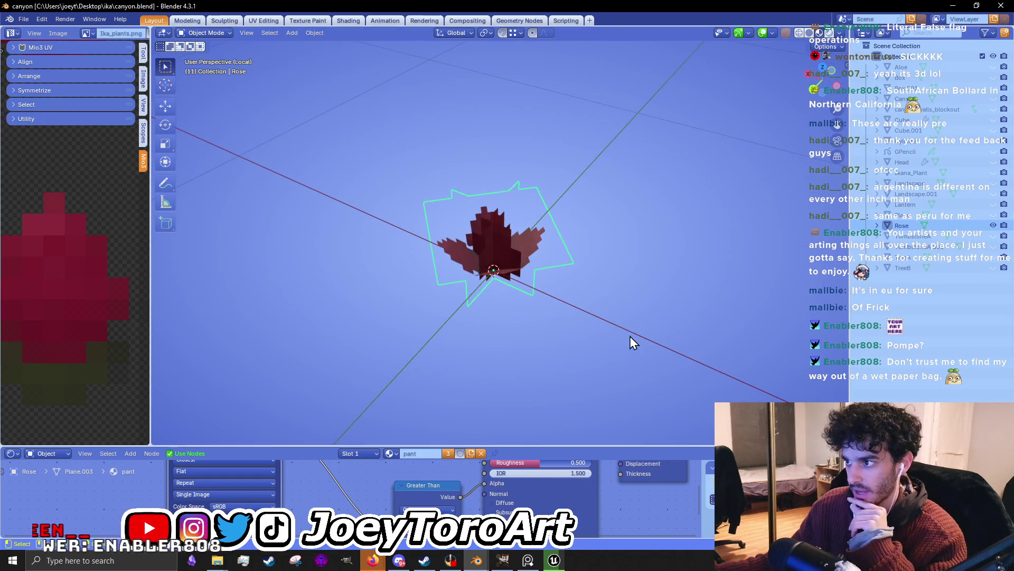
pyautogui.scroll(-3, 587, 347)
pyautogui.scroll(2, 548, 329)
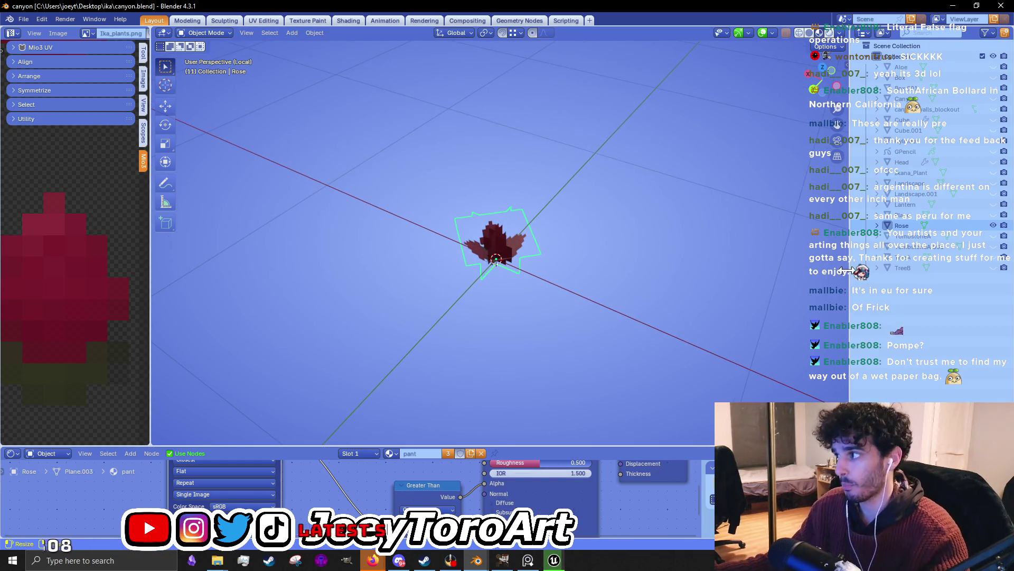
pyautogui.moveTo(852, 271); pyautogui.dragTo(777, 262)
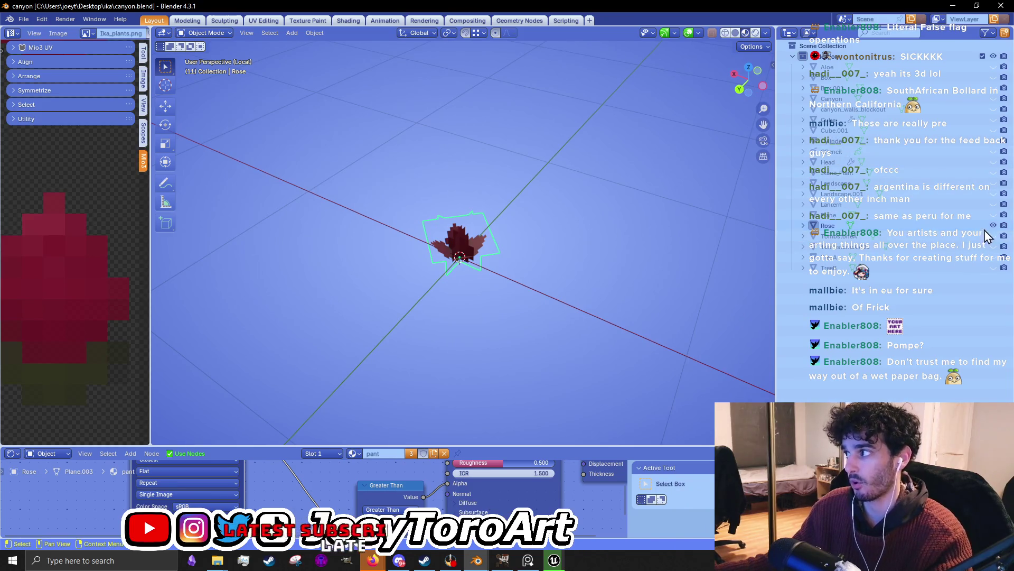
pyautogui.click(995, 233)
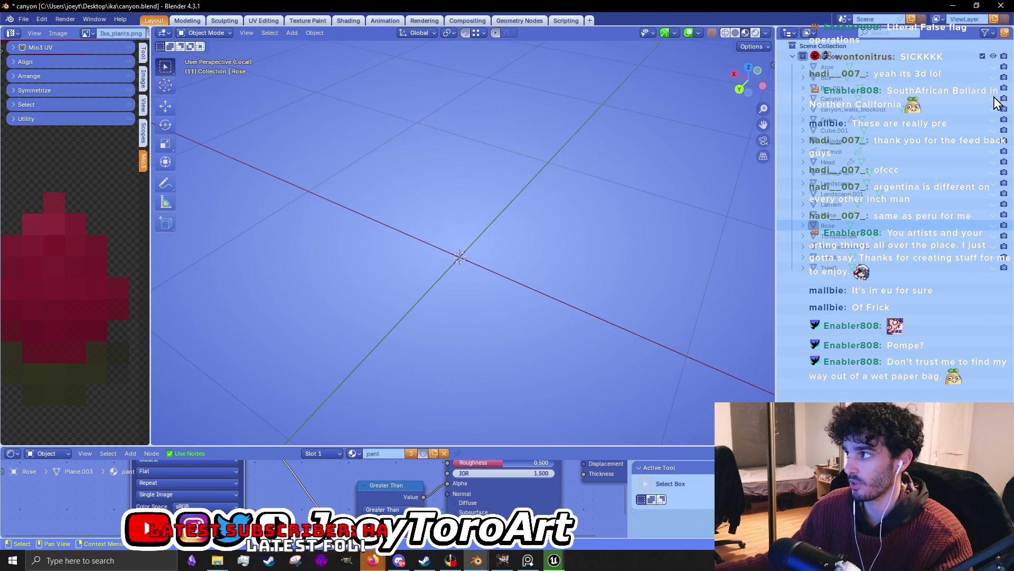
pyautogui.scroll(-2, 557, 214)
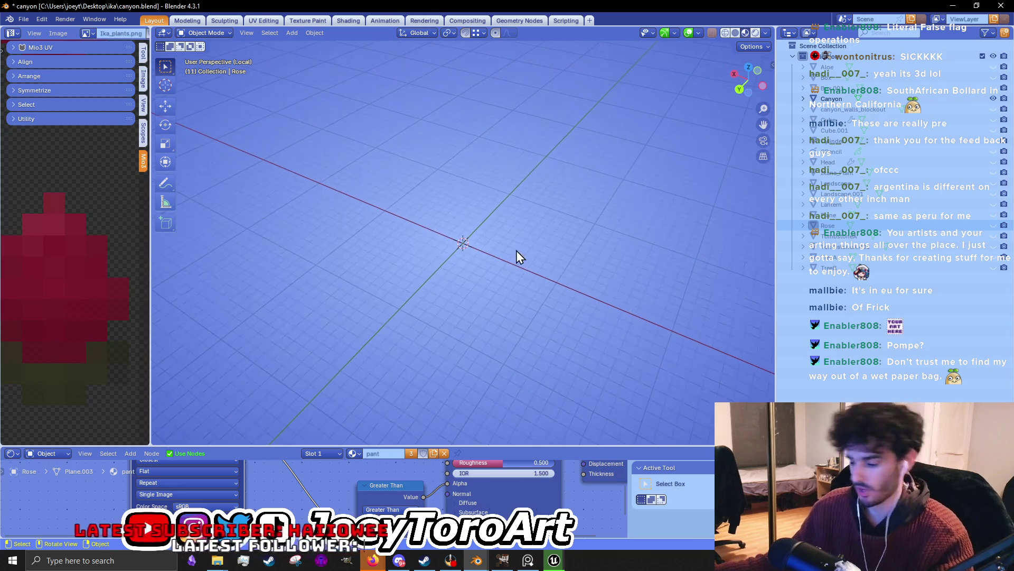
pyautogui.press('KP_Divide')
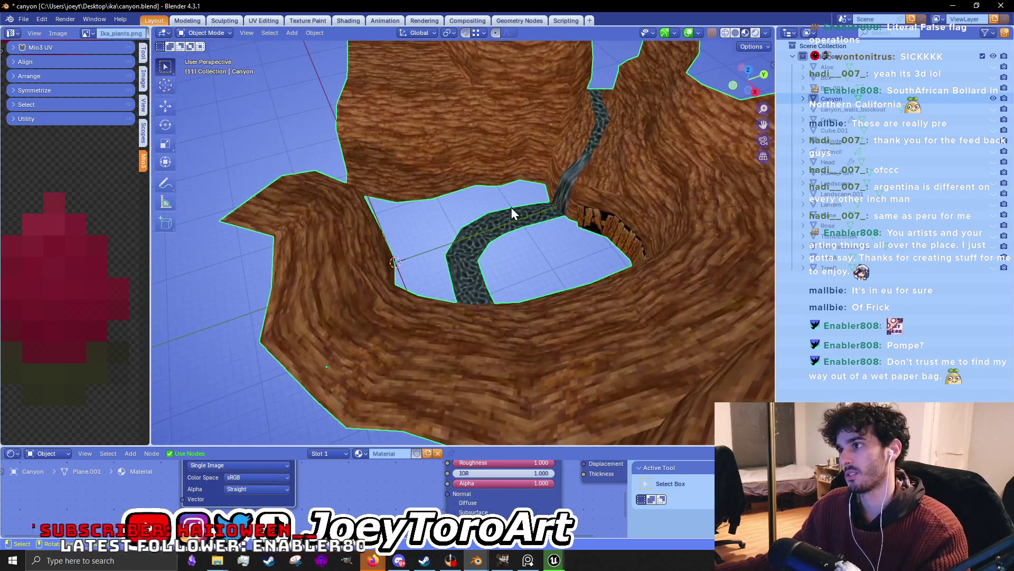
pyautogui.moveTo(511, 207)
pyautogui.mouseDown()
pyautogui.moveTo(385, 285)
pyautogui.moveTo(480, 212)
pyautogui.mouseUp()
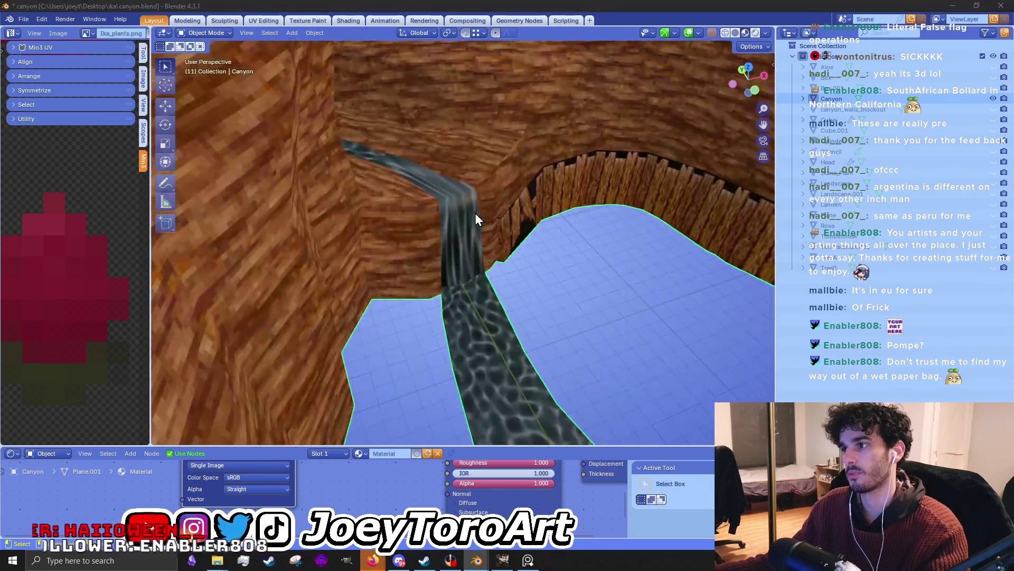
pyautogui.click(554, 561)
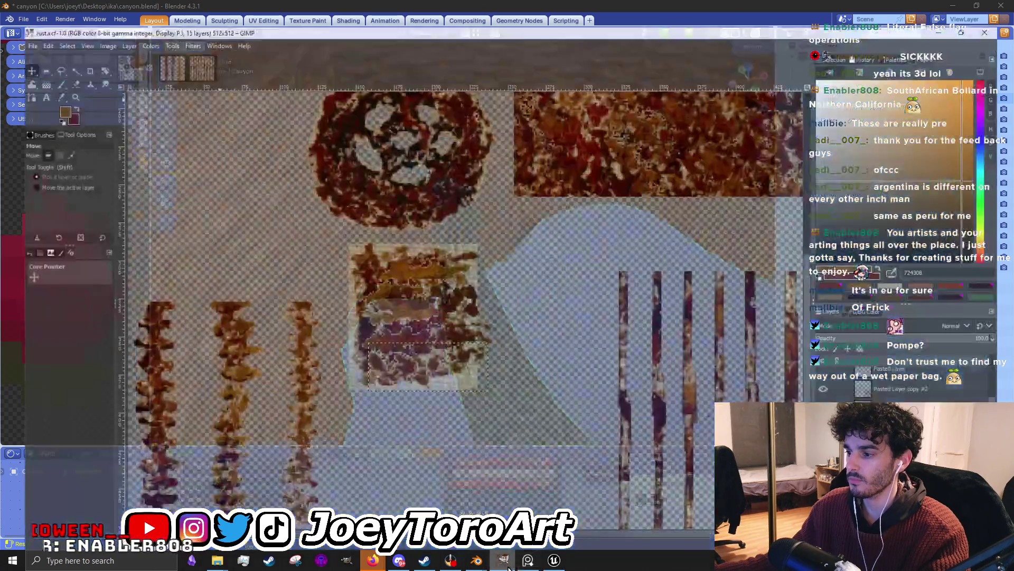
# Load the canyon level from FirstPerson/Maps and fly back for a wide view toward the carved face cave.
pyautogui.click(556, 560)
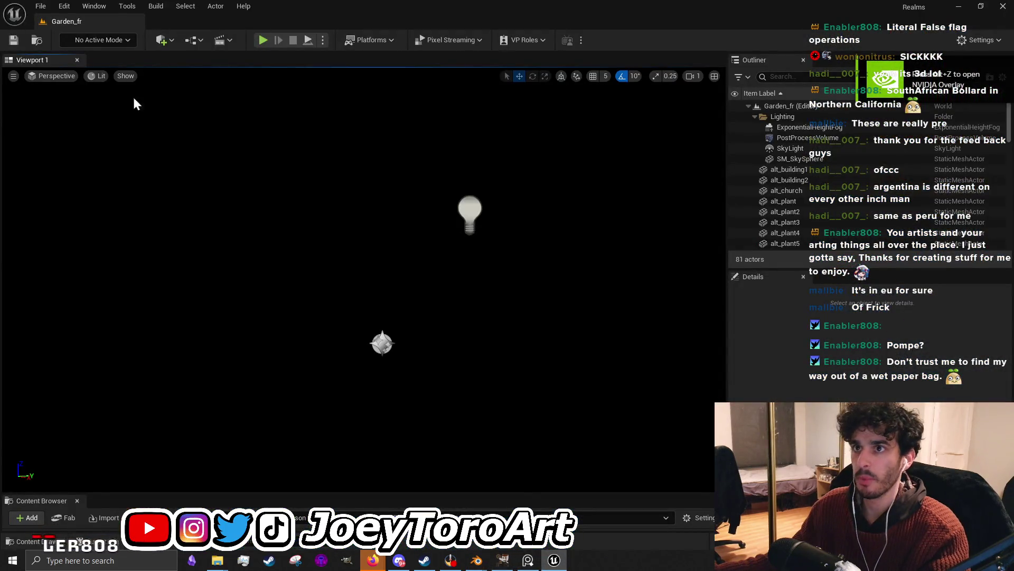
pyautogui.scroll(3, 176, 169)
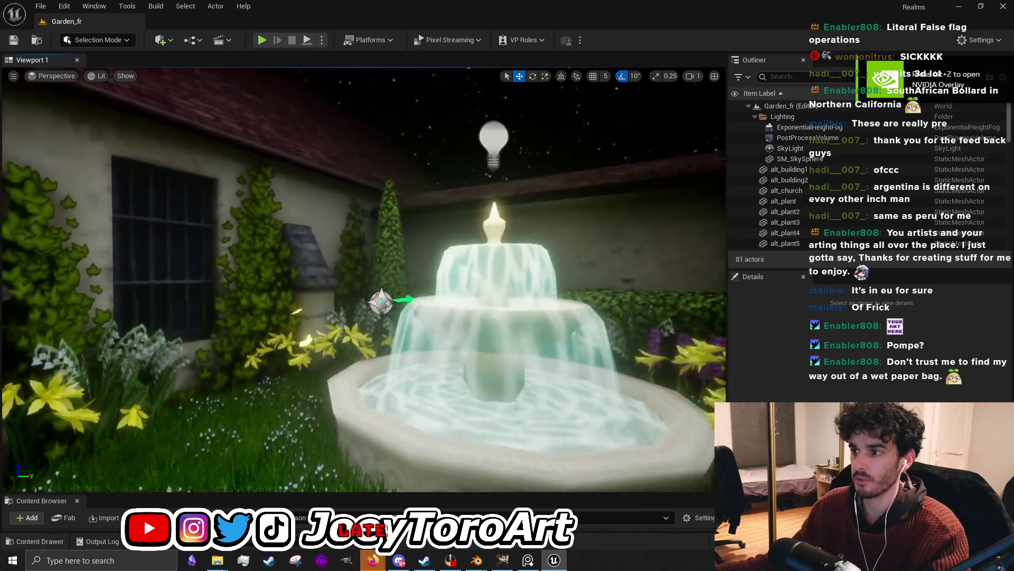
pyautogui.scroll(3, 177, 170)
pyautogui.click(40, 6)
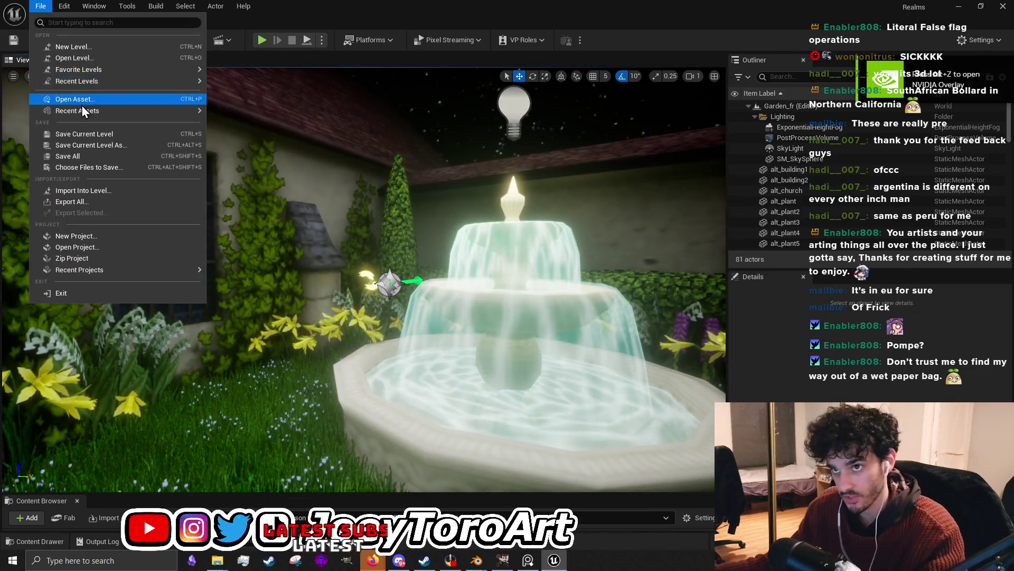
pyautogui.click(84, 60)
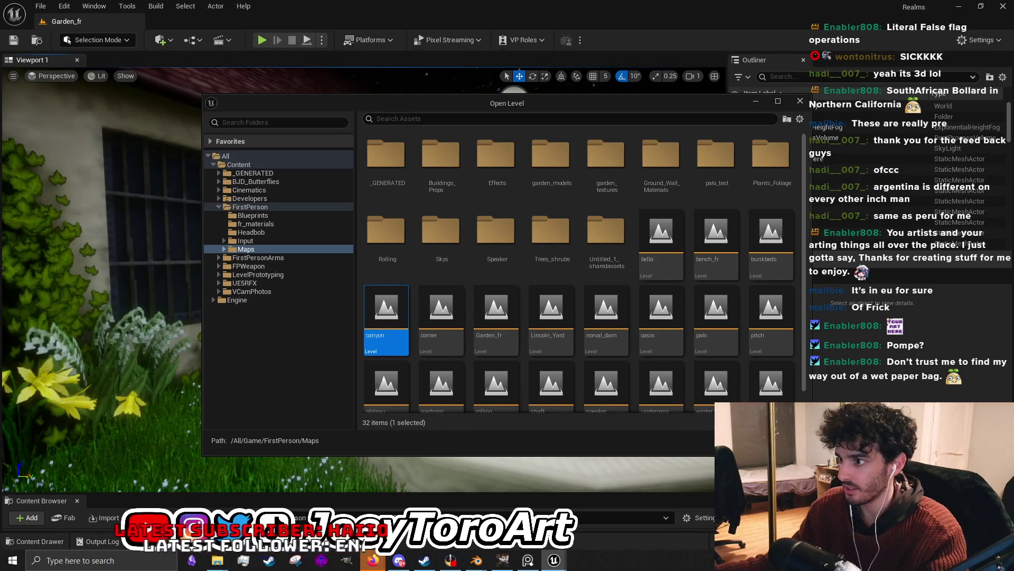
pyautogui.press('Return')
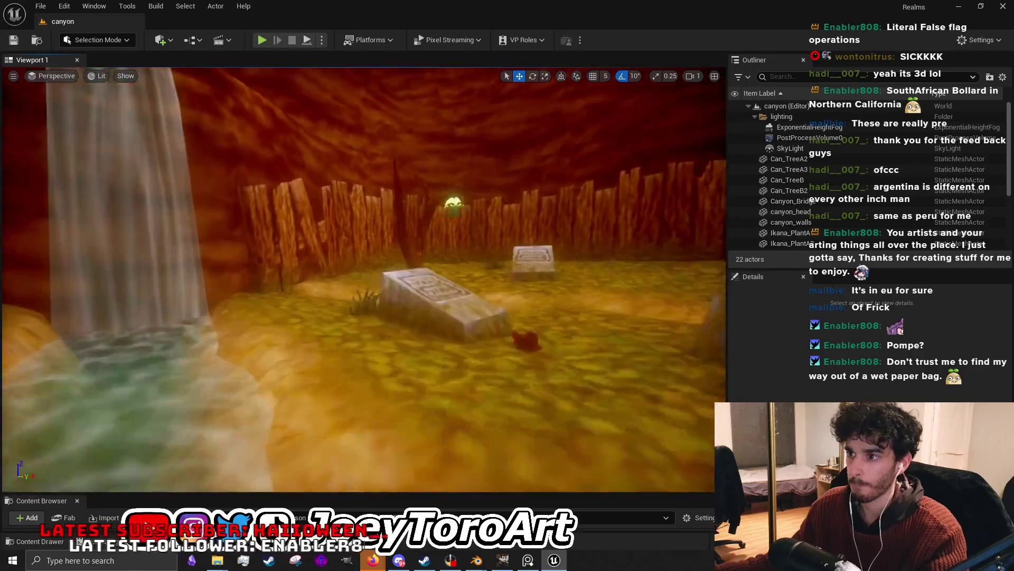
pyautogui.press('s')
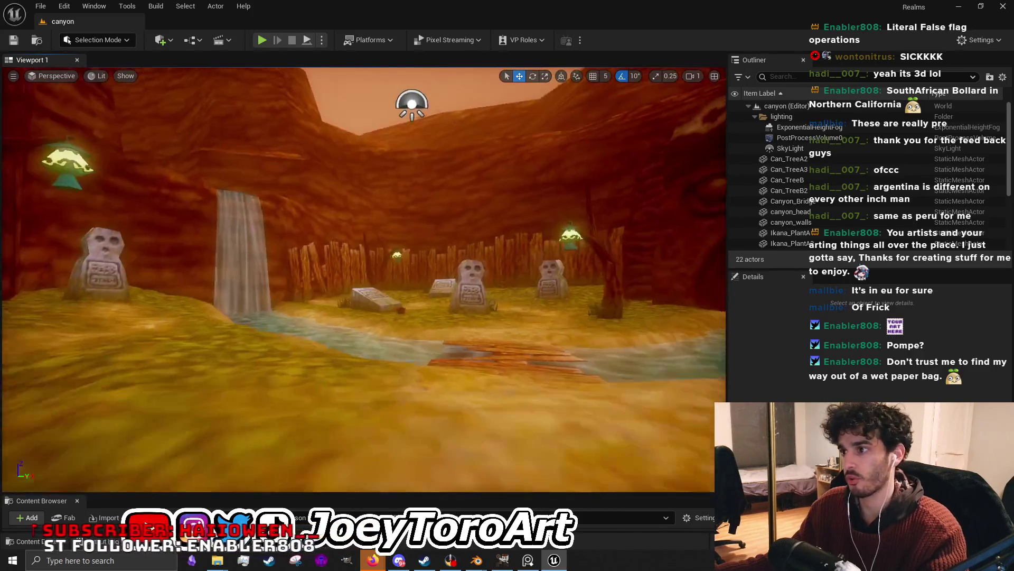
pyautogui.moveTo(356, 277); pyautogui.dragTo(492, 277)
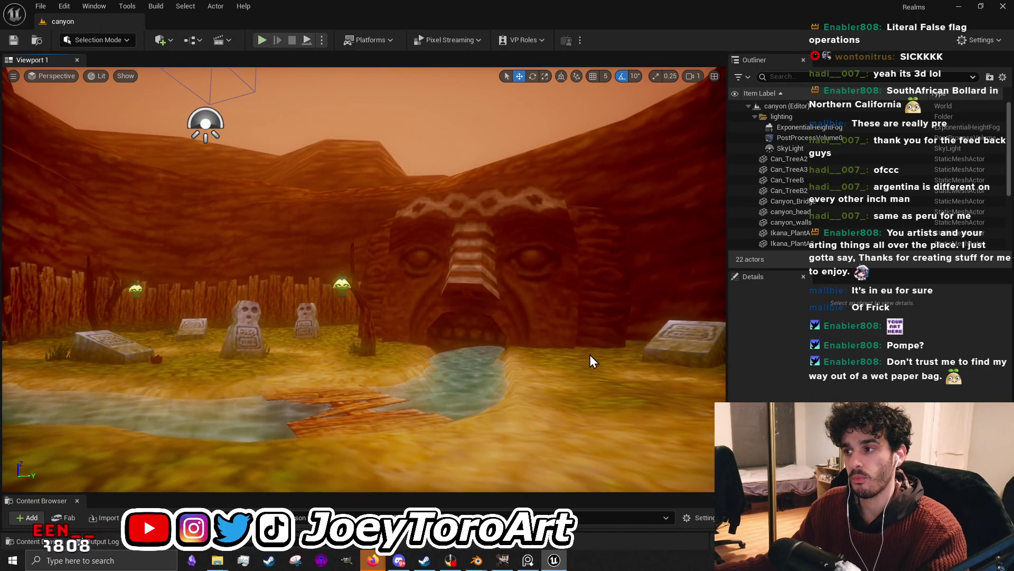
# Play-test the level walking past the tombstones, stop, and reposition the camera across the canyon.
pyautogui.hotkey('alt', 'p')
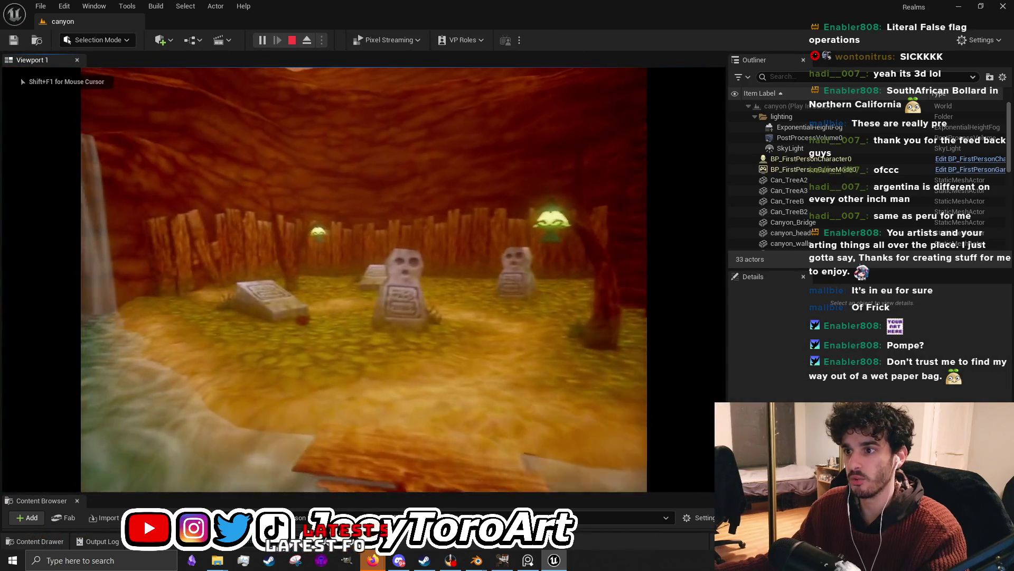
pyautogui.press('w')
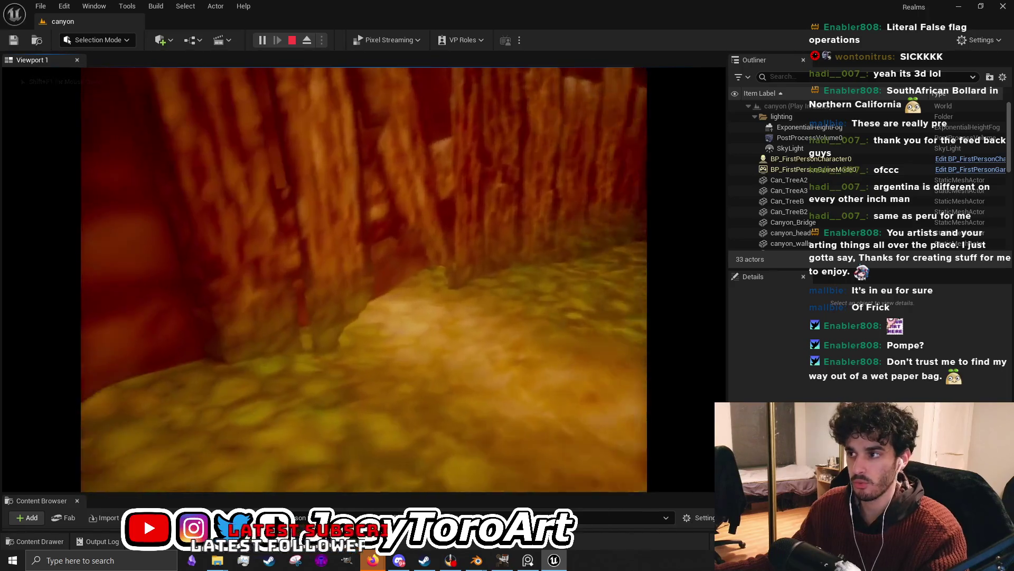
pyautogui.press('Escape')
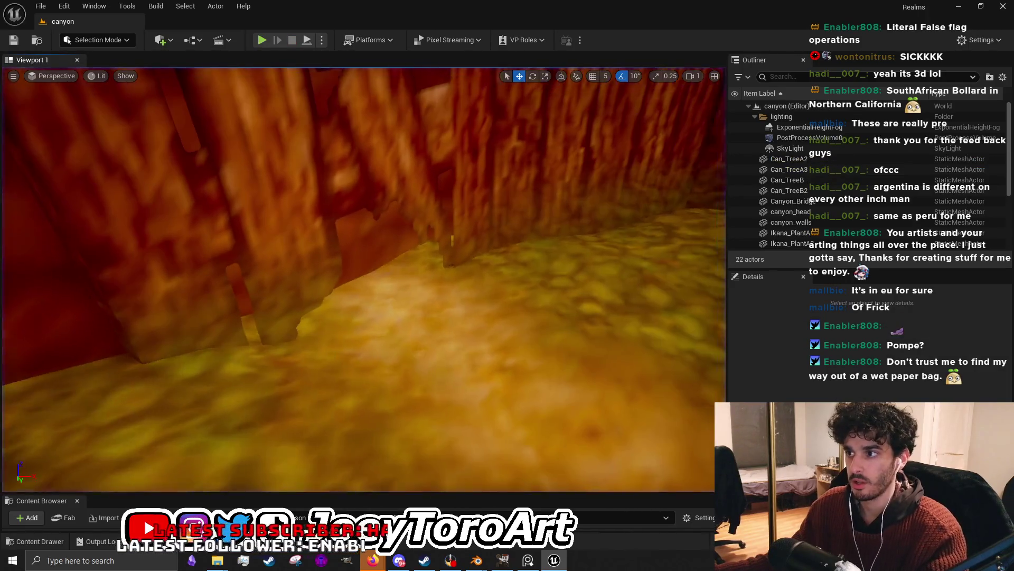
pyautogui.press('s')
pyautogui.press('s')
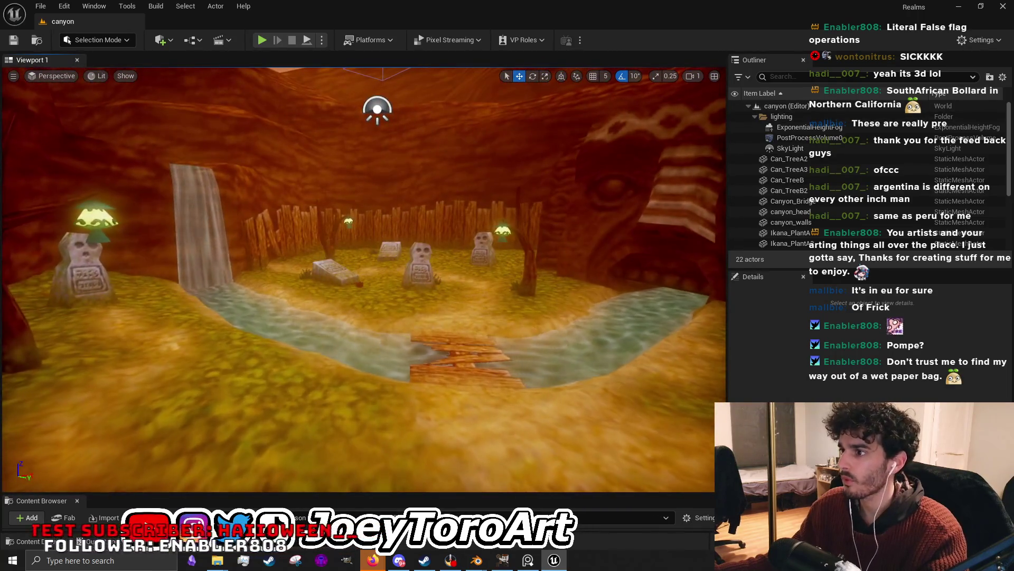
pyautogui.press('d')
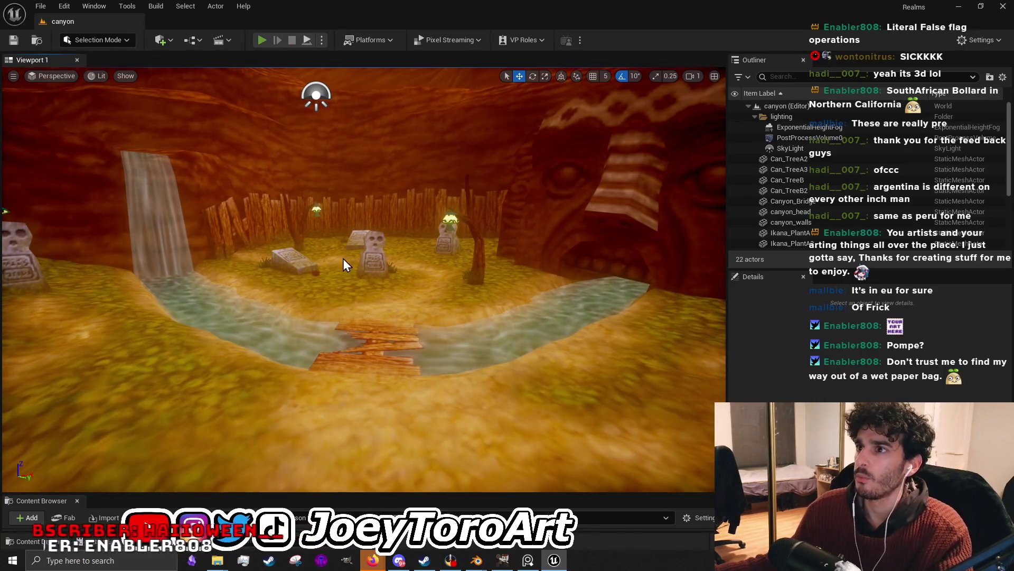
# Run a second play test walking toward the carved face, stop it, and fly toward the wooden fence.
pyautogui.hotkey('alt', 'p')
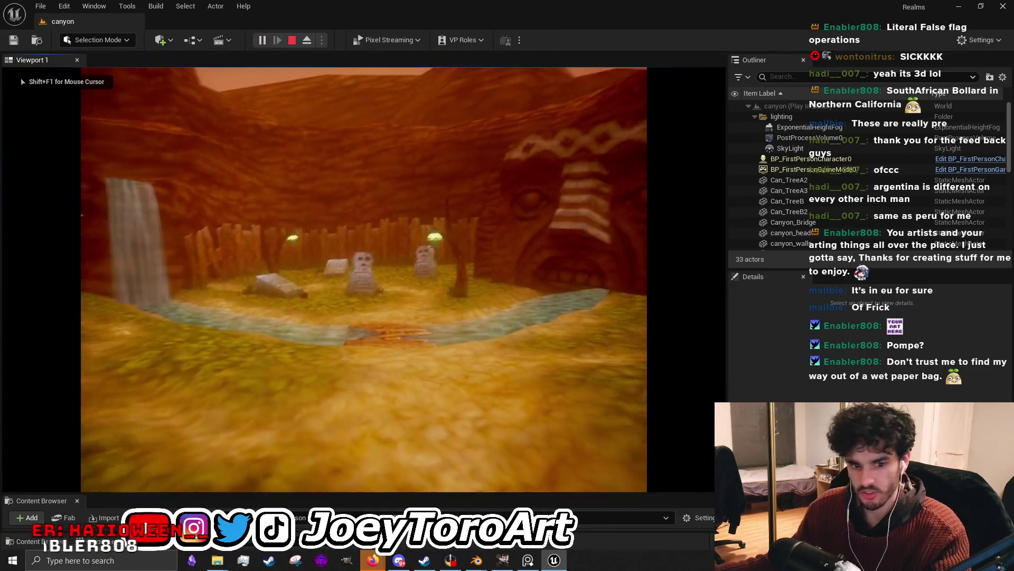
pyautogui.press('w')
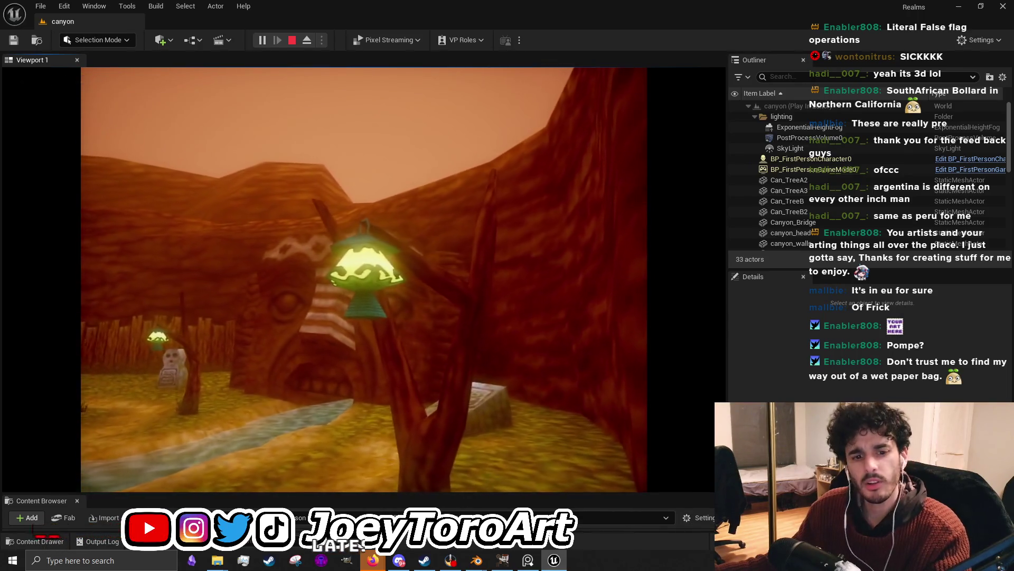
pyautogui.press('Escape')
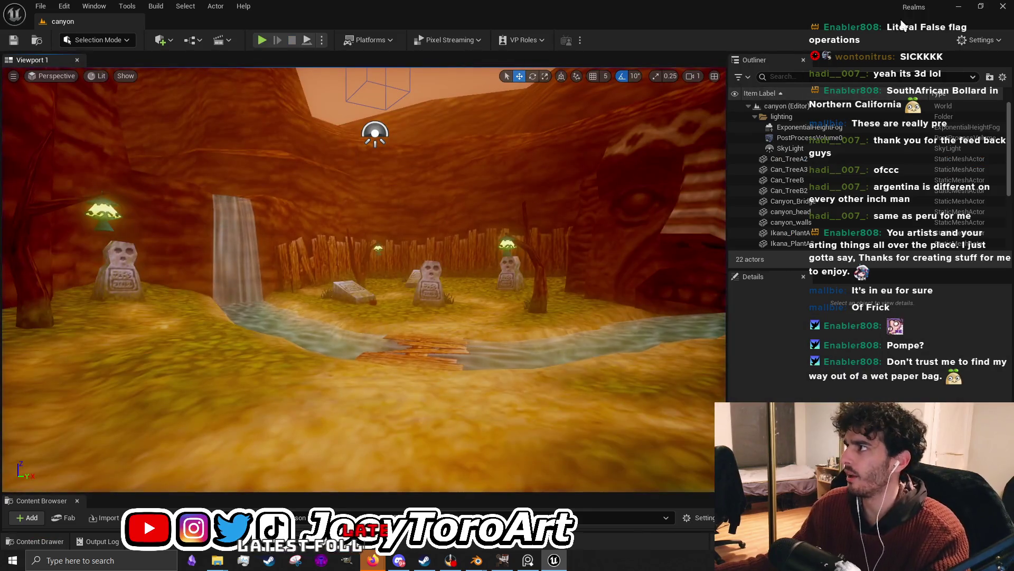
pyautogui.moveTo(386, 271); pyautogui.dragTo(344, 288)
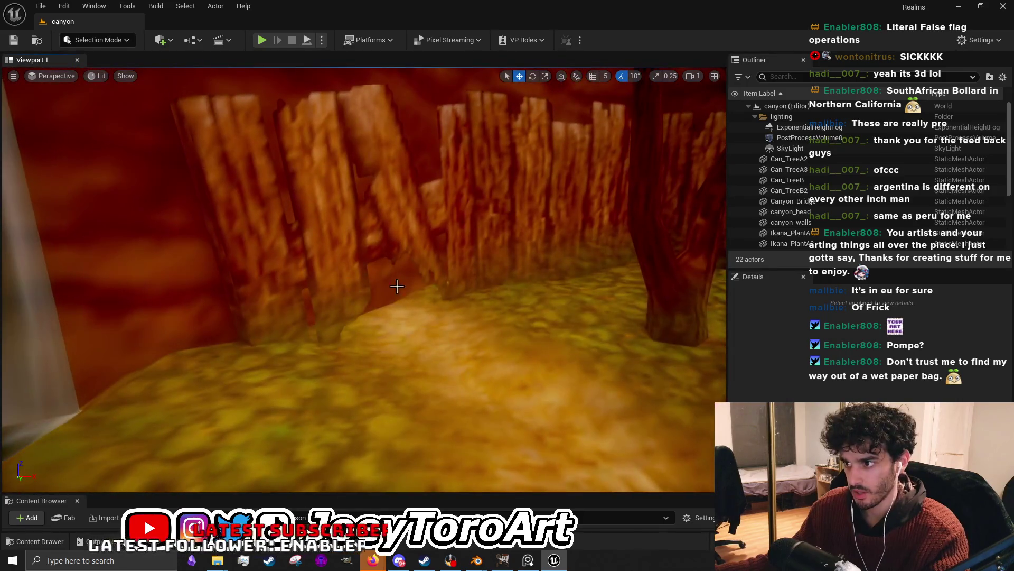
# Select canyon_walls and fly around the fence, waterfall and gravestones checking its ground seams, then minimize Unreal.
pyautogui.click(344, 288)
pyautogui.press('w')
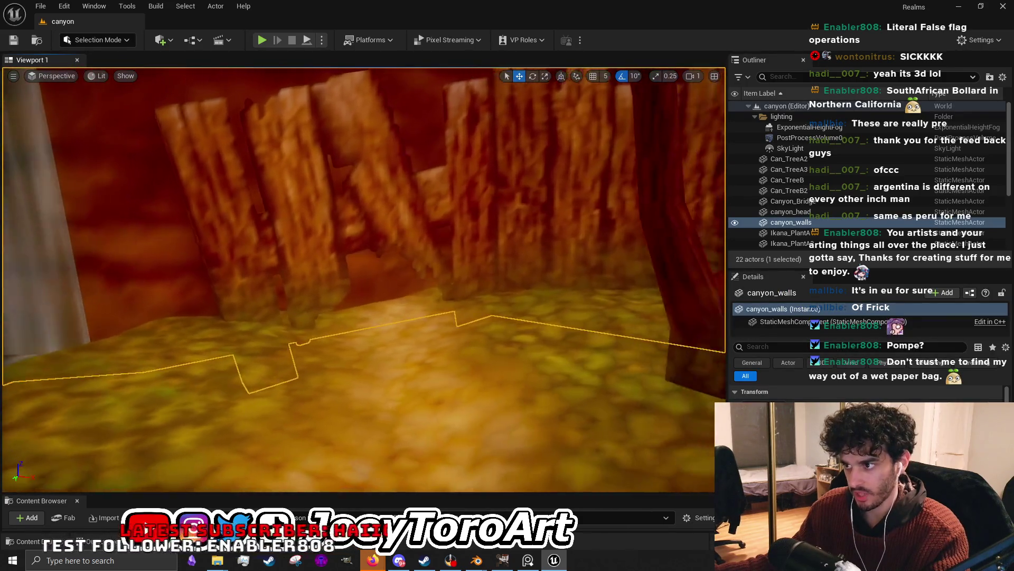
pyautogui.press('s')
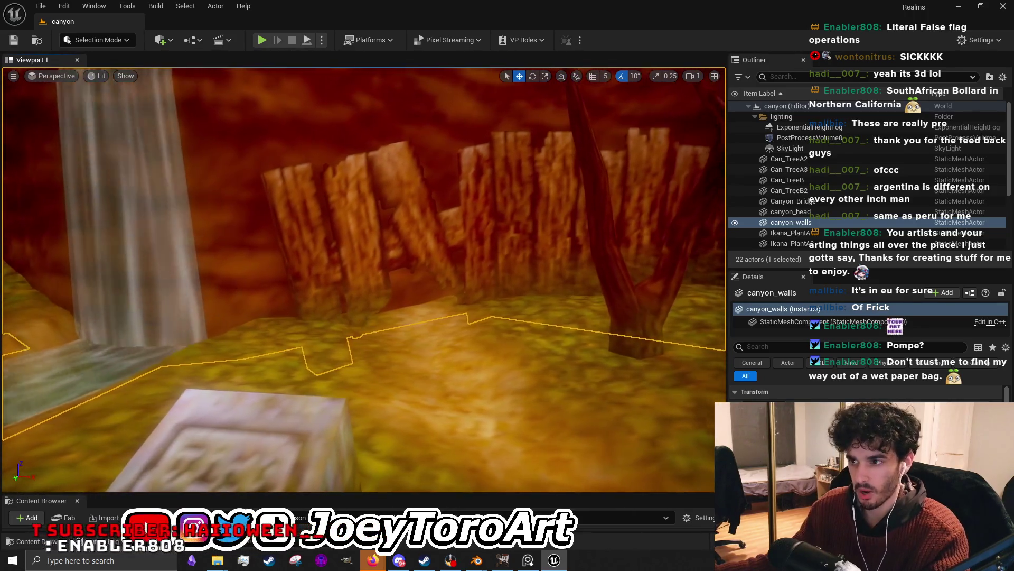
pyautogui.press('w')
pyautogui.press('w')
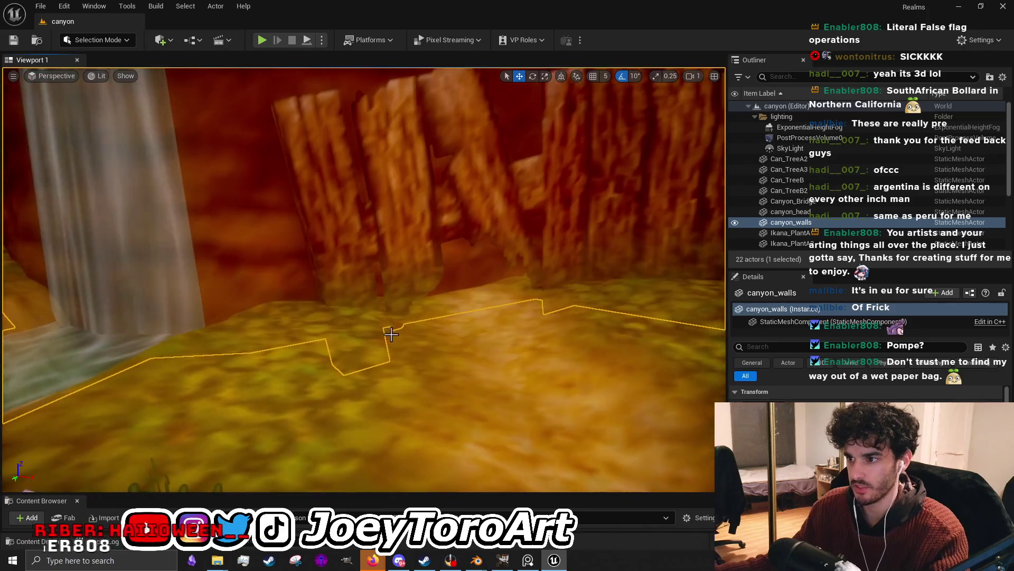
pyautogui.press('w')
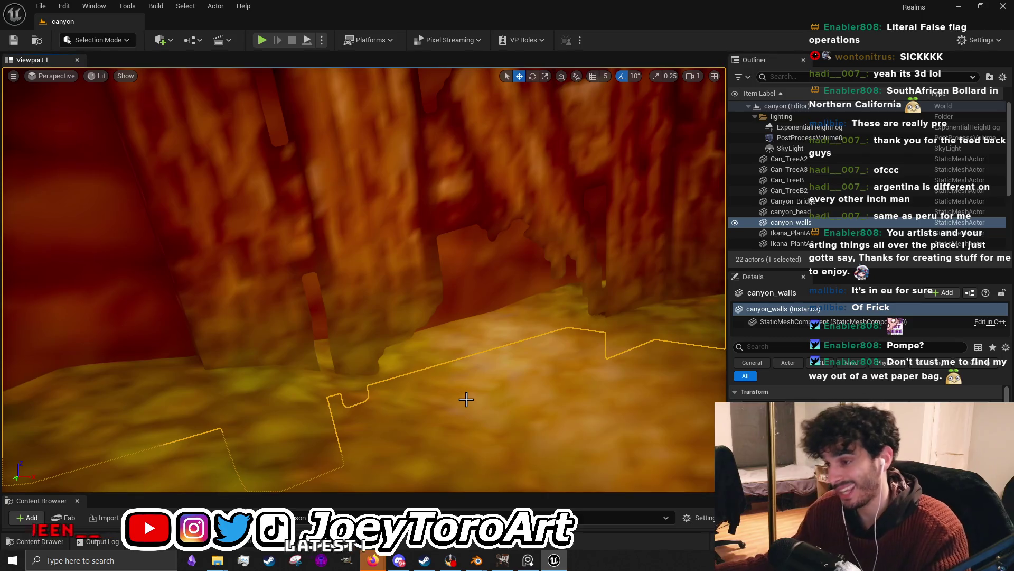
pyautogui.press('s')
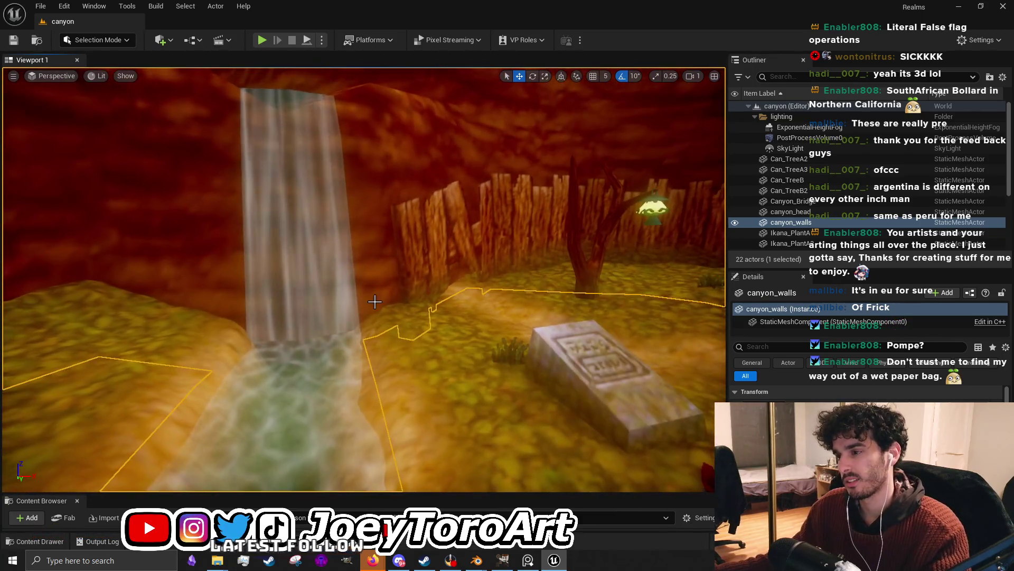
pyautogui.moveTo(375, 301); pyautogui.dragTo(507, 305)
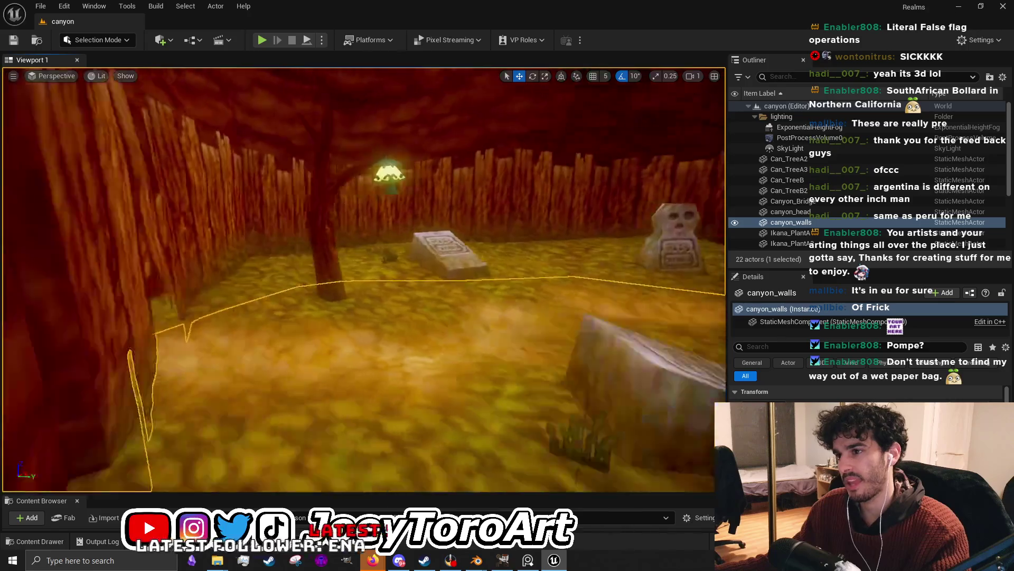
pyautogui.moveTo(365, 278); pyautogui.dragTo(237, 238)
pyautogui.press('s')
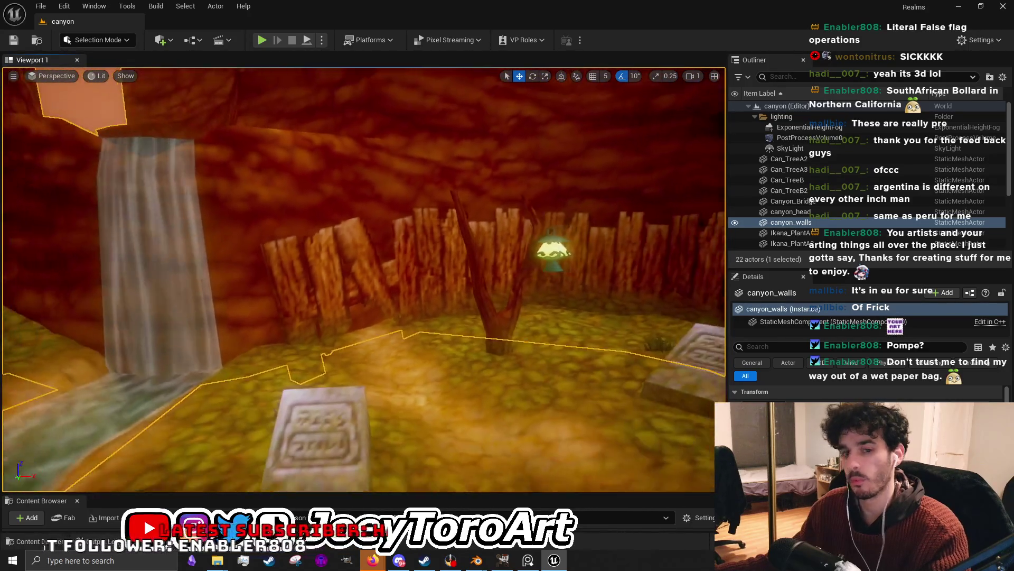
pyautogui.press('w')
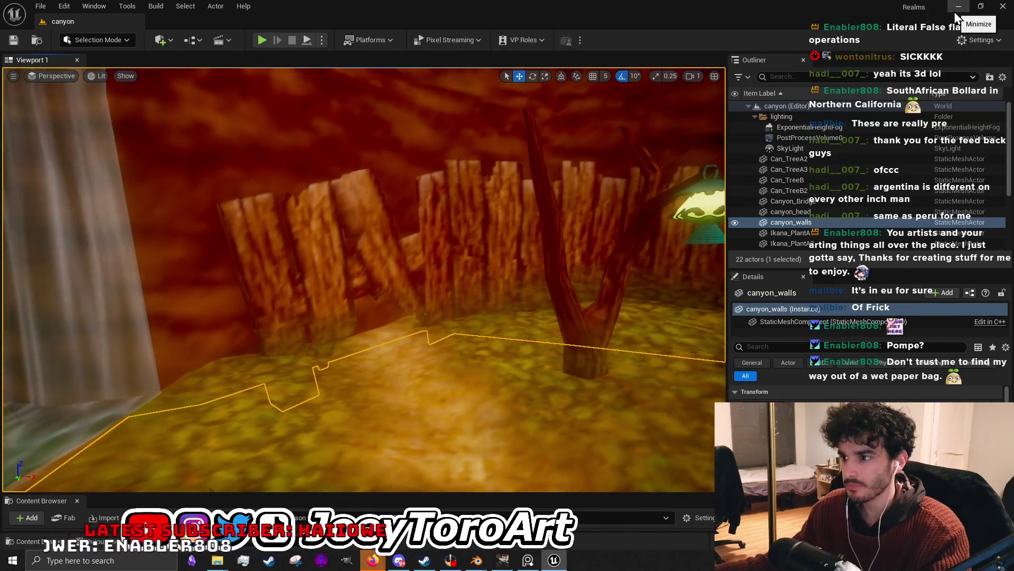
pyautogui.click(958, 10)
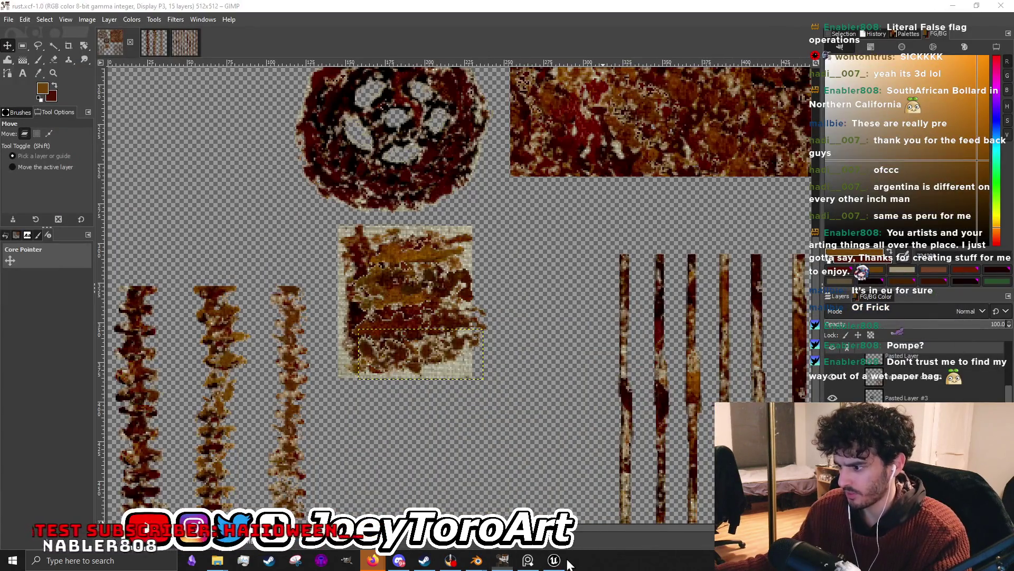
# Glance at Unreal, then close the shaft.blend window so only canyon.blend remains.
pyautogui.click(566, 559)
pyautogui.click(958, 10)
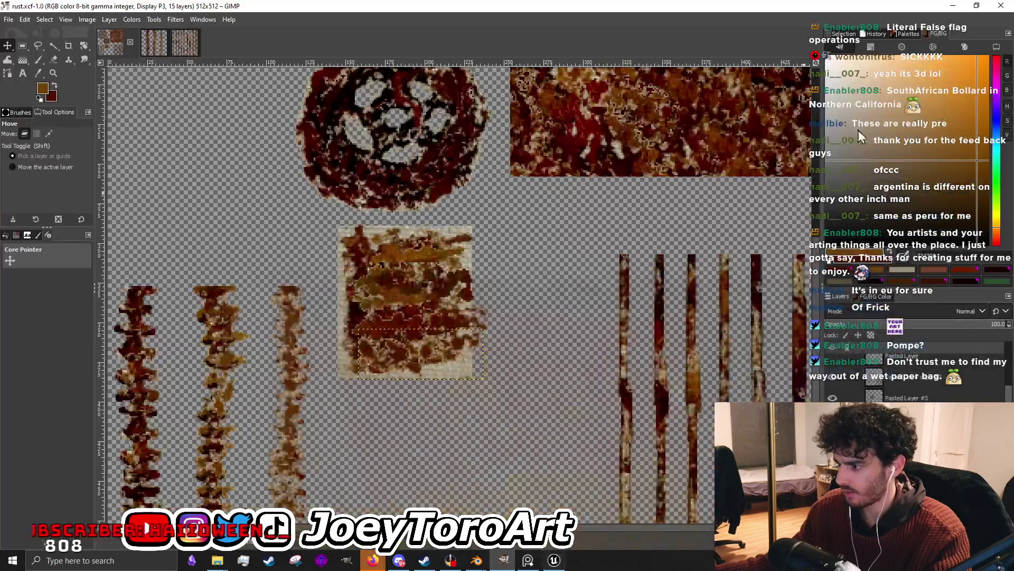
pyautogui.moveTo(476, 560)
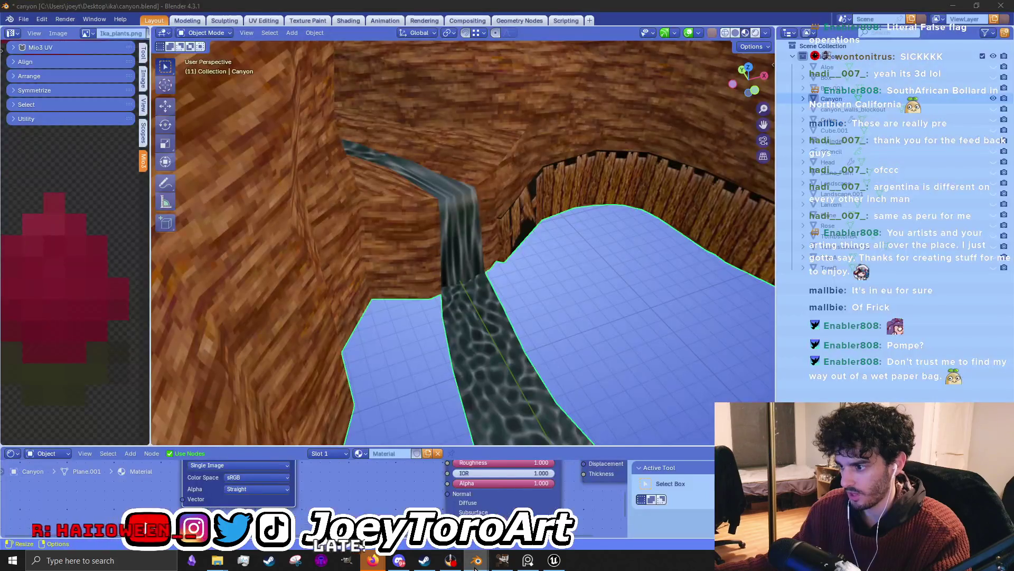
pyautogui.click(419, 508)
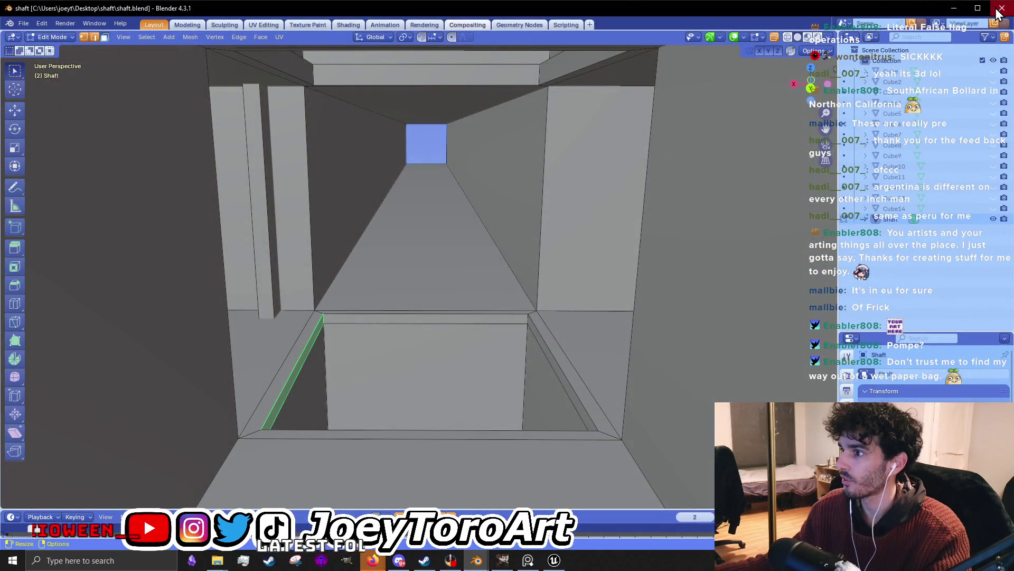
pyautogui.click(1000, 13)
pyautogui.scroll(3, 496, 285)
pyautogui.scroll(2, 558, 251)
# Enter Edit Mode on the canyon mesh and select a wooden plank-wall face, then return to GIMP.
pyautogui.moveTo(558, 251)
pyautogui.mouseDown()
pyautogui.moveTo(677, 286)
pyautogui.moveTo(706, 278)
pyautogui.mouseUp()
pyautogui.moveTo(305, 266); pyautogui.dragTo(275, 274)
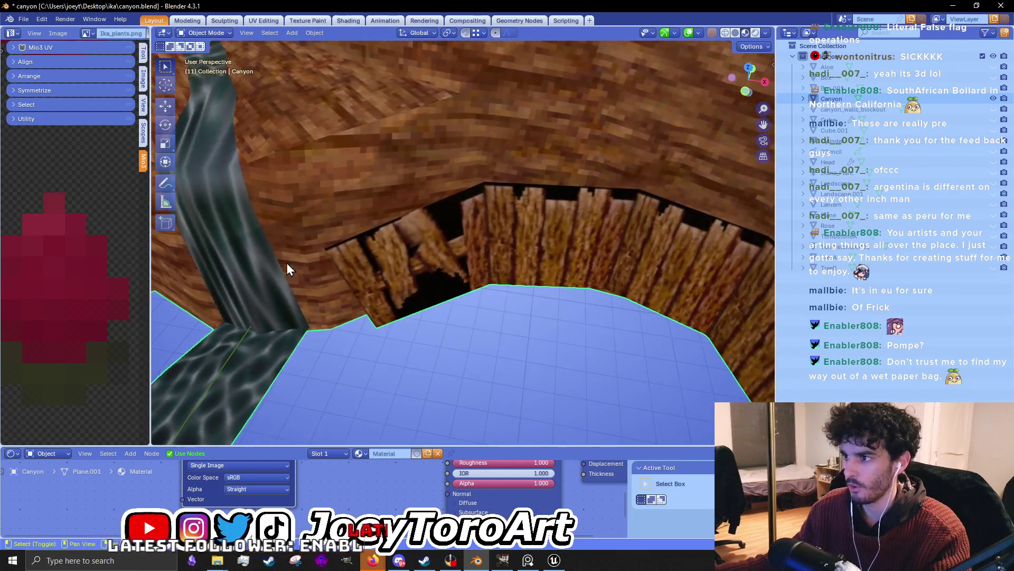
pyautogui.press('Tab')
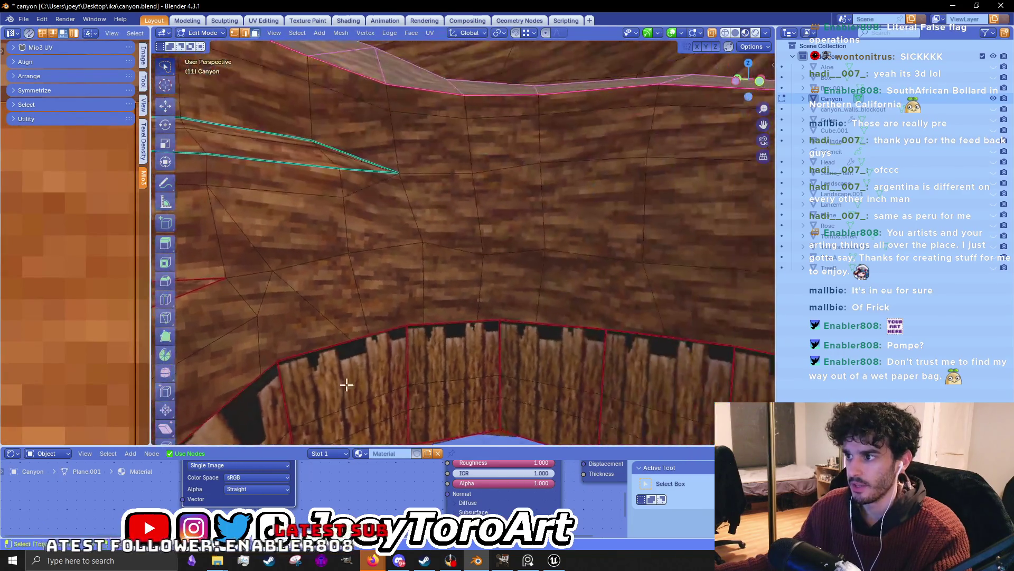
pyautogui.moveTo(447, 359)
pyautogui.mouseDown()
pyautogui.moveTo(533, 235)
pyautogui.moveTo(512, 324)
pyautogui.moveTo(504, 236)
pyautogui.moveTo(560, 301)
pyautogui.moveTo(438, 343)
pyautogui.moveTo(494, 294)
pyautogui.moveTo(457, 294)
pyautogui.moveTo(423, 339)
pyautogui.moveTo(396, 324)
pyautogui.moveTo(465, 317)
pyautogui.mouseUp()
pyautogui.click(457, 290)
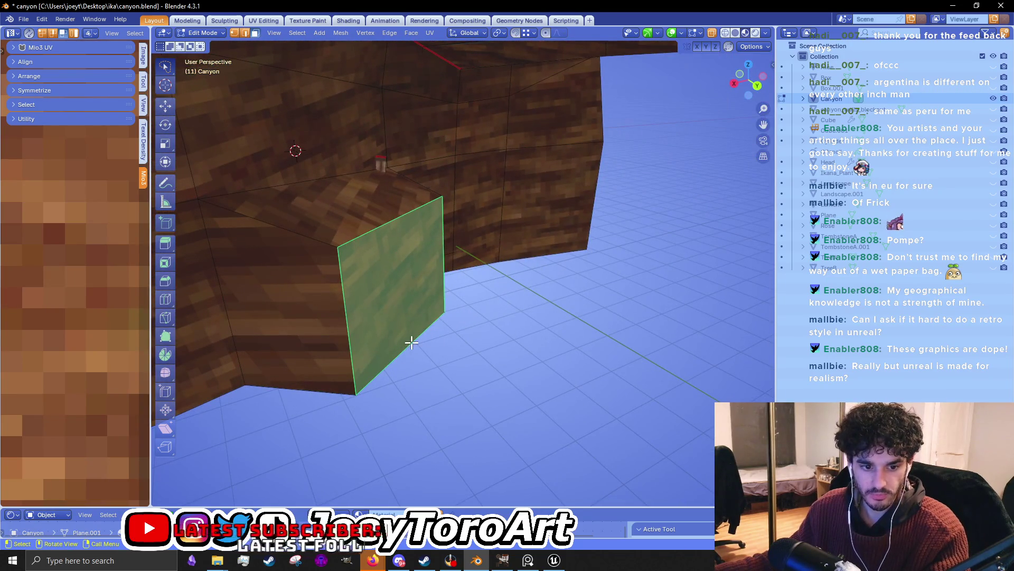
pyautogui.click(953, 6)
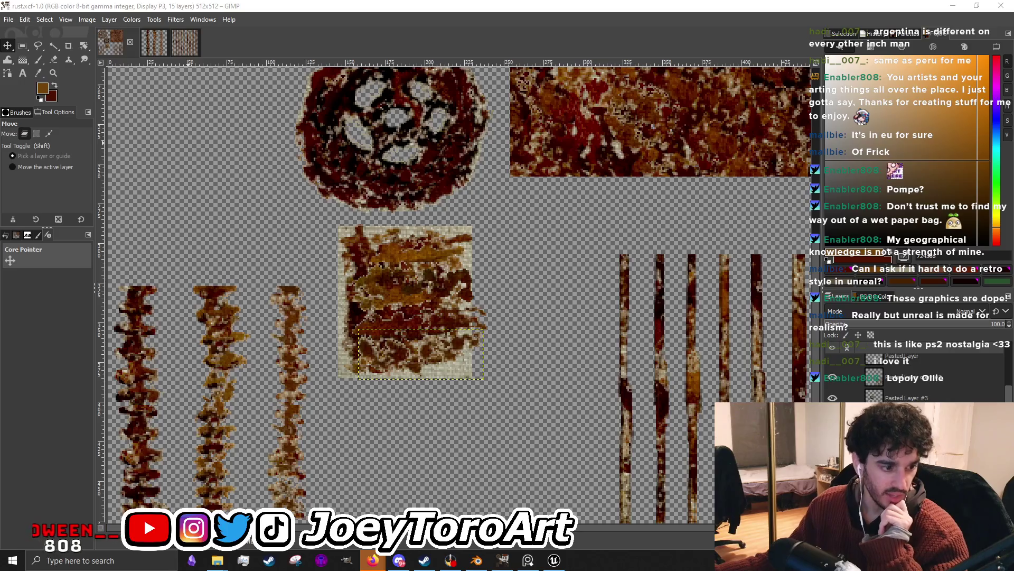
# Switch to the Corala devlog video in Firefox, lower its volume and check its playback settings.
pyautogui.hotkey('alt', 'Tab')
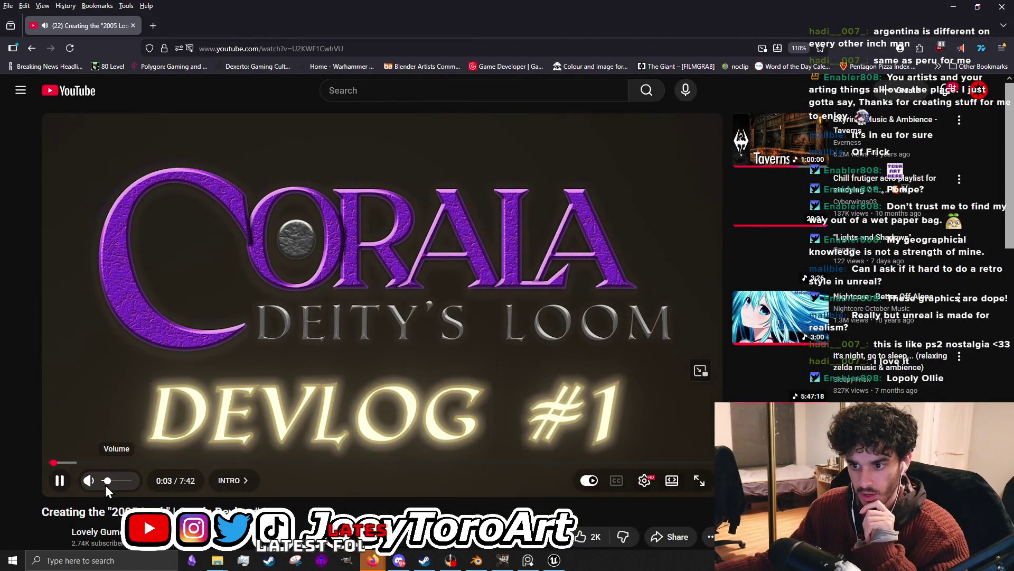
pyautogui.click(105, 485)
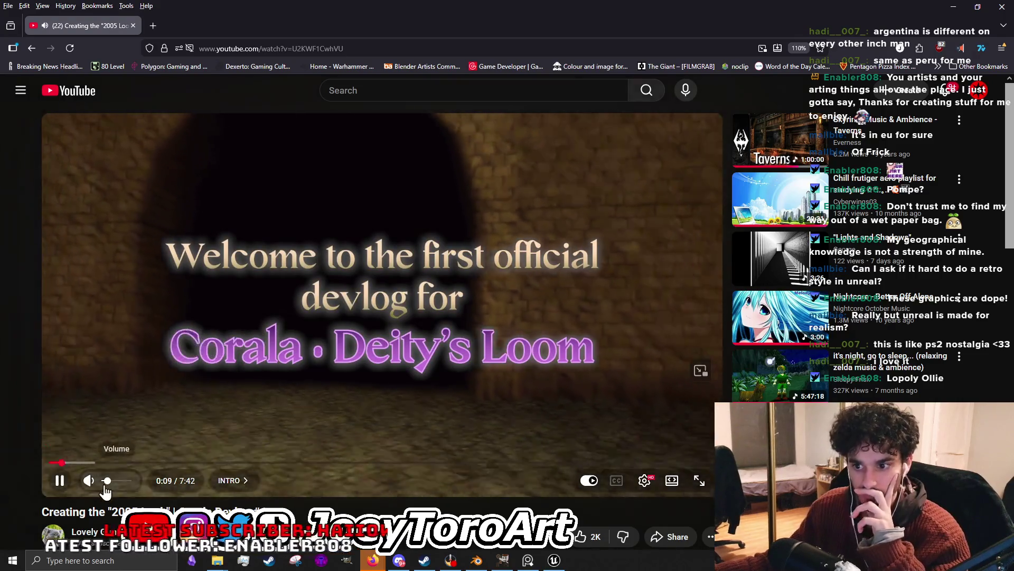
pyautogui.click(646, 481)
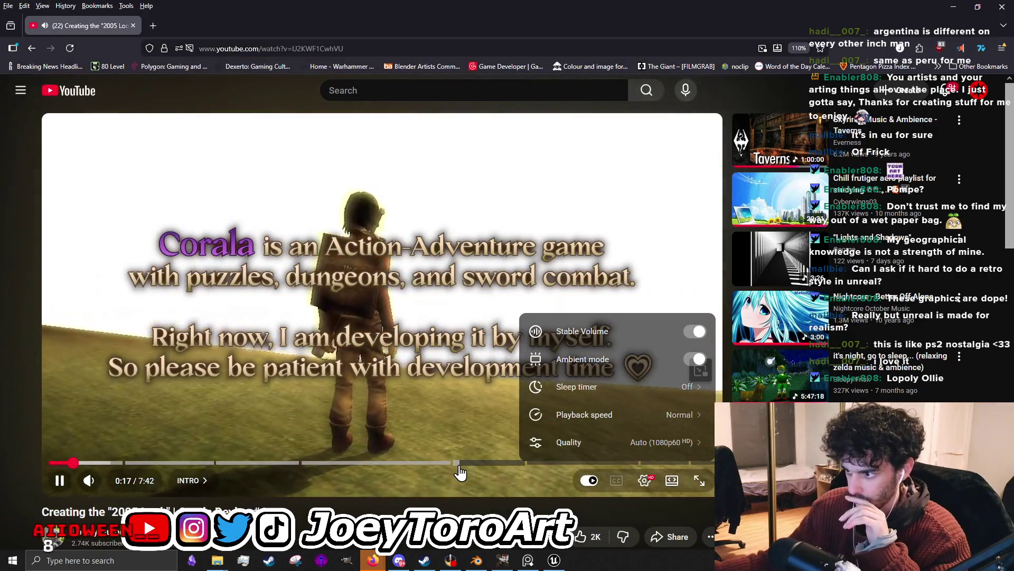
# Skip around the Gouraud Shading part near 4:45-4:52, then rewind and pause on the gameplay section at 3:50.
pyautogui.click(460, 468)
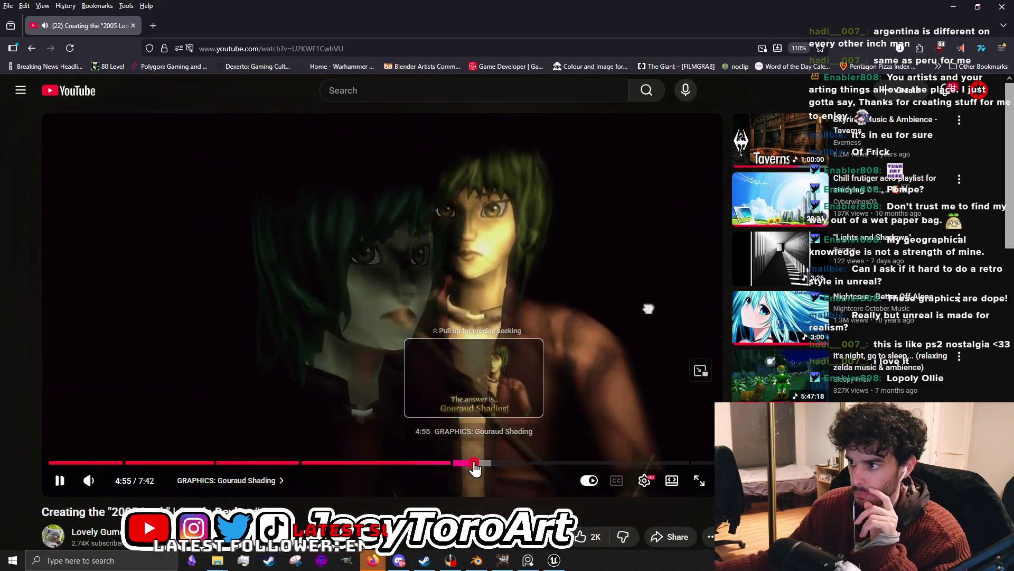
pyautogui.click(474, 468)
pyautogui.click(428, 138)
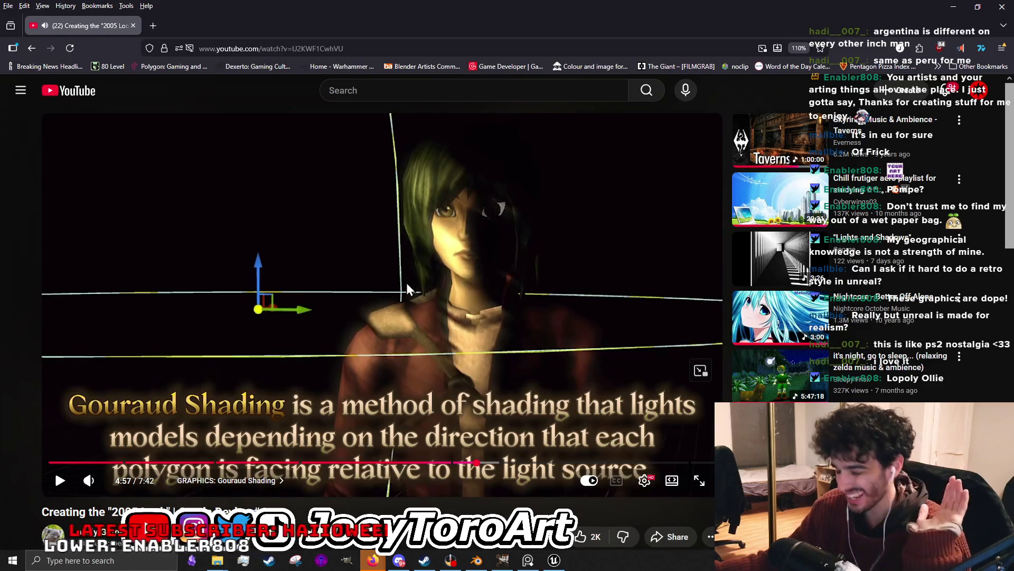
pyautogui.moveTo(468, 463); pyautogui.dragTo(471, 457)
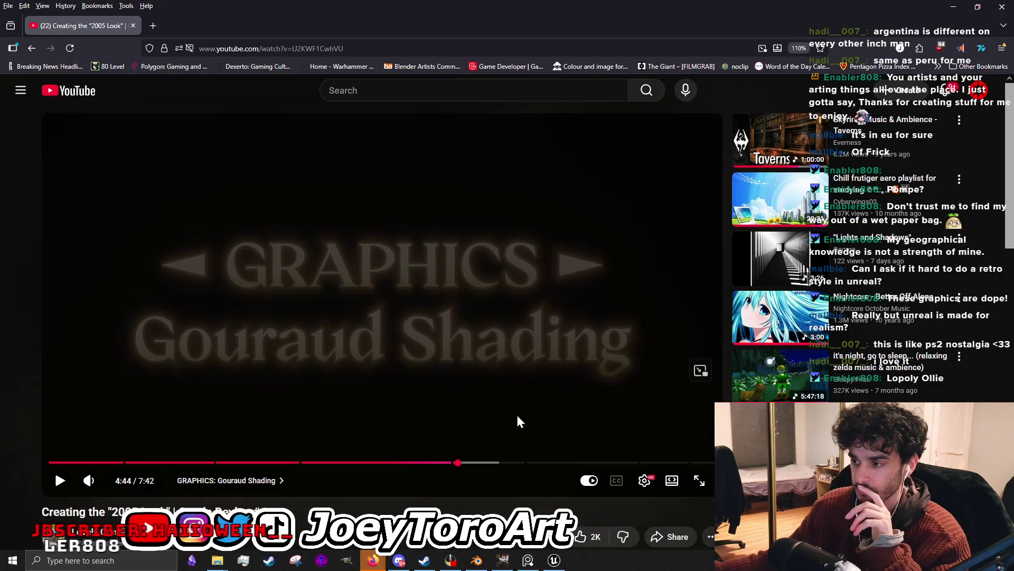
pyautogui.click(516, 420)
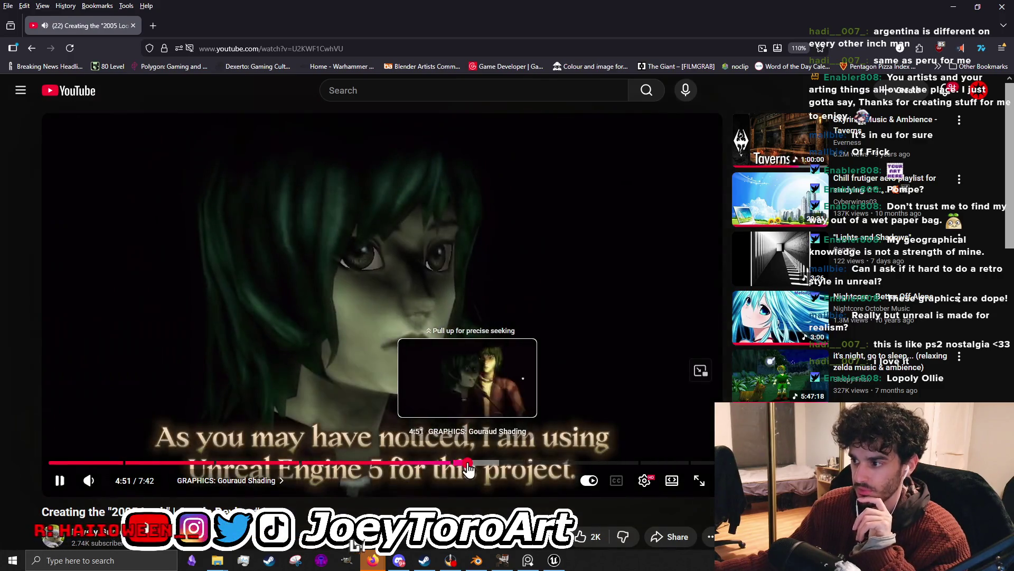
pyautogui.click(469, 463)
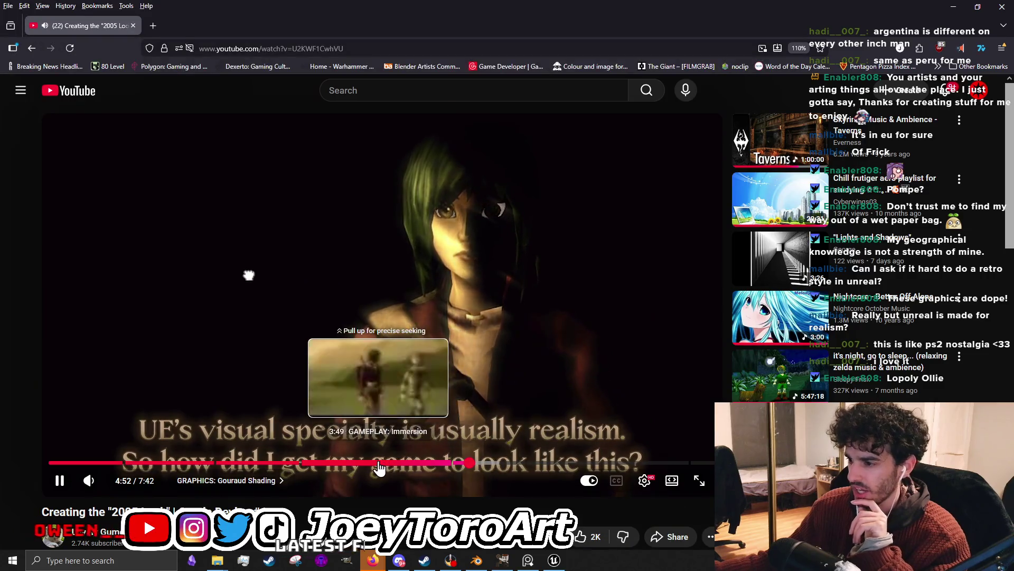
pyautogui.moveTo(388, 469); pyautogui.dragTo(373, 465)
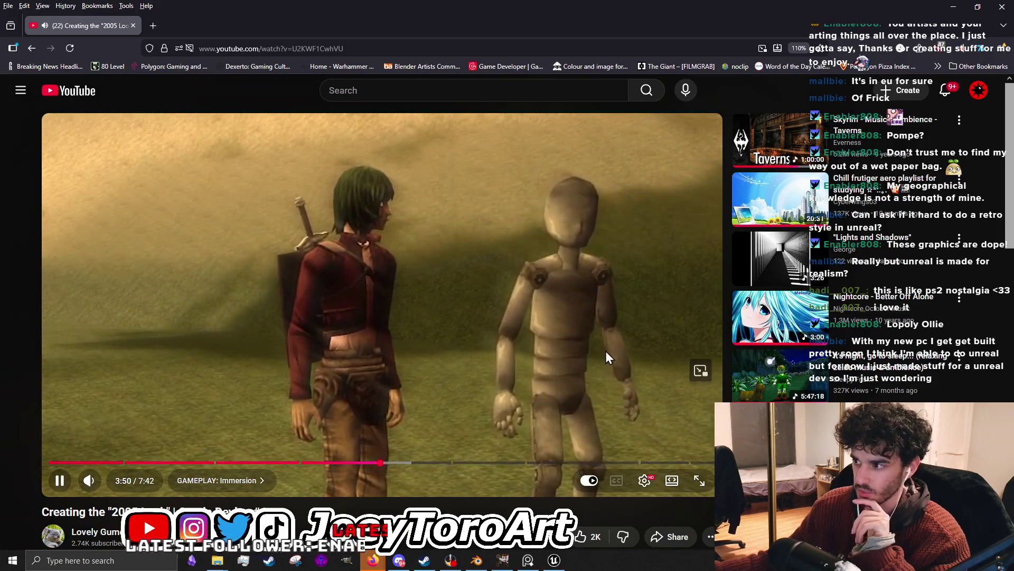
pyautogui.click(499, 332)
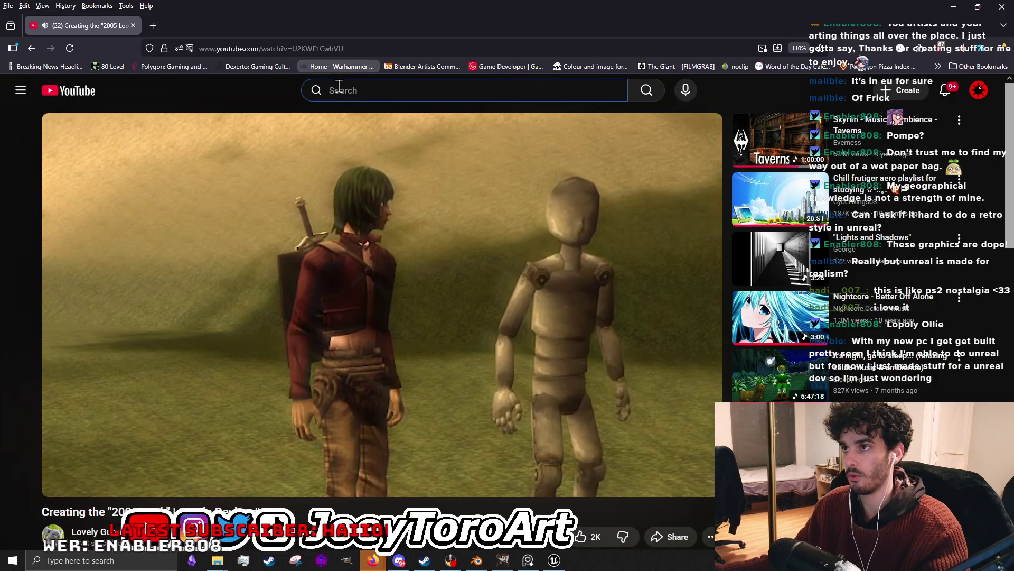
# Search YouTube for legend64 and start The Blighted Village devlog video.
pyautogui.click(359, 90)
pyautogui.write('legen')
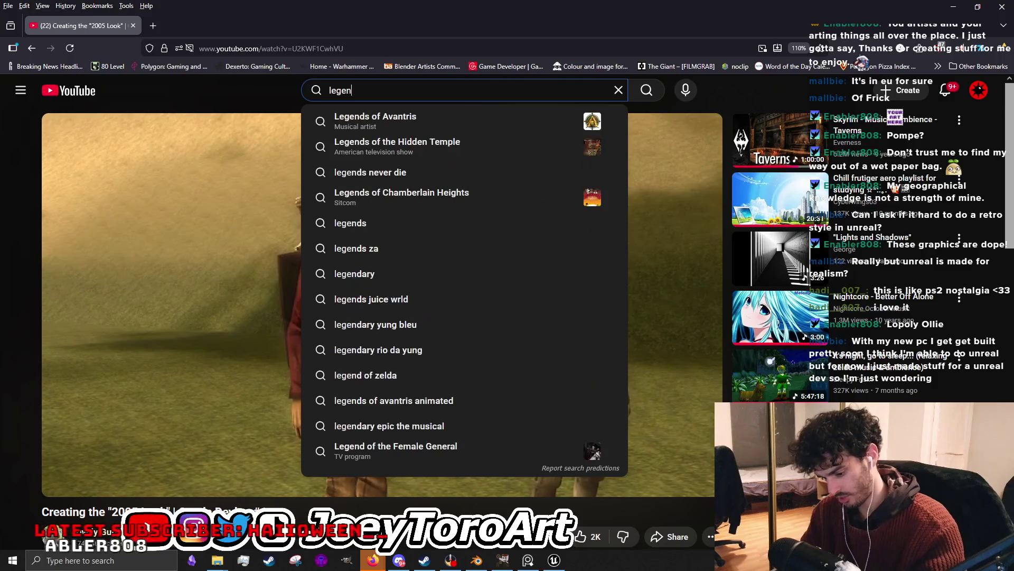
pyautogui.write('d64')
pyautogui.press('Return')
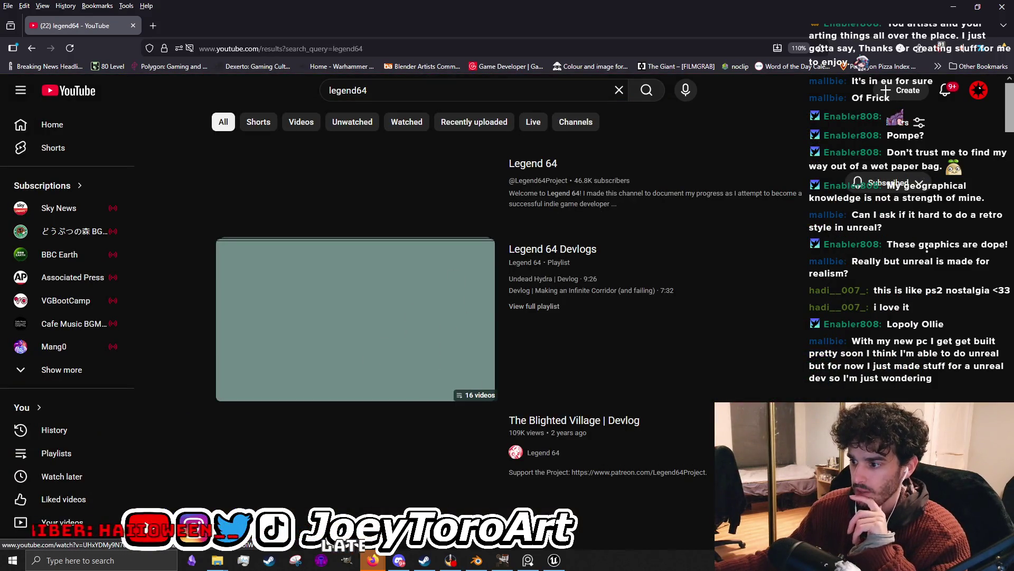
pyautogui.click(476, 560)
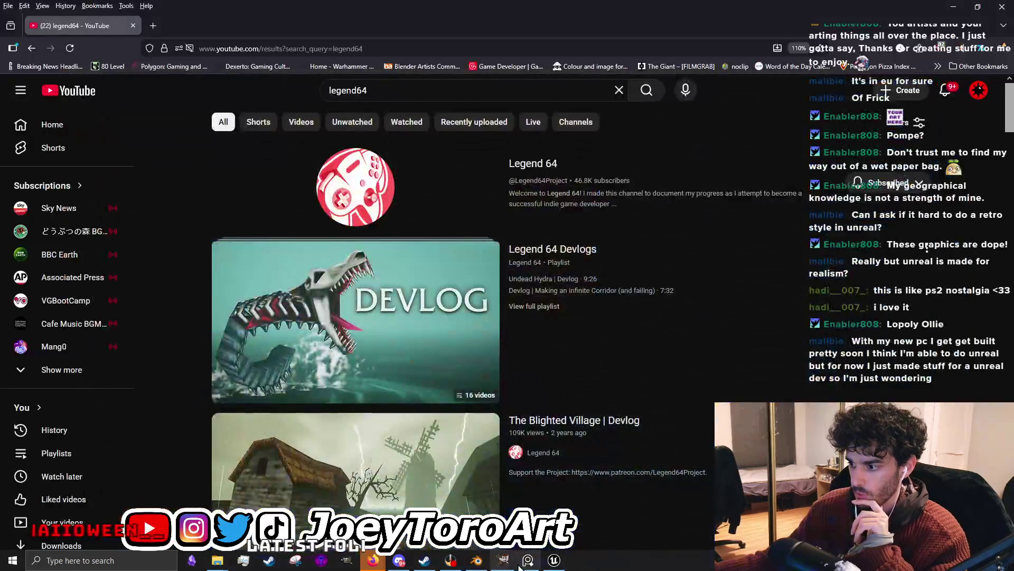
pyautogui.scroll(-1, 361, 365)
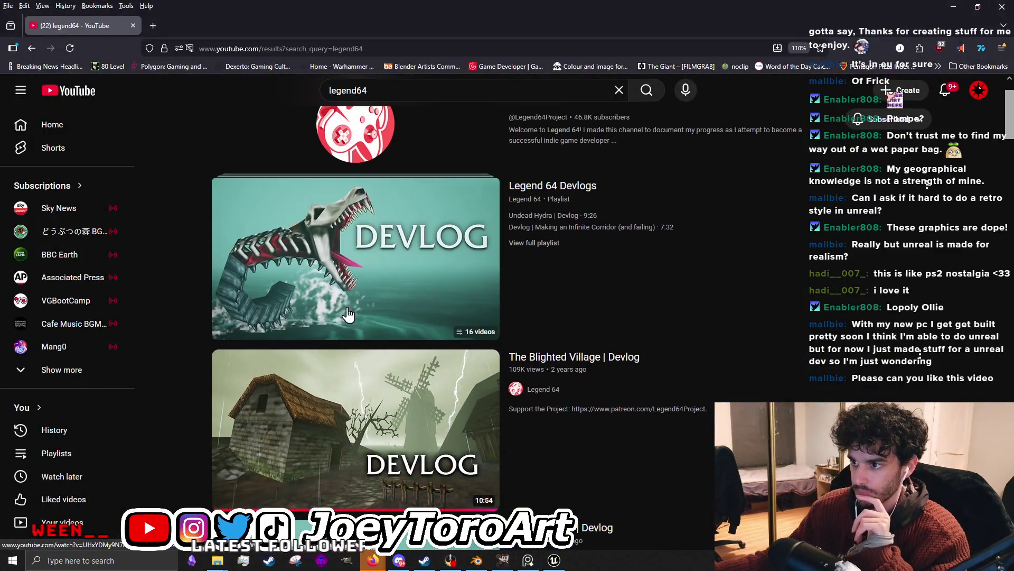
pyautogui.click(343, 432)
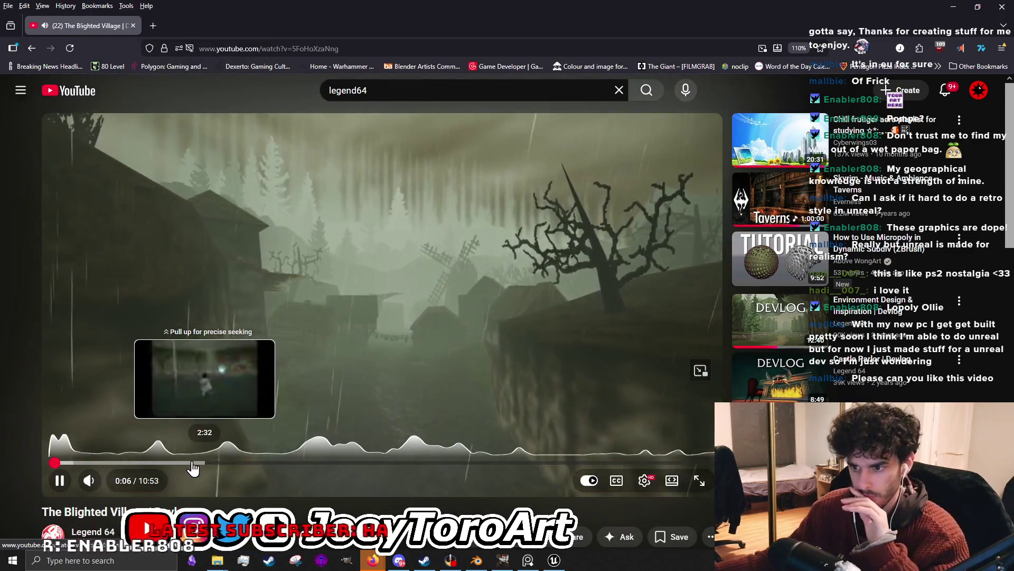
# Seek the devlog to 0:56, pause on the rainy village, and return to the Unreal canyon level.
pyautogui.click(107, 466)
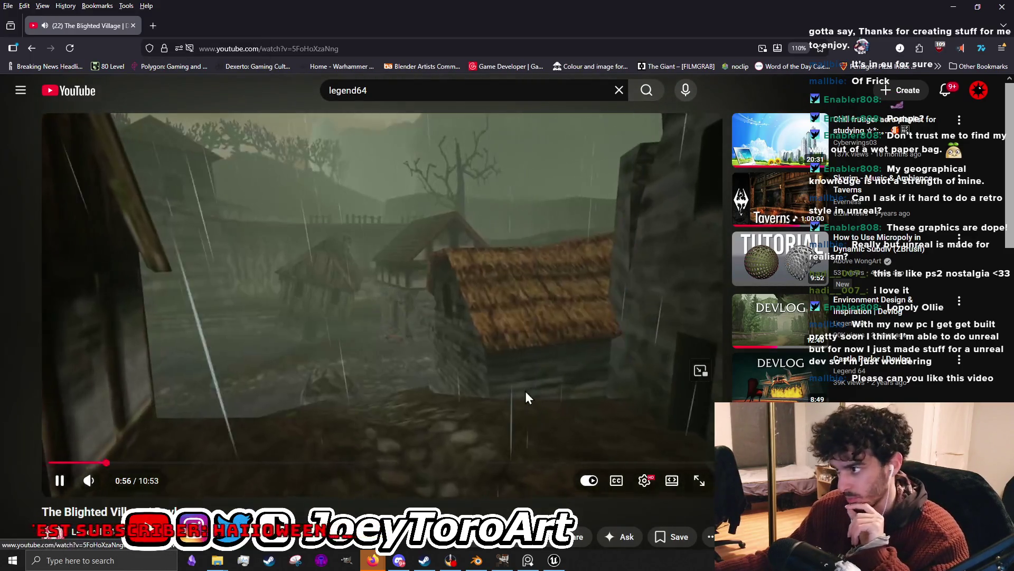
pyautogui.click(420, 290)
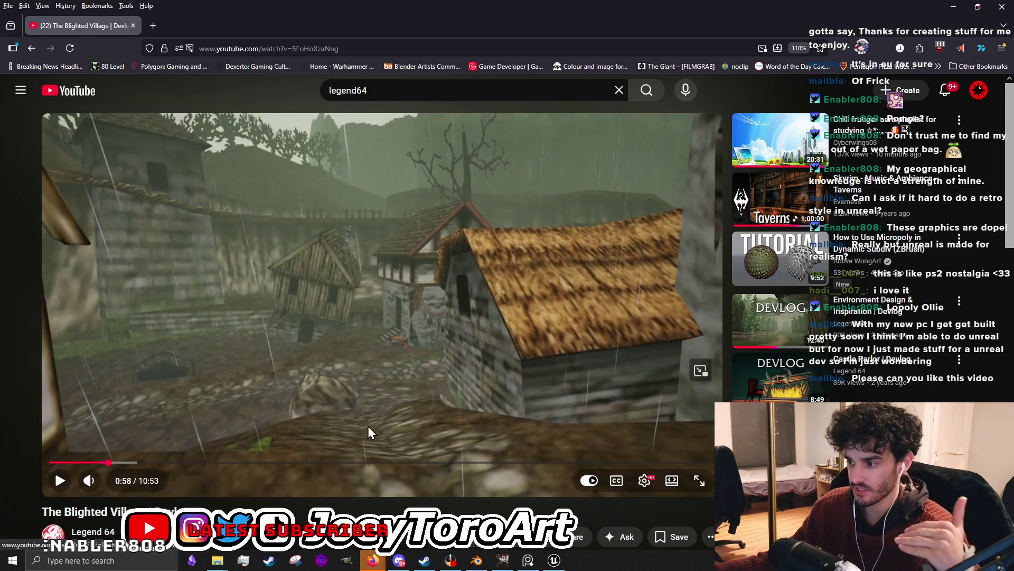
pyautogui.click(552, 561)
# Fly around the canyon toward the carved face wall, graves and bridge, then minimize Unreal Editor.
pyautogui.press('s')
pyautogui.press('s')
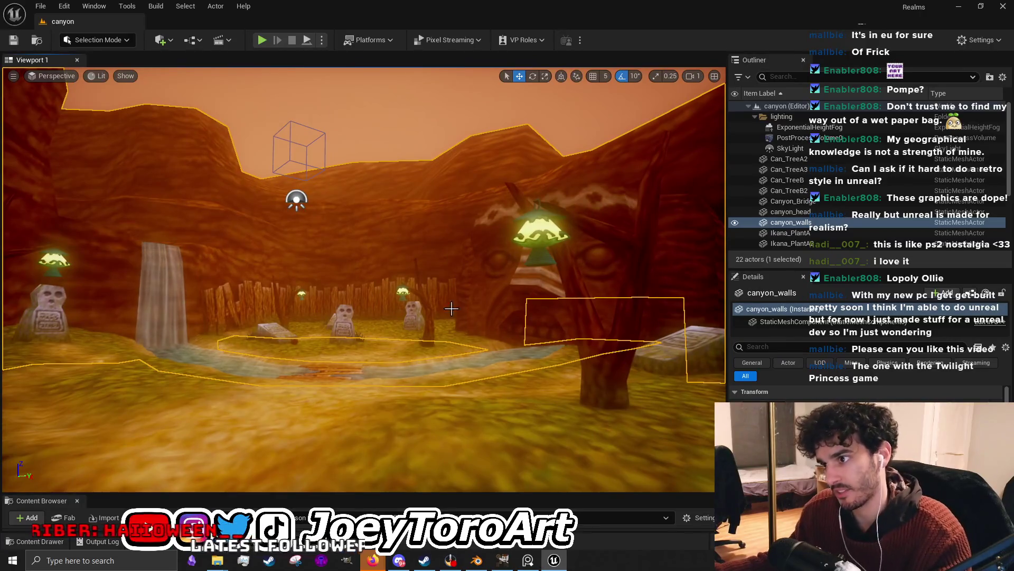
pyautogui.moveTo(429, 307); pyautogui.dragTo(371, 402)
pyautogui.press('w')
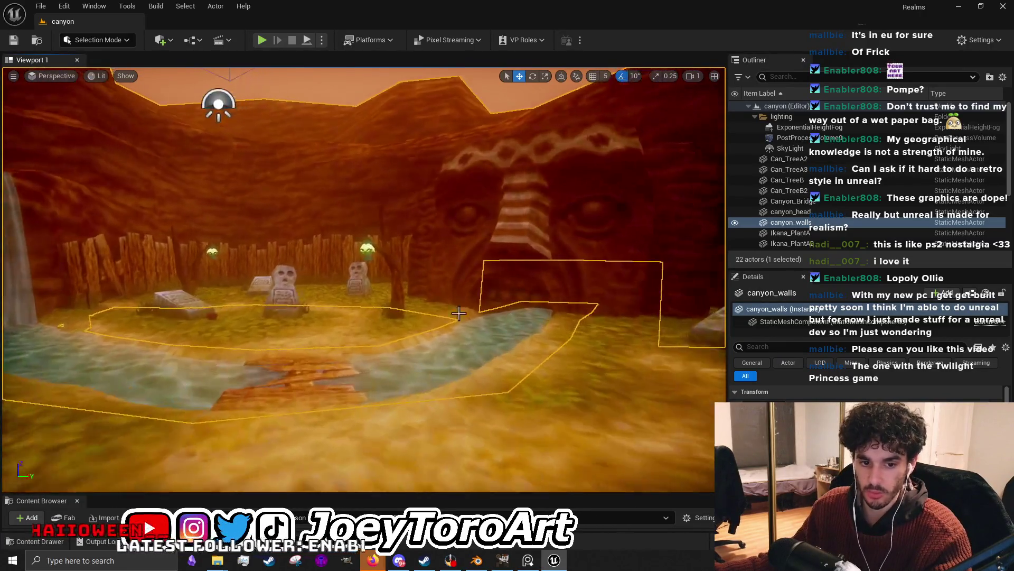
pyautogui.click(958, 7)
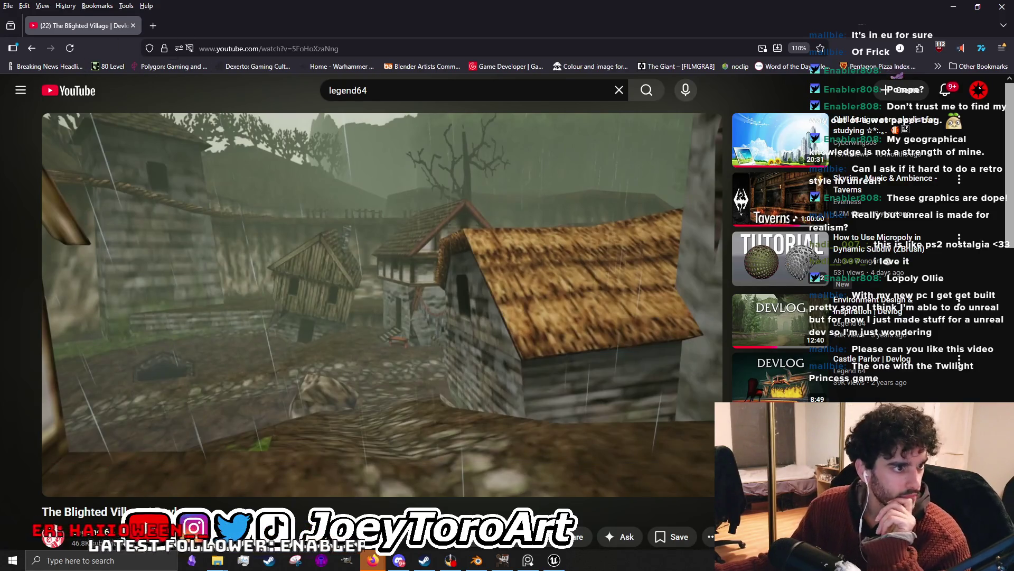
# Navigate back two pages and reload the Corala "2005 Look" devlog page.
pyautogui.click(35, 45)
pyautogui.click(35, 48)
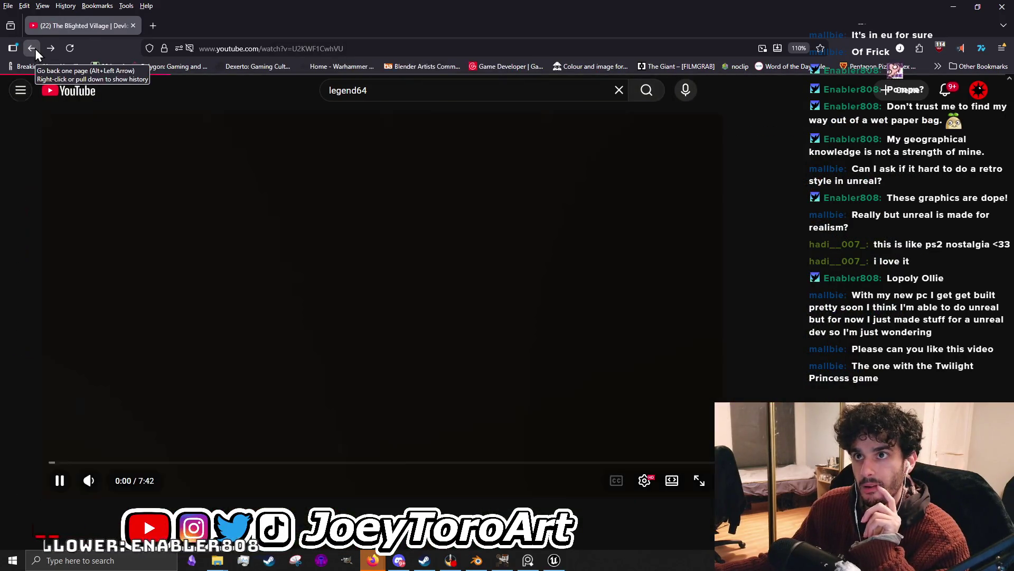
pyautogui.scroll(-3, 502, 455)
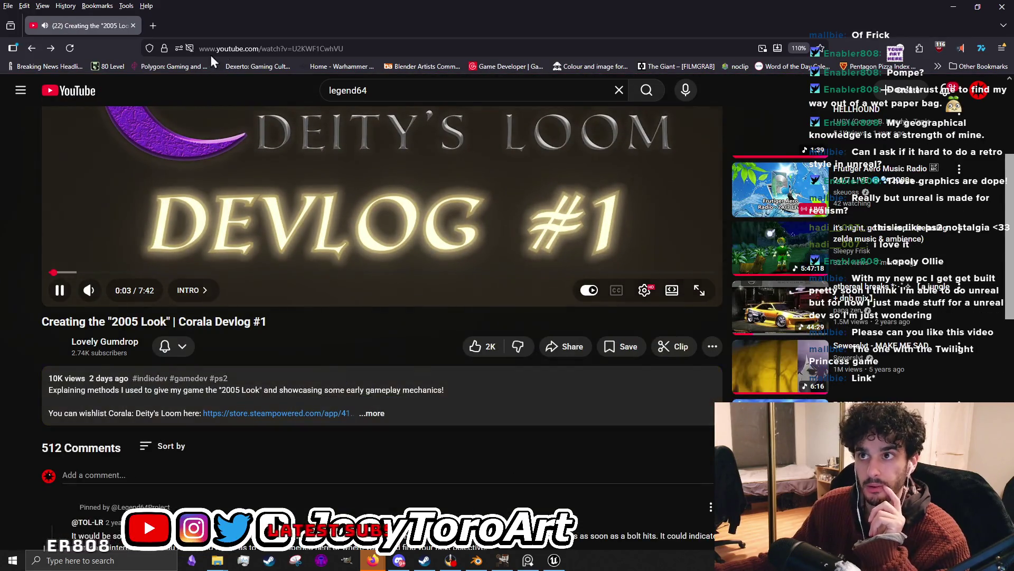
pyautogui.click(242, 53)
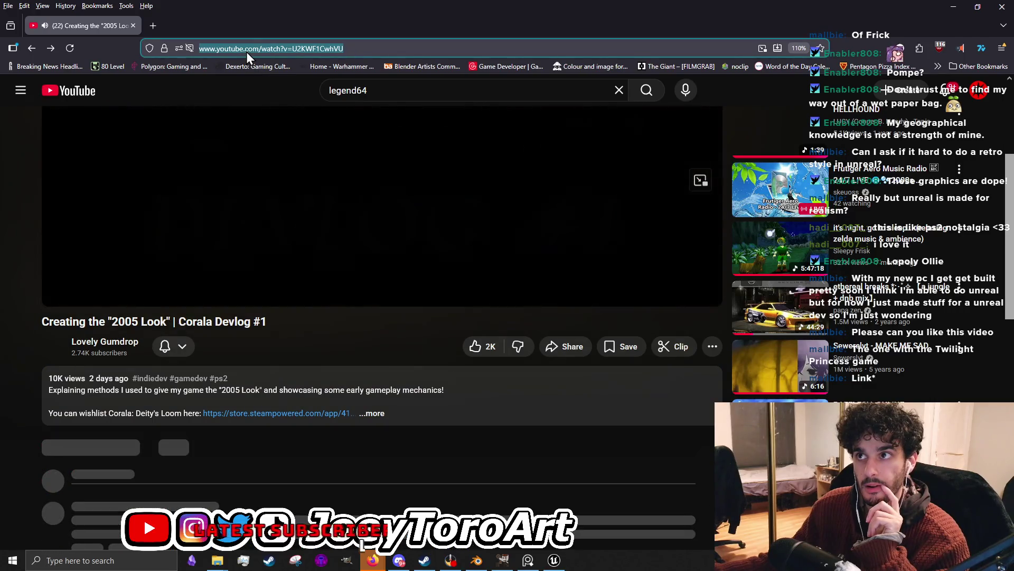
pyautogui.press('Down')
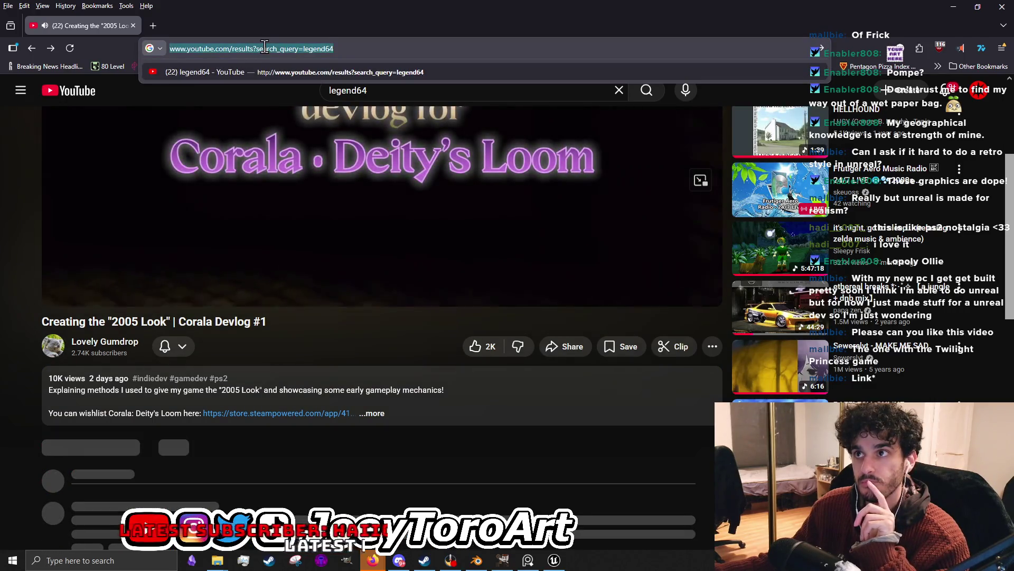
pyautogui.doubleClick(264, 47)
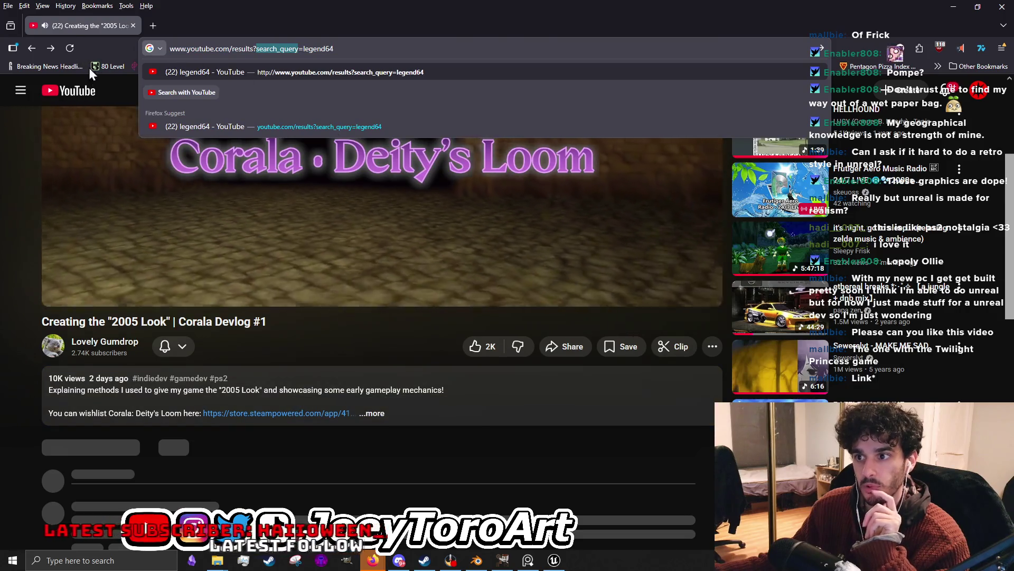
pyautogui.press('Escape')
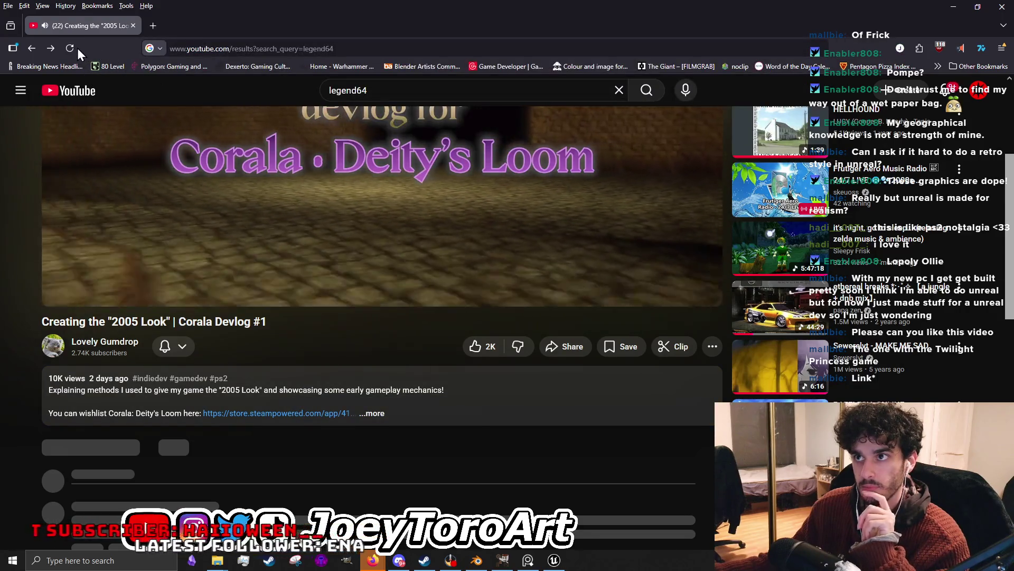
pyautogui.click(68, 50)
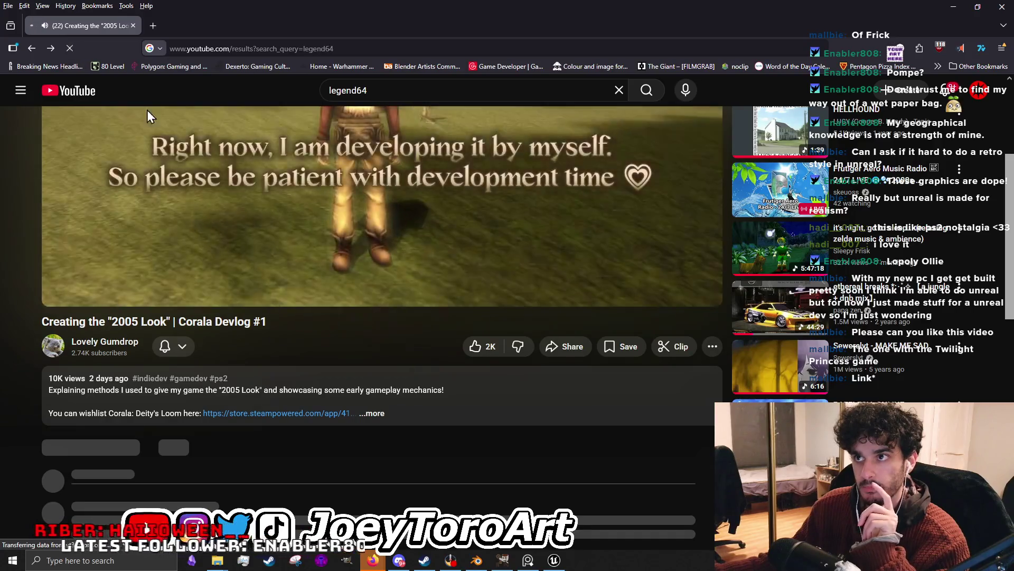
pyautogui.moveTo(380, 238)
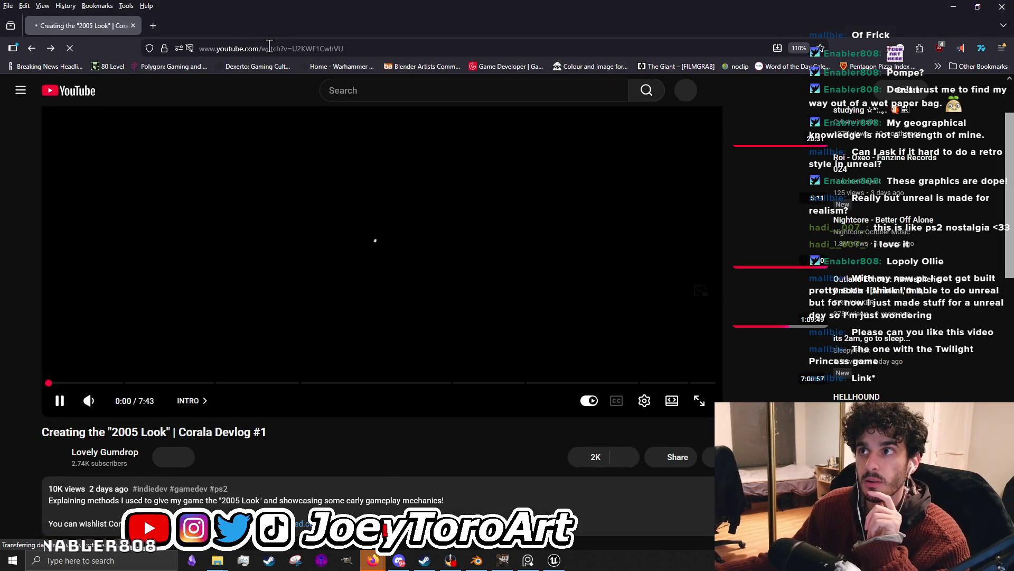
# Copy the Corala devlog's web address from the address bar.
pyautogui.click(269, 47)
pyautogui.press('Escape')
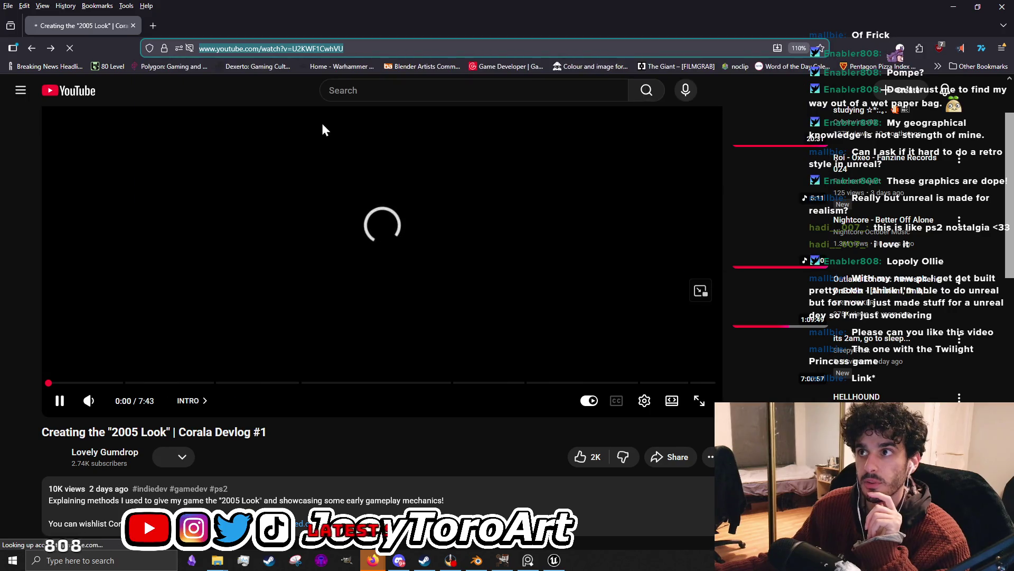
pyautogui.rightClick(272, 49)
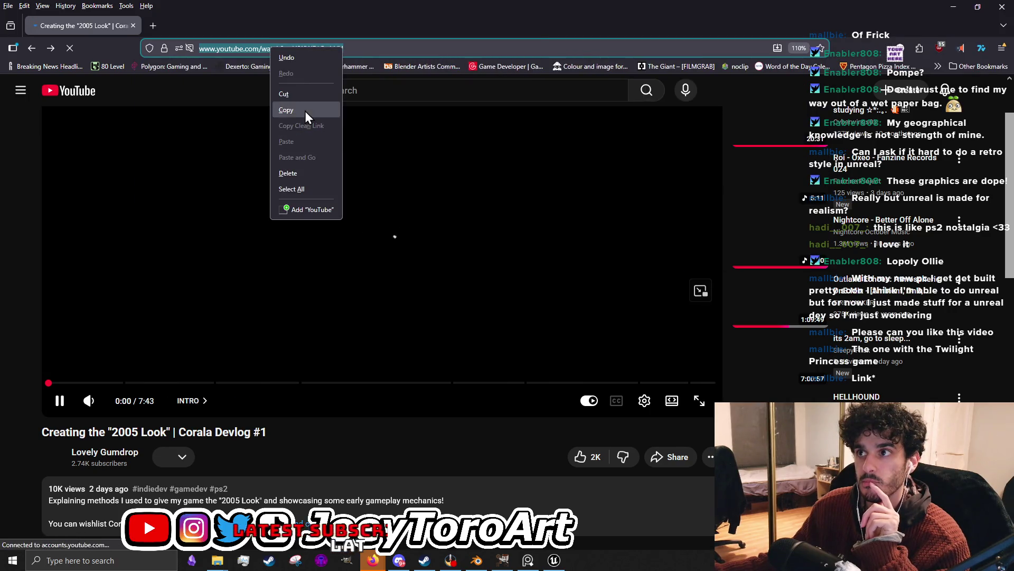
pyautogui.click(305, 112)
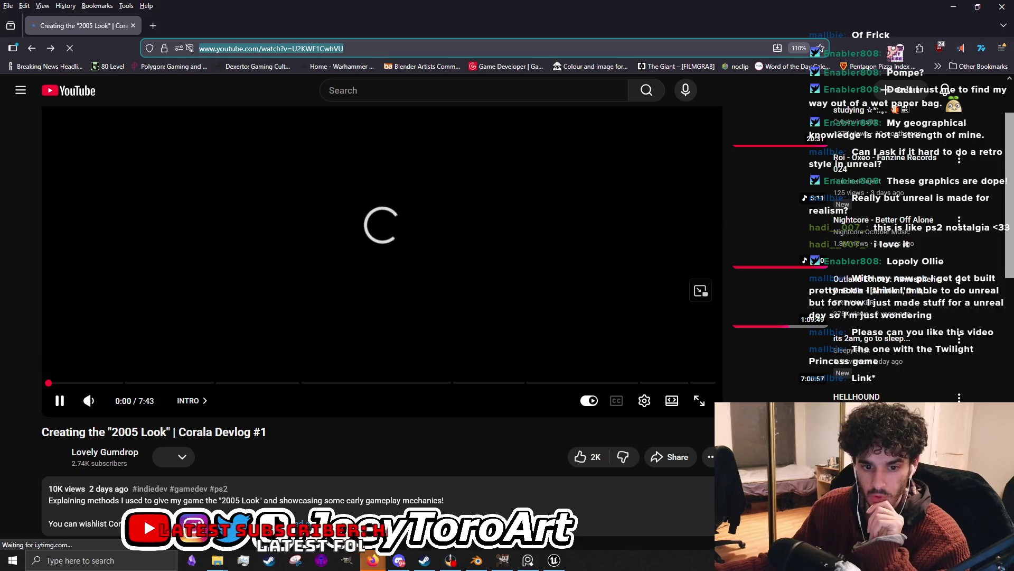
# Flip between the browser and the ANEURISM IV Steam window, returning to the Corala video.
pyautogui.hotkey('alt', 'Tab')
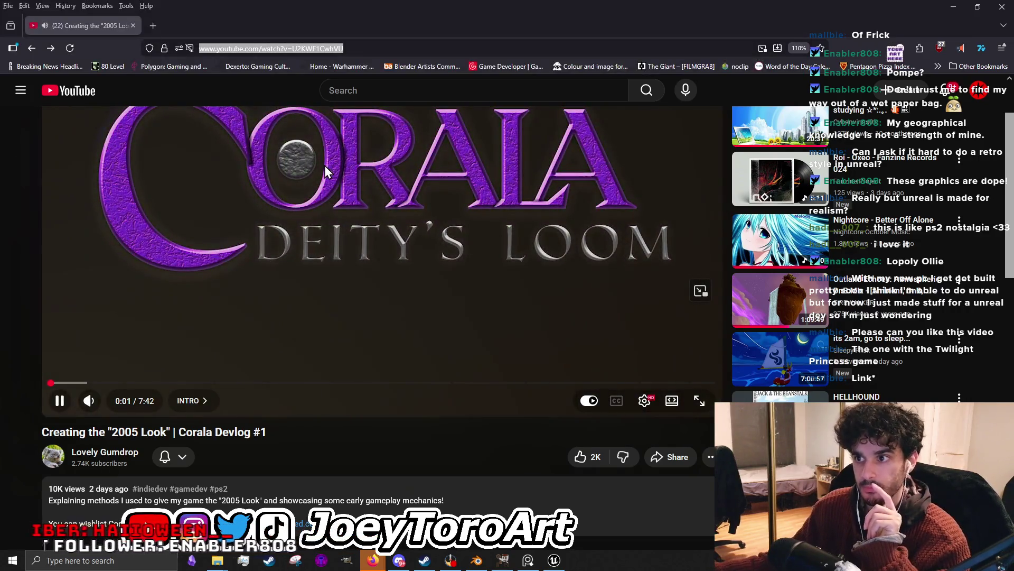
pyautogui.click(444, 333)
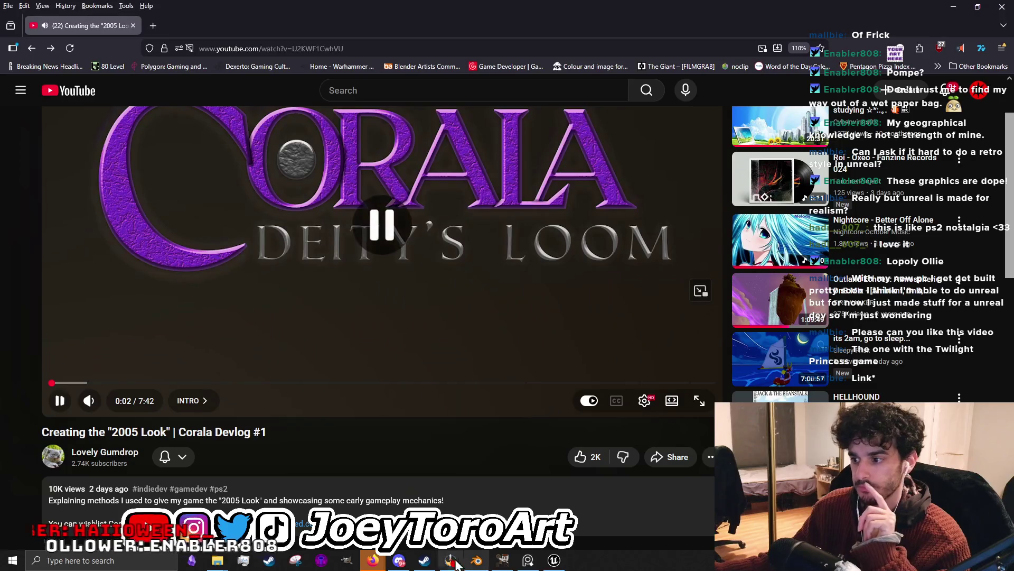
pyautogui.moveTo(372, 560)
pyautogui.click(507, 480)
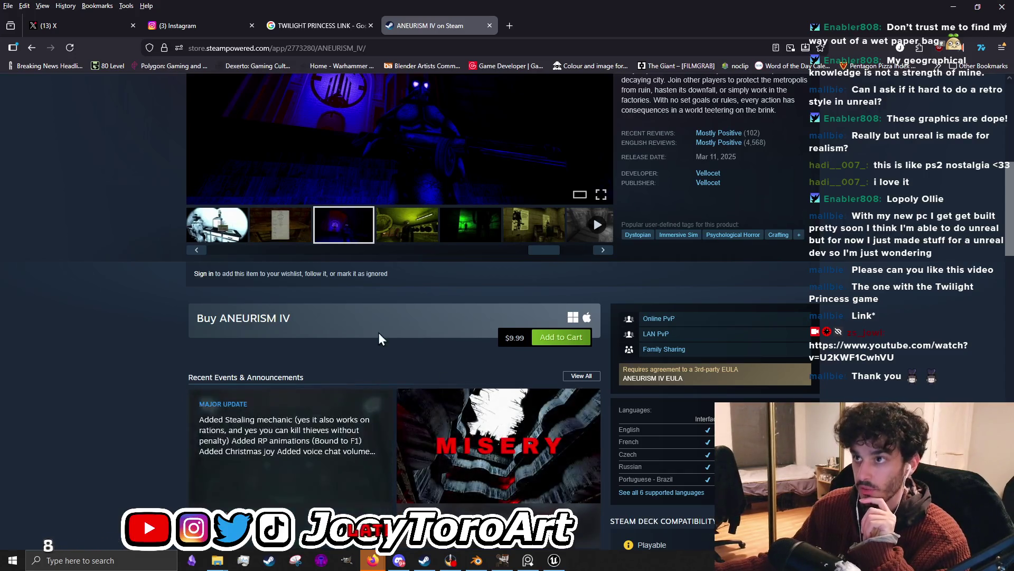
pyautogui.hotkey('alt', 'Tab')
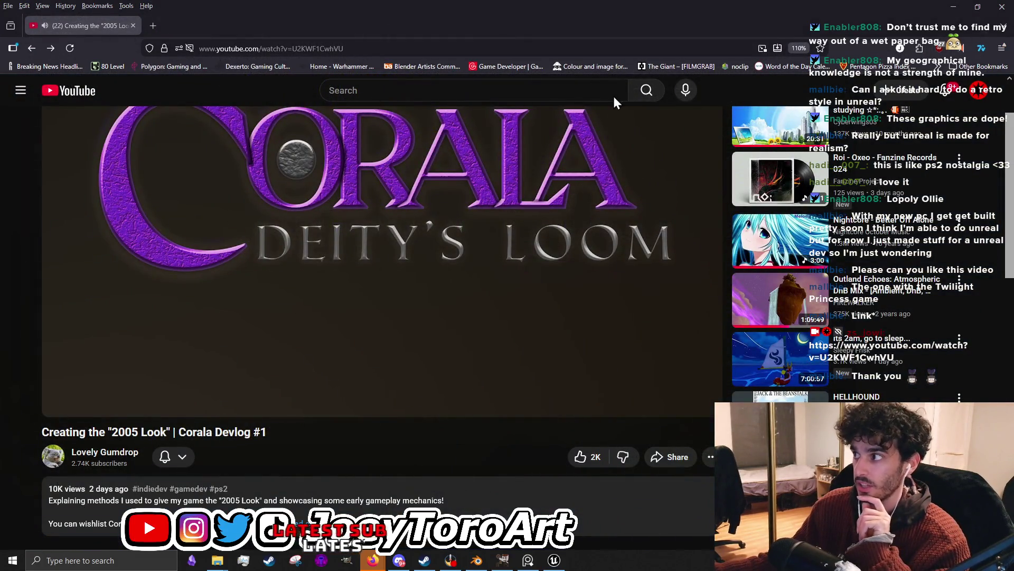
# Rerun the earlier legend64 search from the YouTube search history.
pyautogui.click(372, 560)
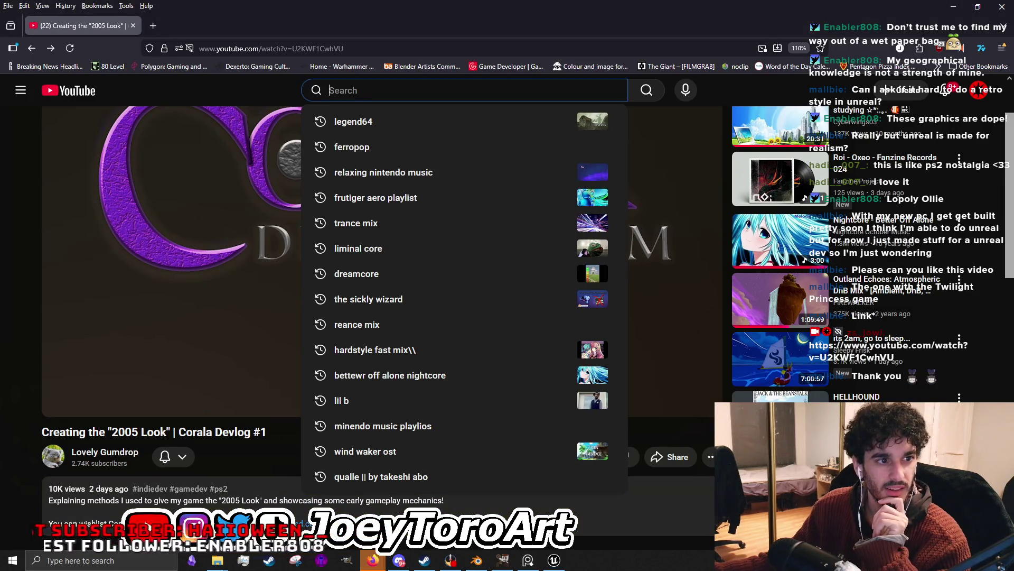
pyautogui.press('Escape')
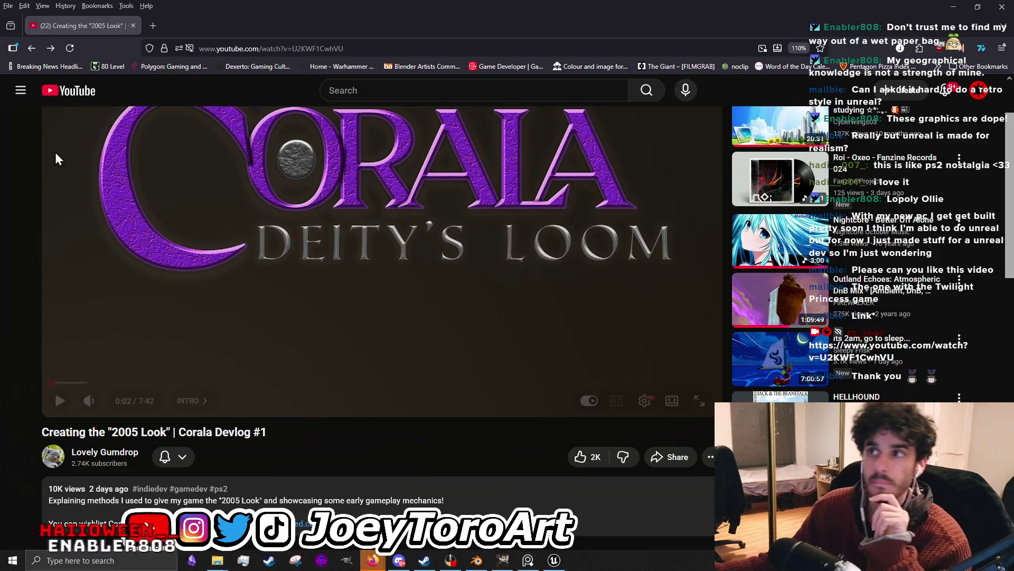
pyautogui.click(410, 90)
pyautogui.click(425, 121)
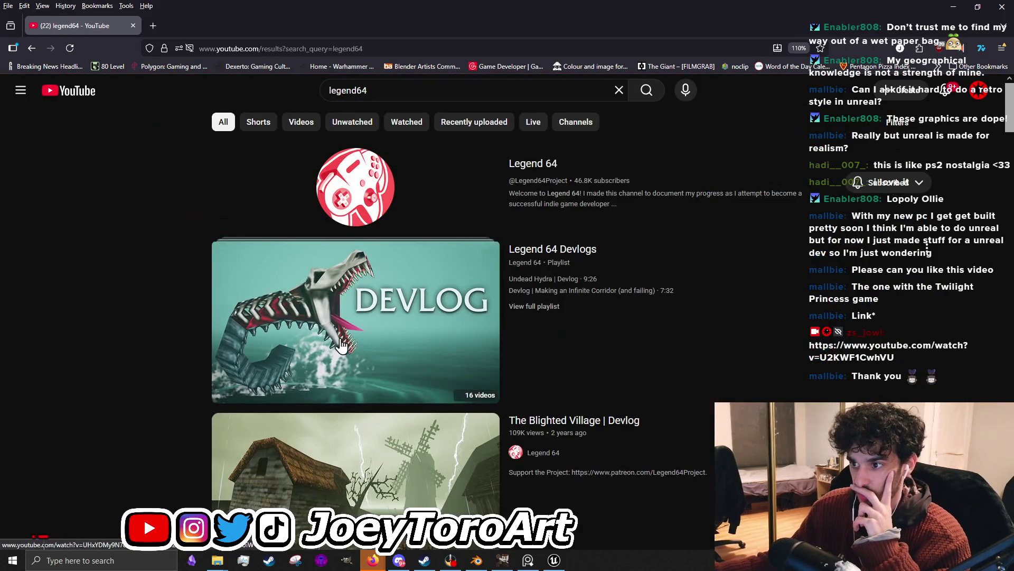
# Reach Legend 64's channel videos via the devlog and start "Remaking the First Area of my Game".
pyautogui.click(341, 346)
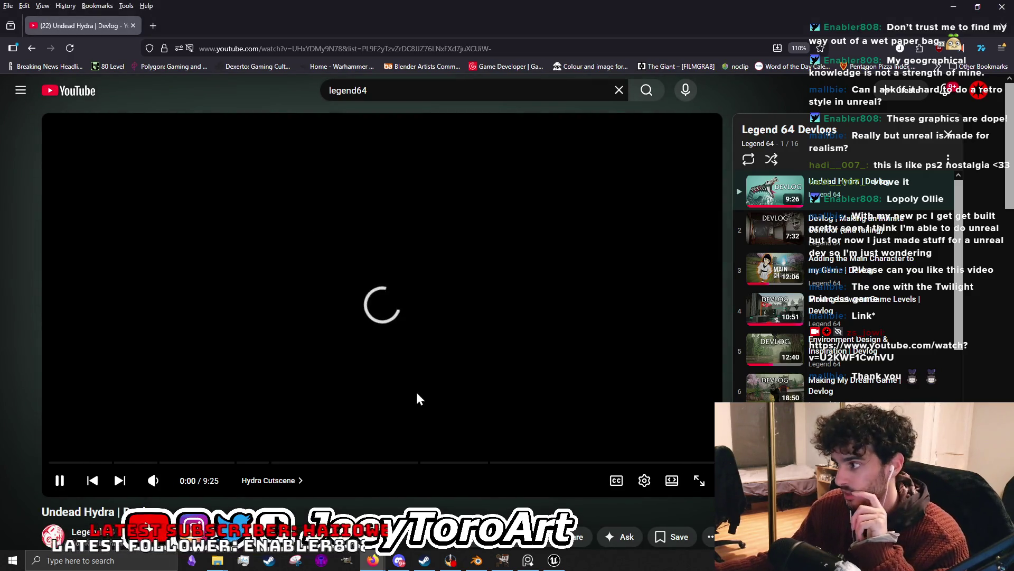
pyautogui.click(142, 463)
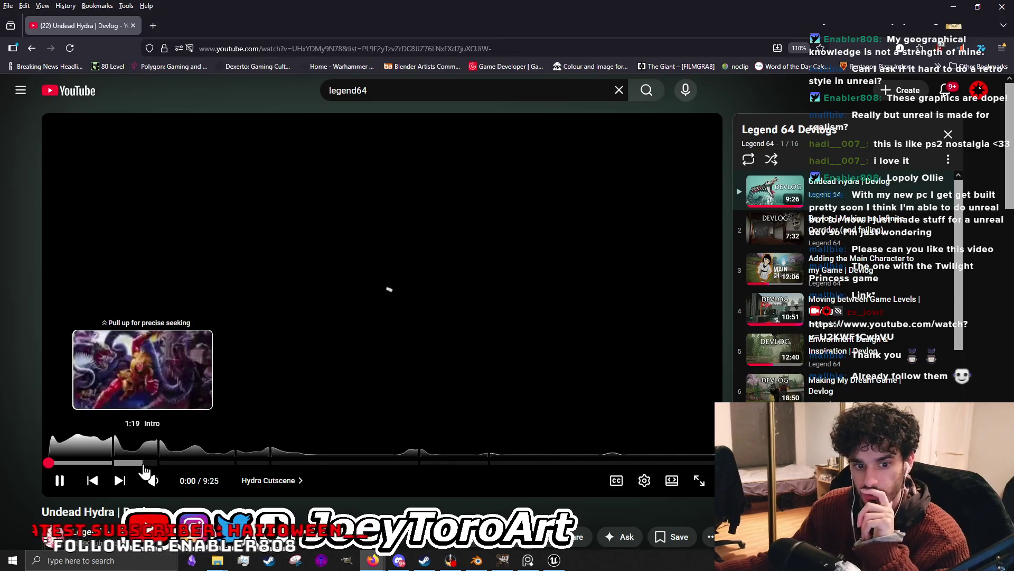
pyautogui.scroll(-3, 302, 458)
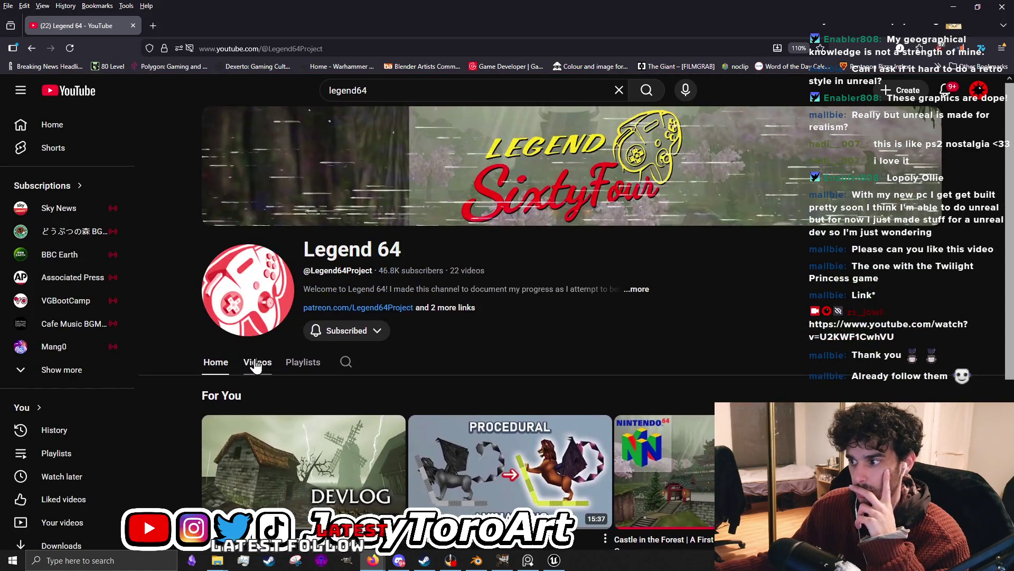
pyautogui.click(257, 361)
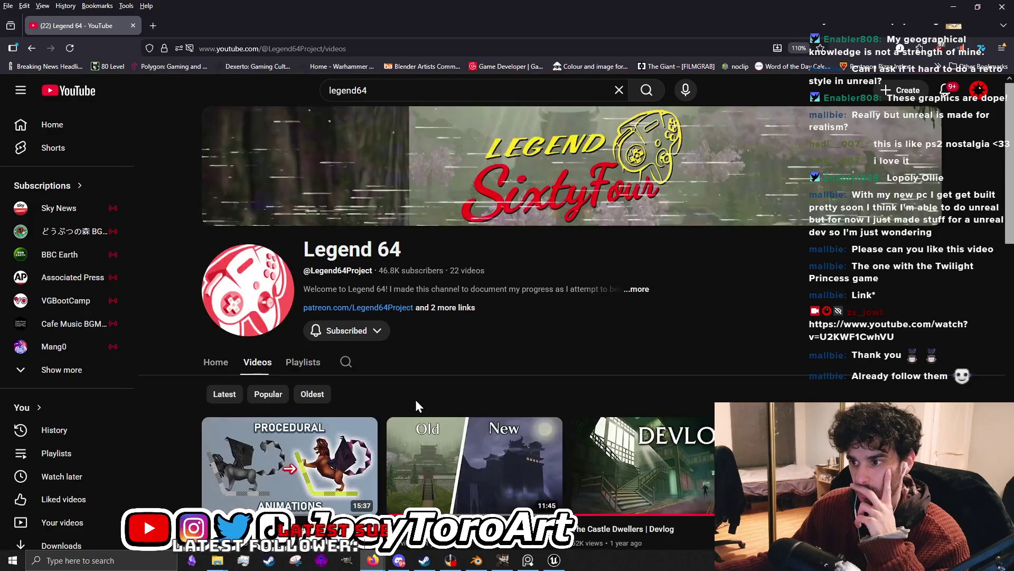
pyautogui.scroll(-5, 454, 288)
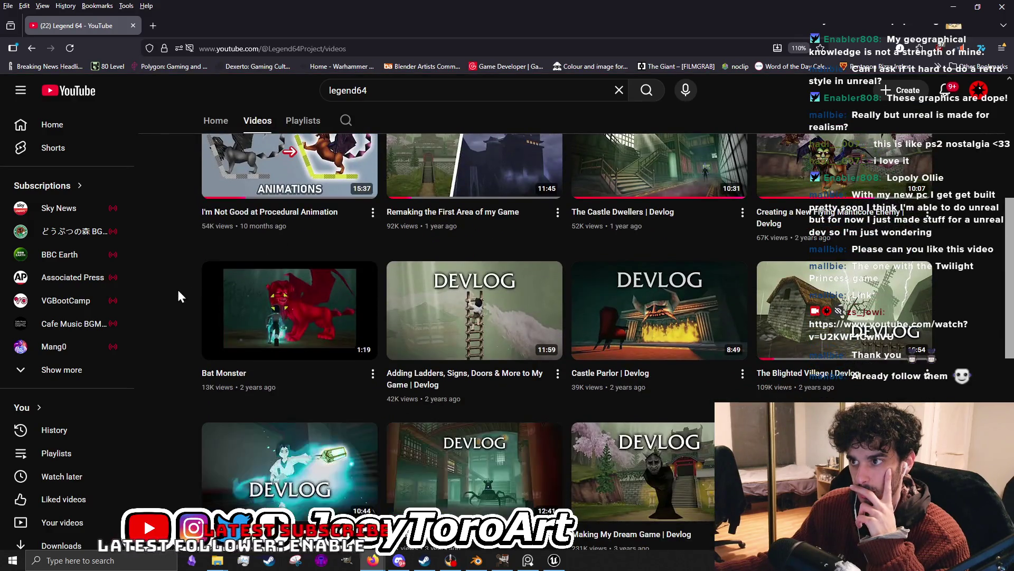
pyautogui.scroll(3, 307, 296)
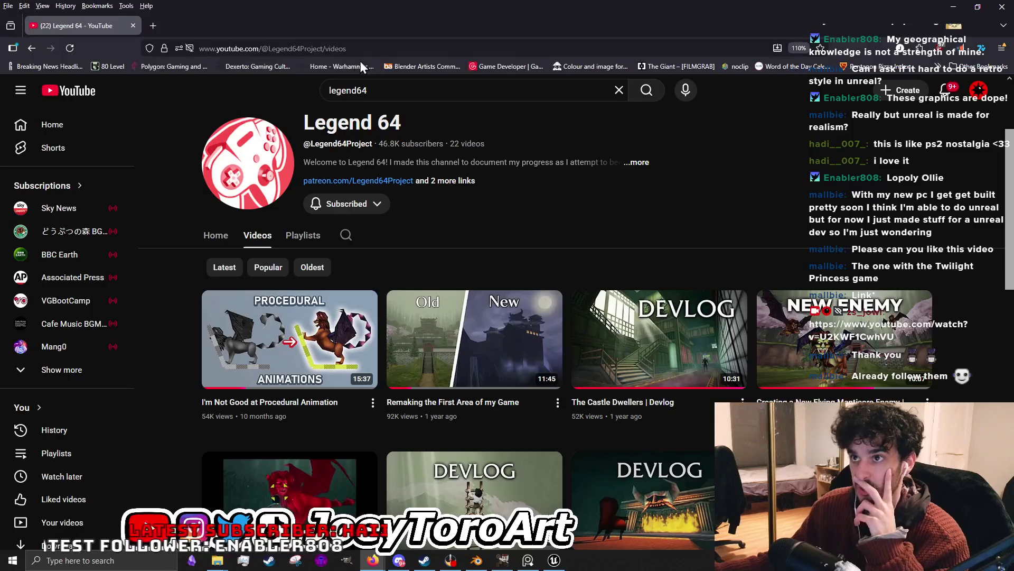
pyautogui.click(497, 354)
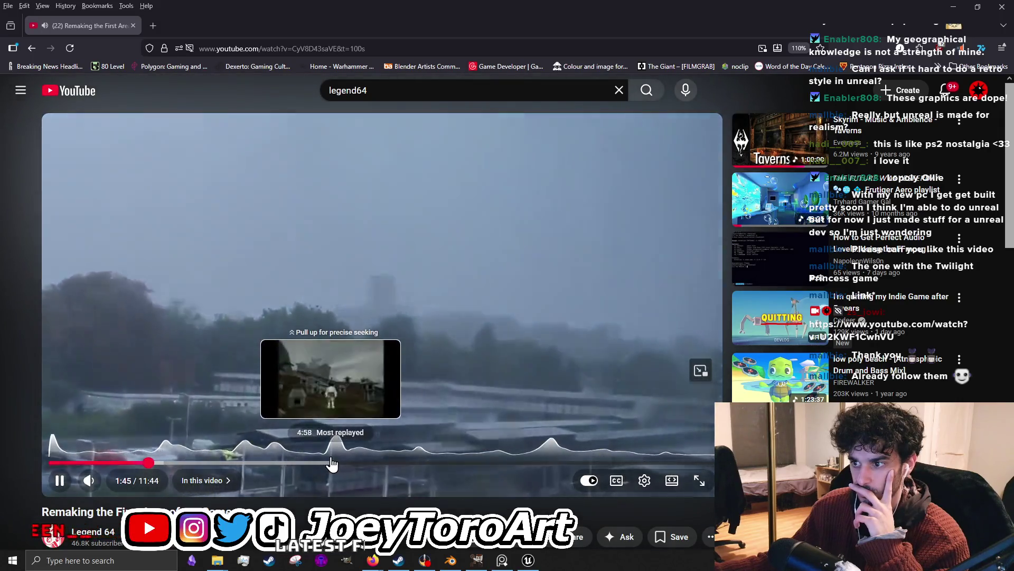
# Skim the remake video ahead through 4:58 to about 6:31.
pyautogui.click(332, 463)
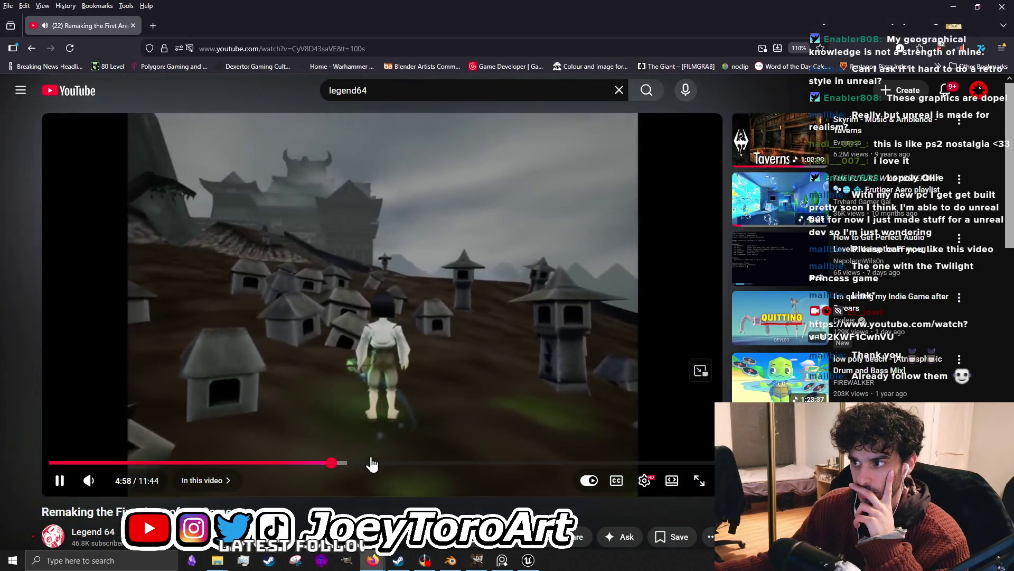
pyautogui.click(466, 395)
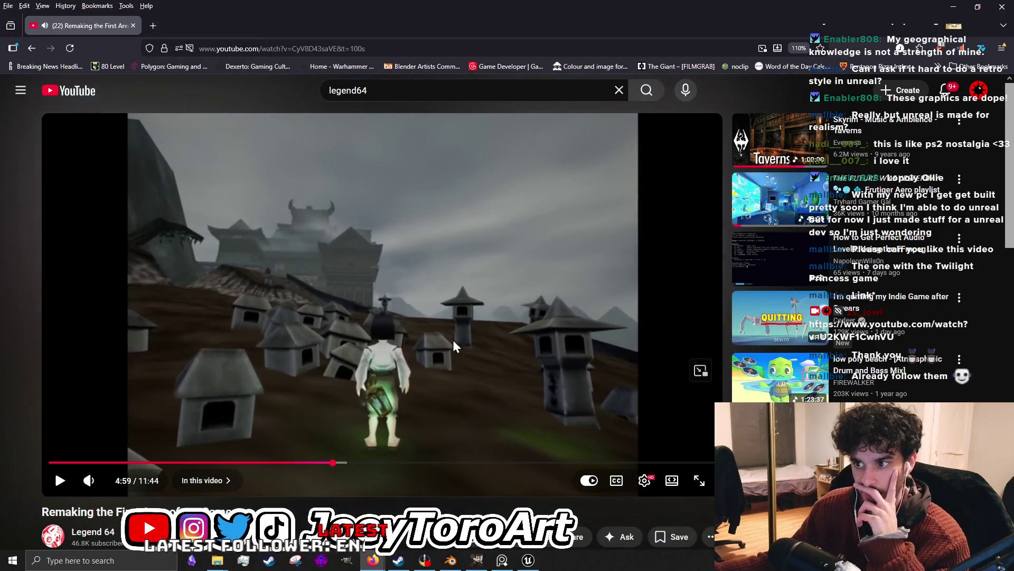
pyautogui.click(409, 371)
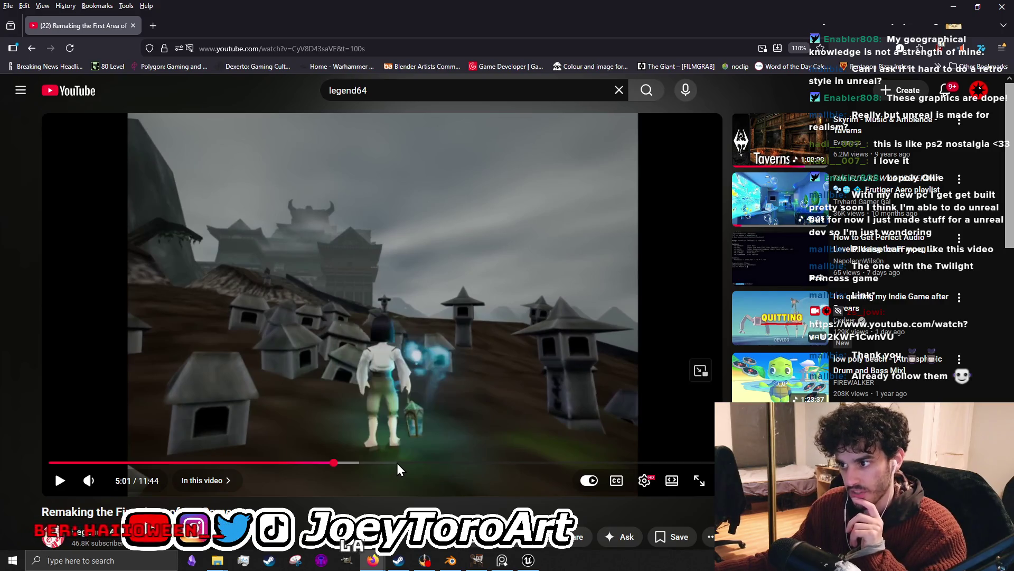
pyautogui.moveTo(397, 463); pyautogui.dragTo(404, 463)
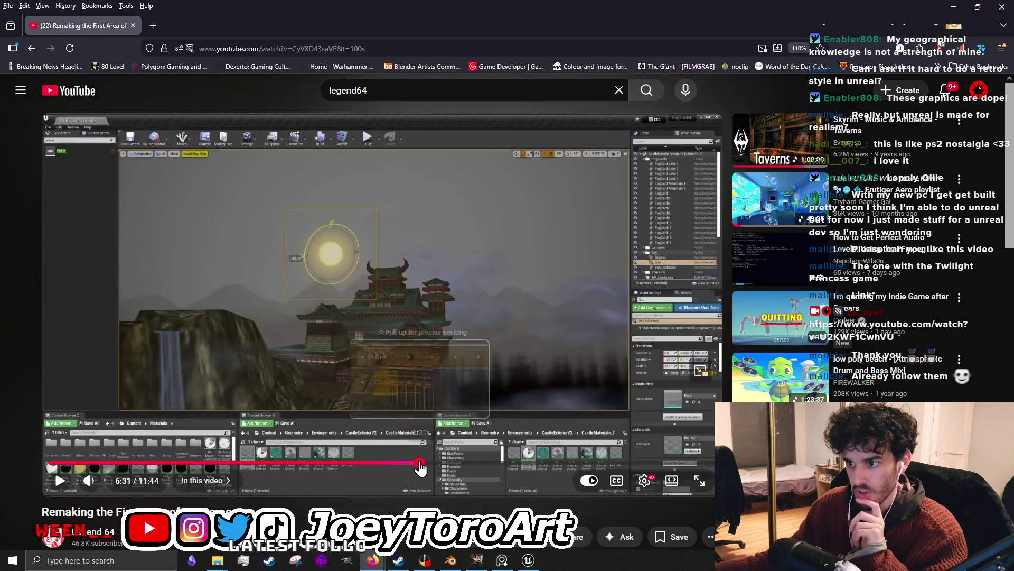
pyautogui.moveTo(404, 463); pyautogui.dragTo(471, 469)
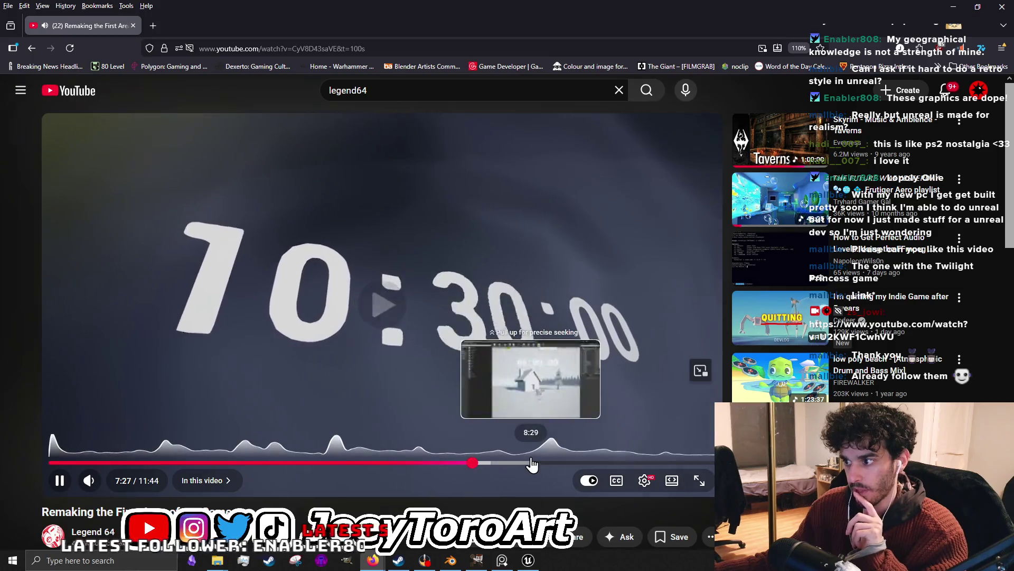
# Jump to 8:26, pause on the time-of-day blueprint scene, and switch to GIMP.
pyautogui.click(528, 464)
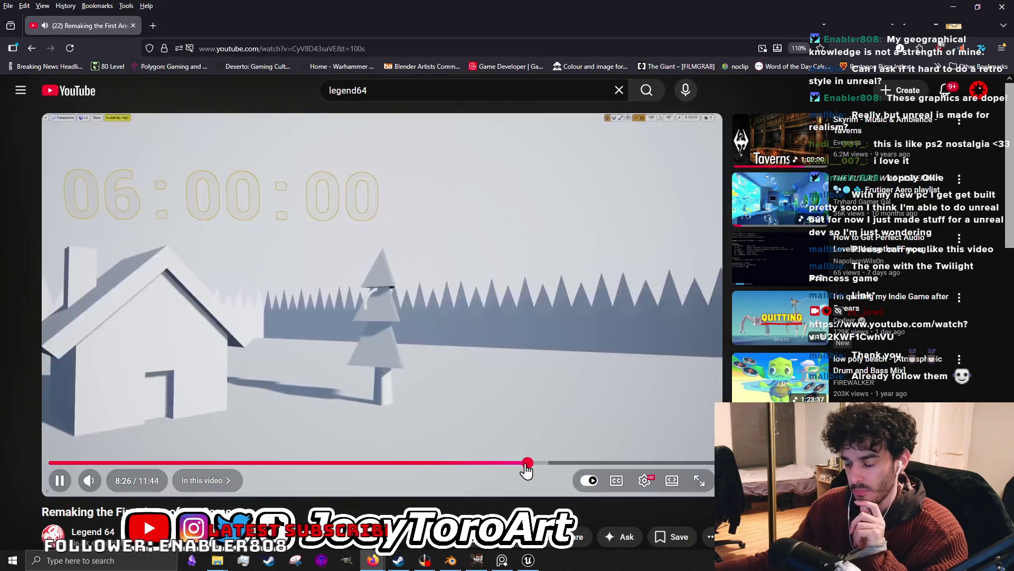
pyautogui.click(433, 400)
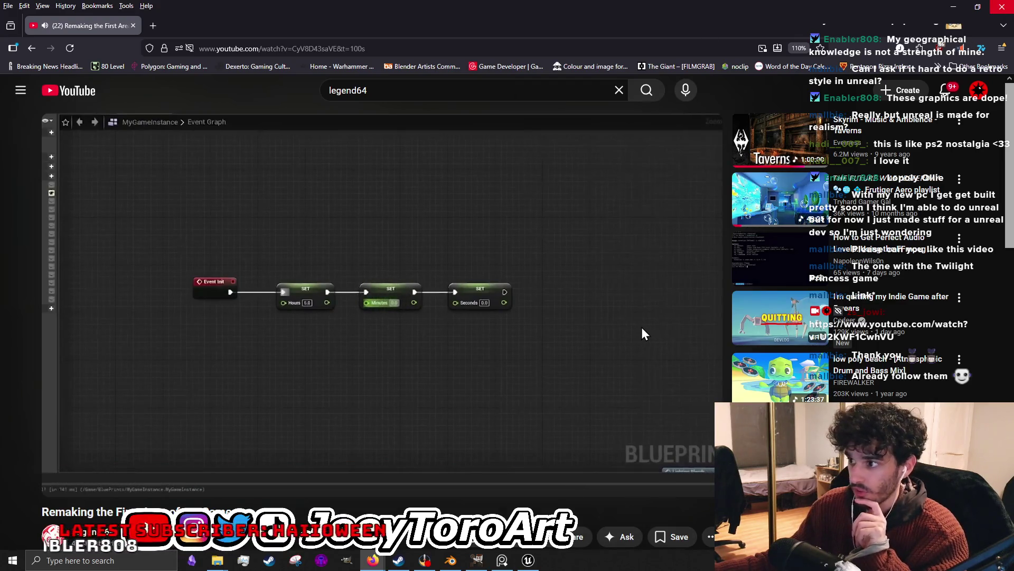
pyautogui.click(528, 560)
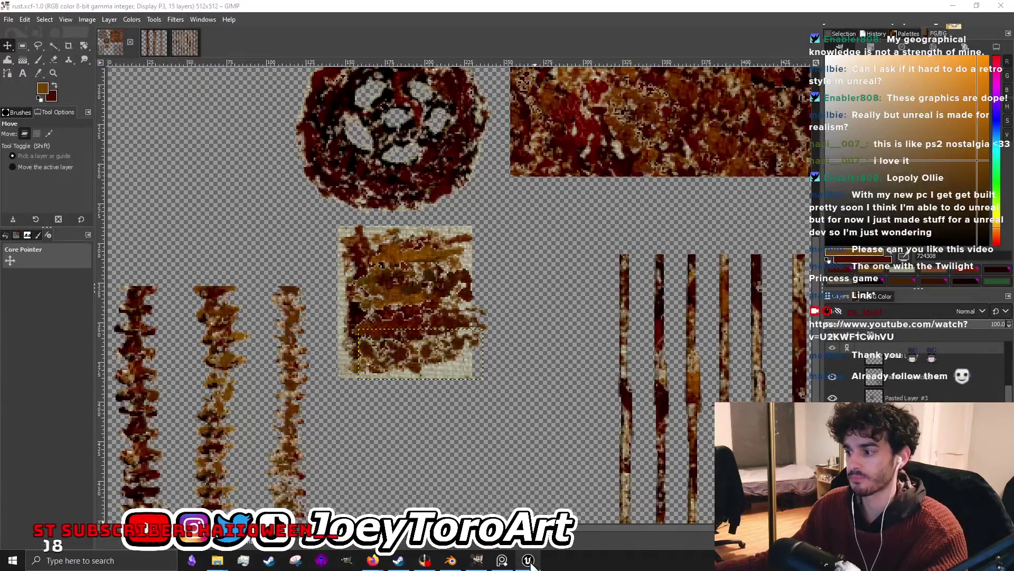
# Switch through GIMP and Unreal to the Blender canyon file and orbit onto the wall face.
pyautogui.click(954, 6)
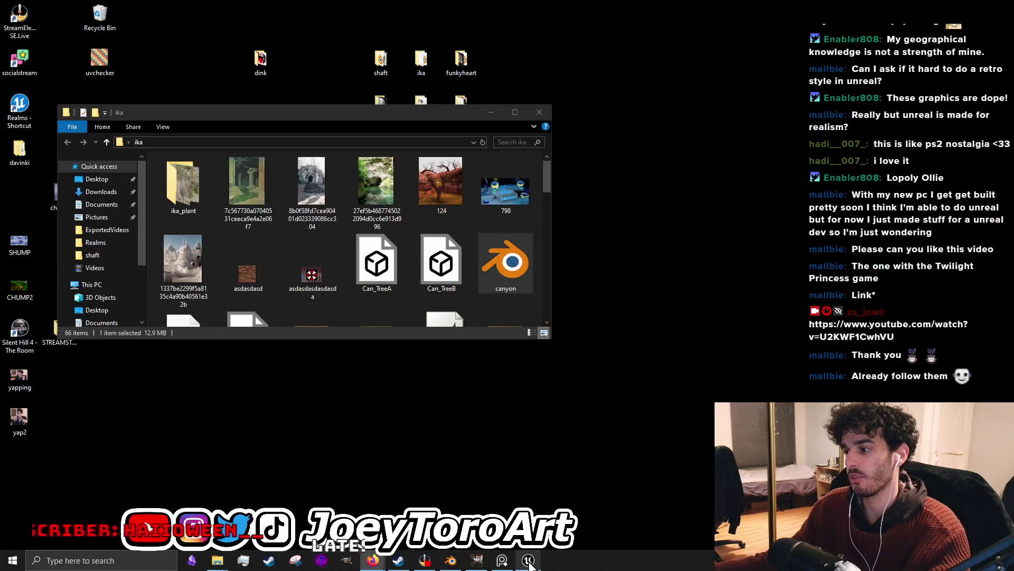
pyautogui.click(527, 561)
pyautogui.click(957, 10)
pyautogui.click(451, 560)
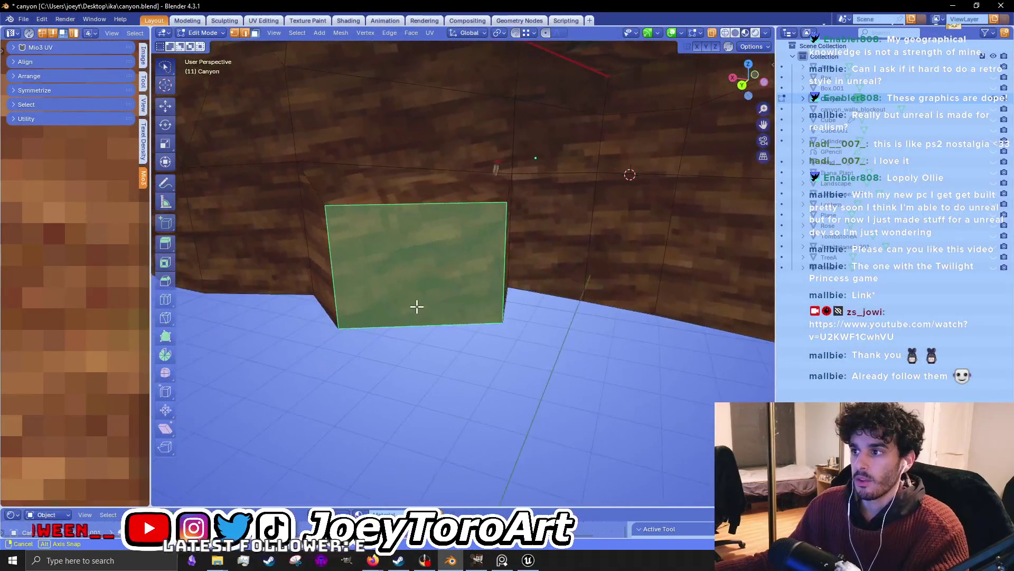
pyautogui.moveTo(417, 306); pyautogui.dragTo(447, 345)
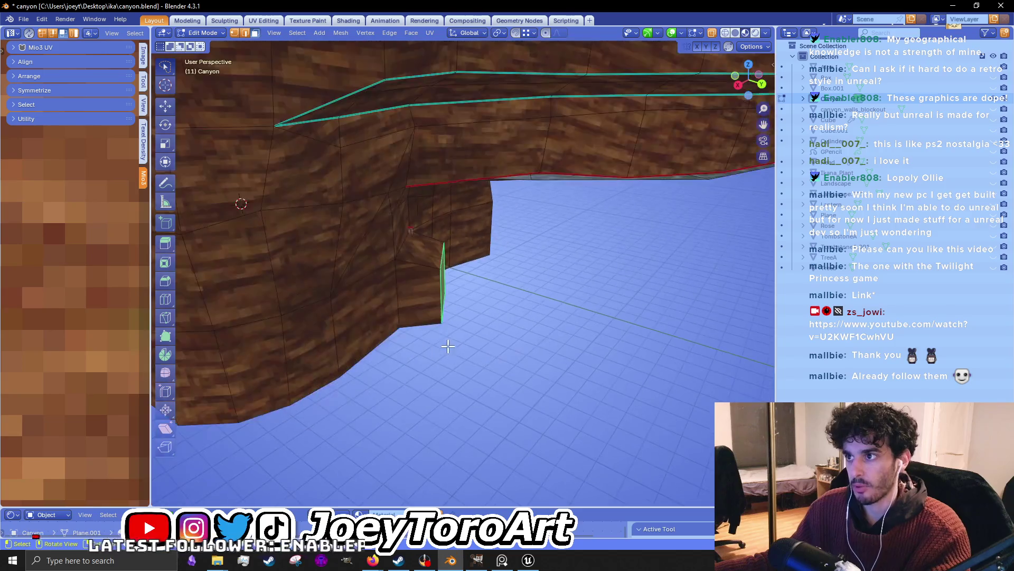
pyautogui.scroll(5, 448, 346)
pyautogui.moveTo(550, 319)
pyautogui.mouseDown()
pyautogui.moveTo(582, 320)
pyautogui.moveTo(536, 345)
pyautogui.mouseUp()
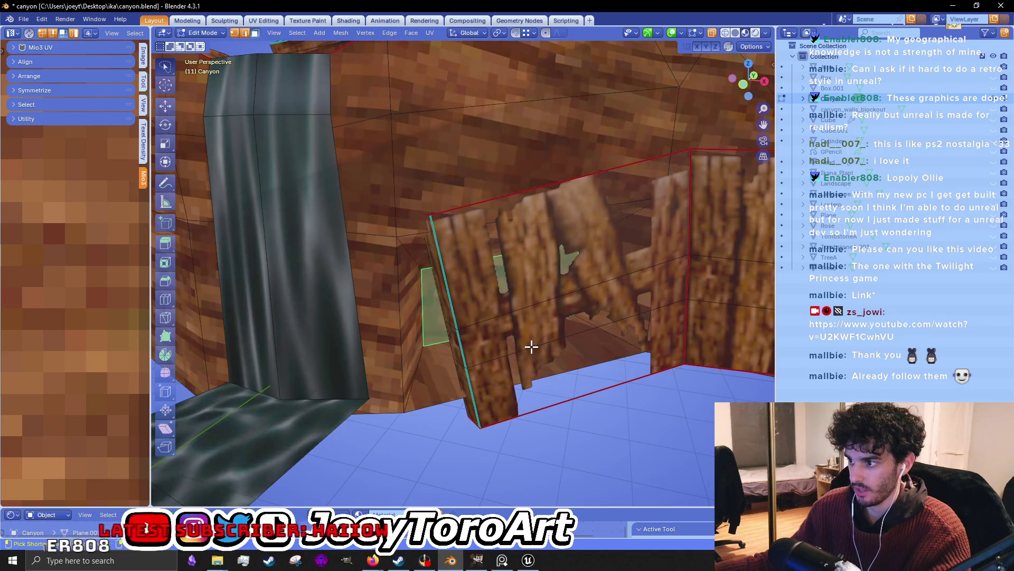
pyautogui.moveTo(532, 347)
pyautogui.mouseDown()
pyautogui.moveTo(526, 334)
pyautogui.moveTo(393, 331)
pyautogui.mouseUp()
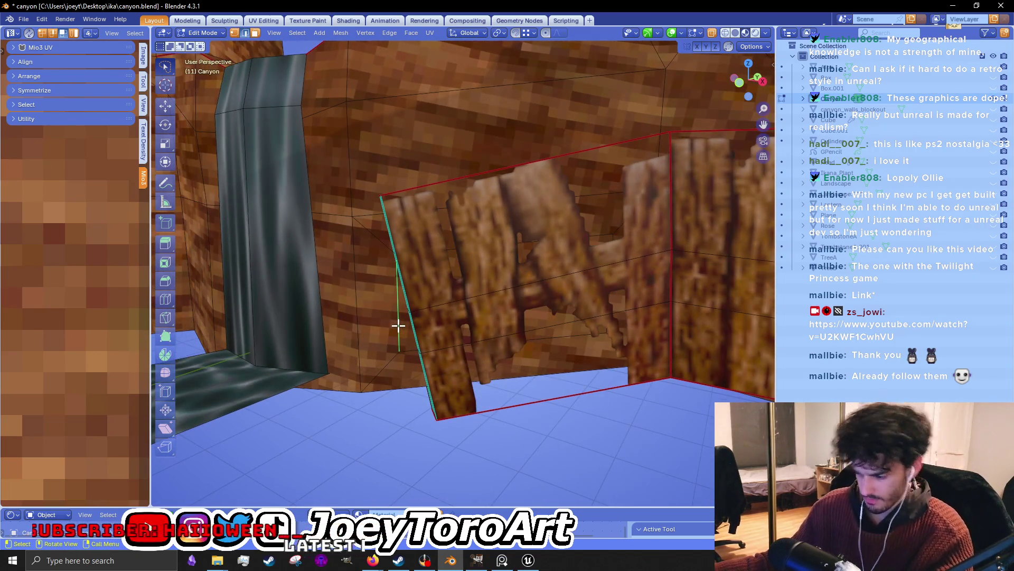
# Edge-slide the selected wall edge twice, checking the result from new angles.
pyautogui.press('g')
pyautogui.press('g')
pyautogui.click(412, 326)
pyautogui.moveTo(414, 328); pyautogui.dragTo(459, 259)
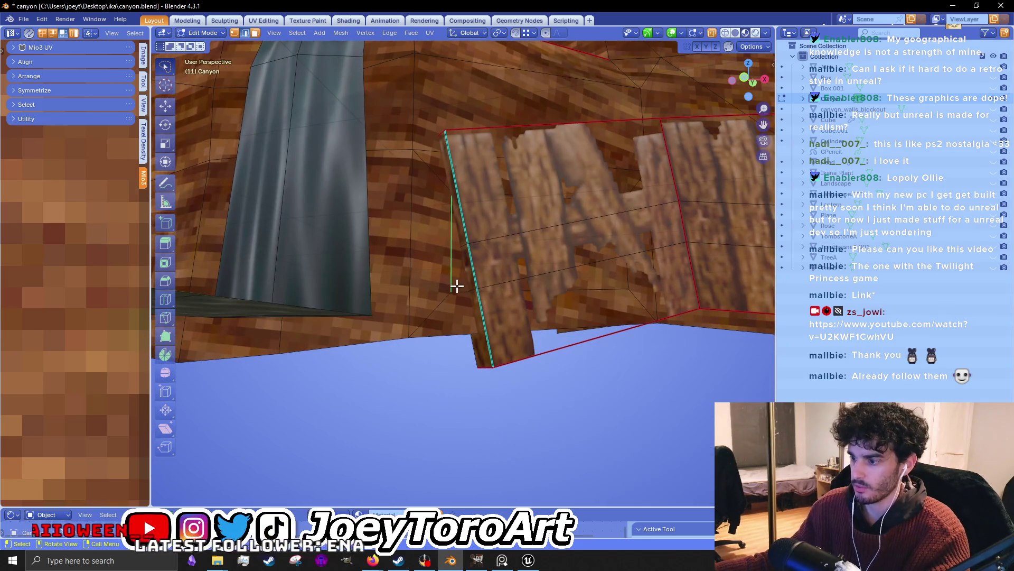
pyautogui.press('g')
pyautogui.press('g')
pyautogui.click(486, 291)
pyautogui.moveTo(480, 295)
pyautogui.mouseDown()
pyautogui.moveTo(516, 319)
pyautogui.moveTo(437, 312)
pyautogui.moveTo(508, 281)
pyautogui.moveTo(437, 246)
pyautogui.moveTo(510, 233)
pyautogui.mouseUp()
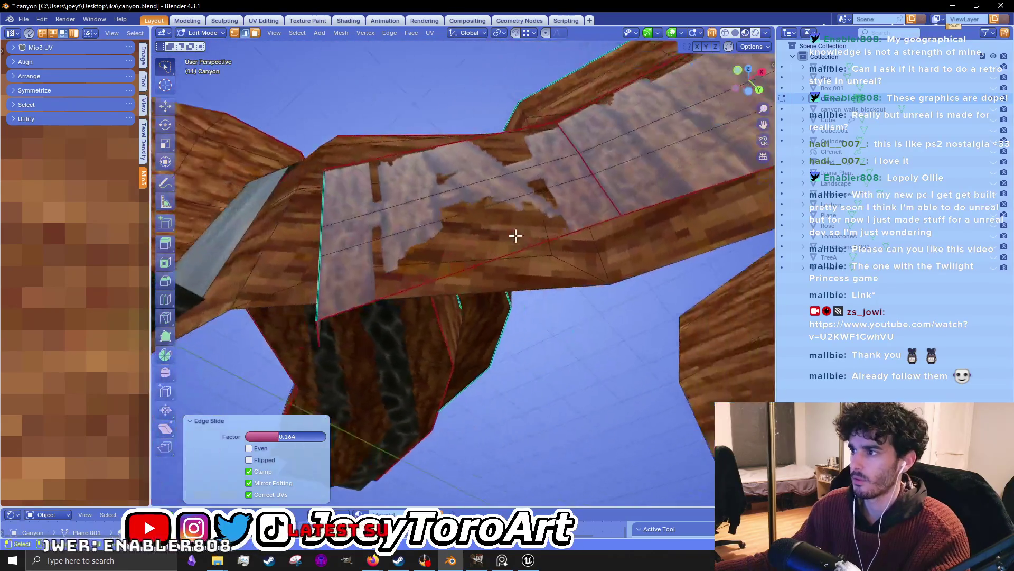
# Slide another wall edge and begin adjusting the slanted edge near the underside.
pyautogui.keyDown('shift'); pyautogui.click(544, 244); pyautogui.keyUp('shift')
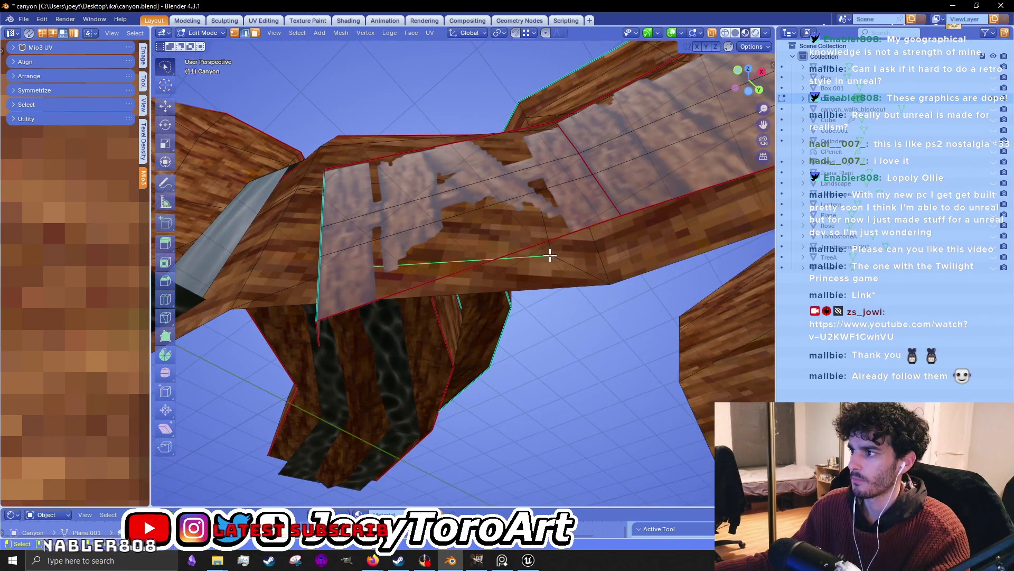
pyautogui.moveTo(554, 252); pyautogui.dragTo(553, 245)
pyautogui.press('g')
pyautogui.press('g')
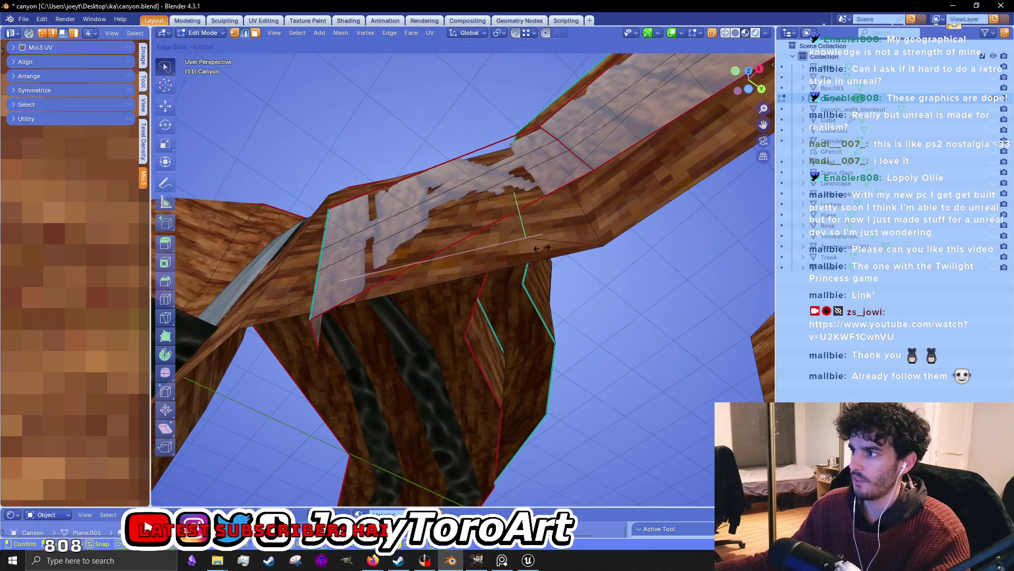
pyautogui.click(553, 252)
pyautogui.moveTo(550, 245); pyautogui.dragTo(404, 312)
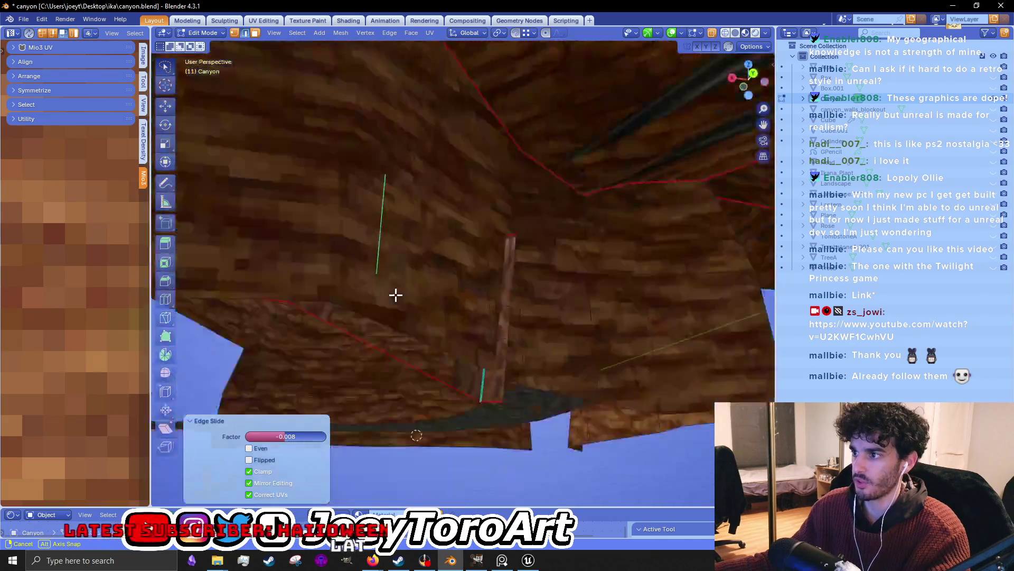
pyautogui.hotkey('ctrl', 'r')
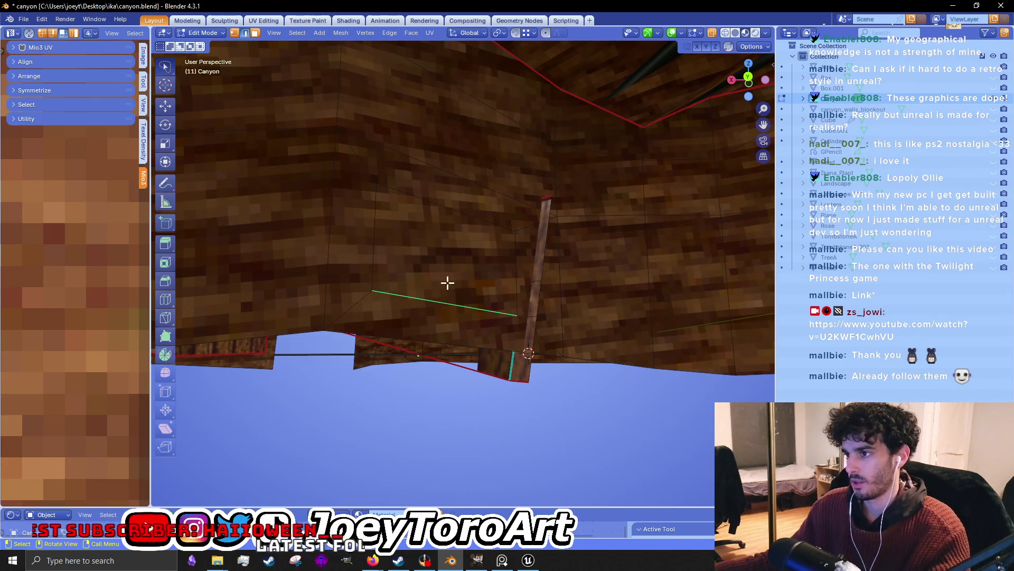
# Select a face on the wall underside and start moving it vertically.
pyautogui.click(432, 283)
pyautogui.moveTo(444, 277)
pyautogui.mouseDown()
pyautogui.moveTo(522, 307)
pyautogui.moveTo(521, 288)
pyautogui.moveTo(520, 317)
pyautogui.mouseUp()
pyautogui.press('g')
pyautogui.press('z')
pyautogui.press('z')
# Place the underside face, briefly hide and unhide it, then reposition it.
pyautogui.click(675, 338)
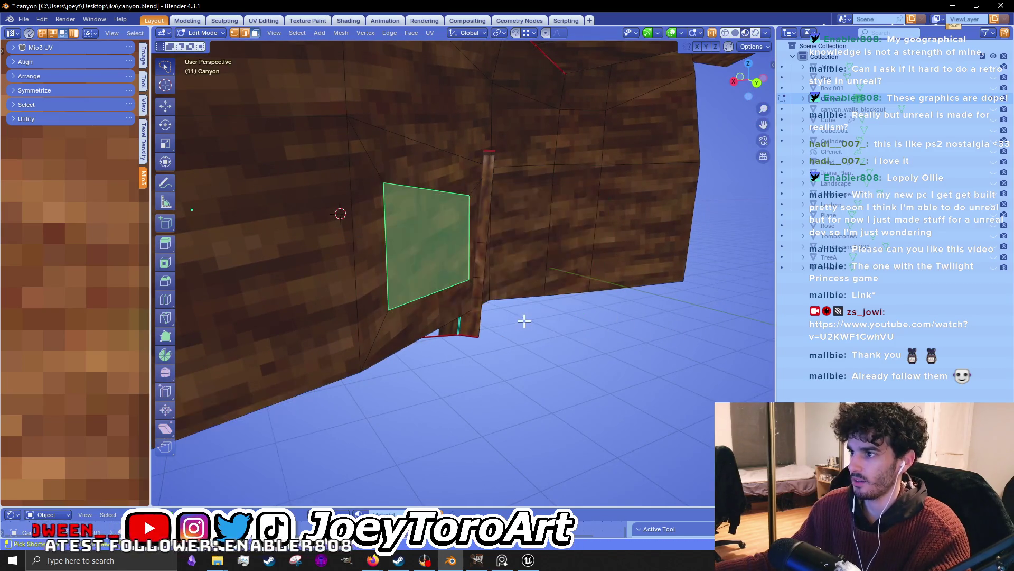
pyautogui.moveTo(464, 283); pyautogui.dragTo(481, 293)
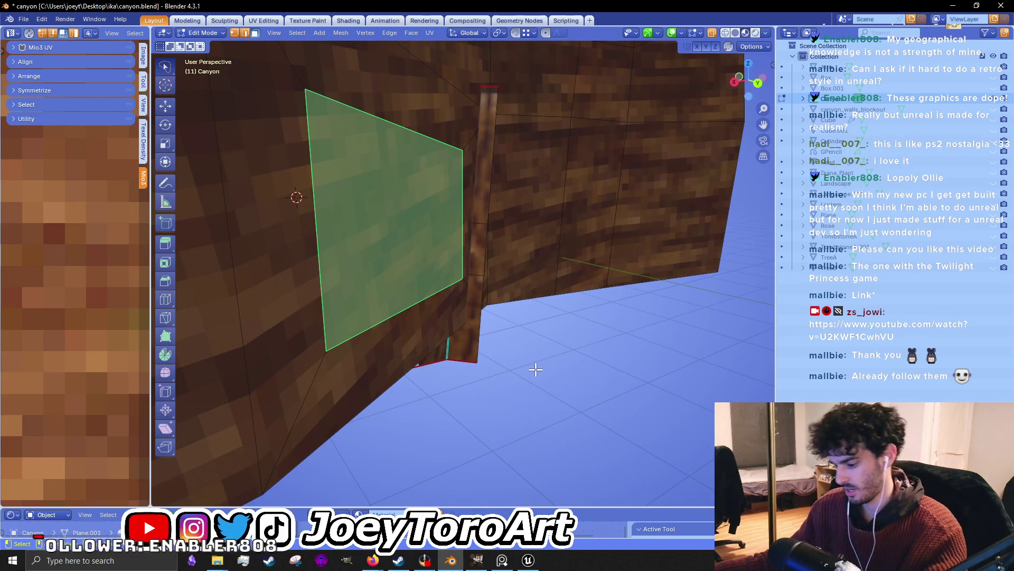
pyautogui.press('h')
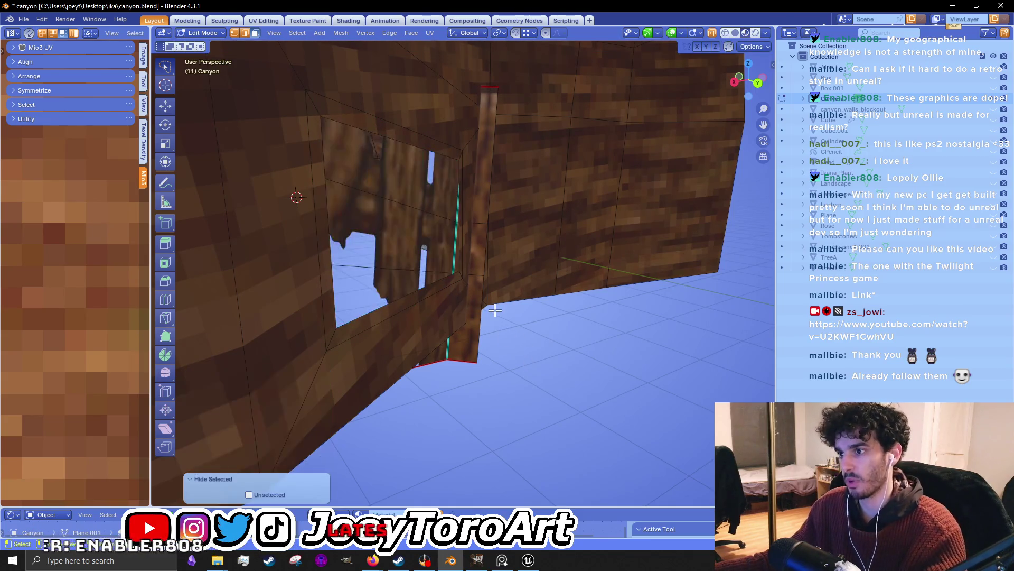
pyautogui.hotkey('alt', 'h')
pyautogui.press('g')
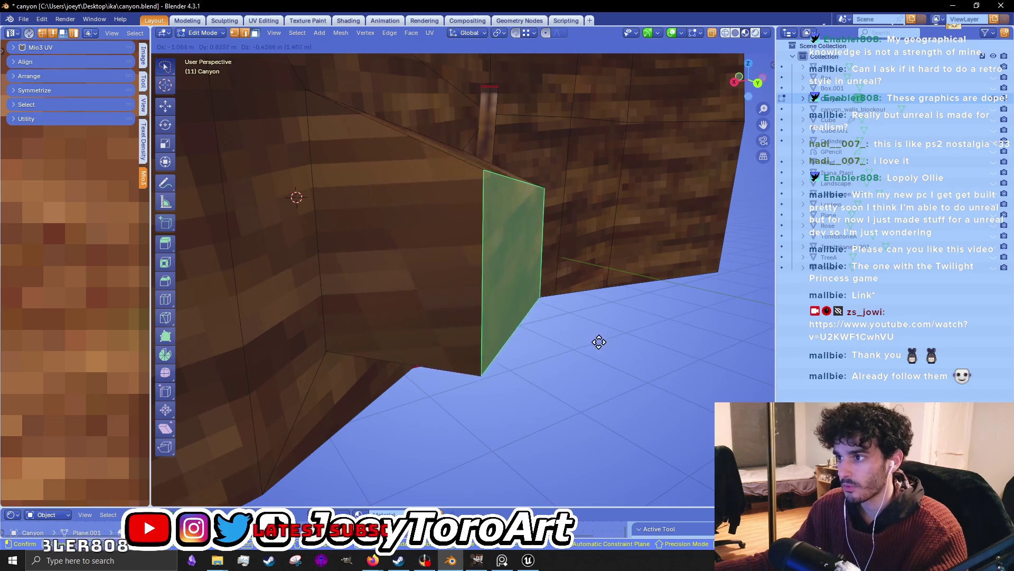
pyautogui.click(616, 334)
pyautogui.moveTo(600, 306)
pyautogui.mouseDown()
pyautogui.moveTo(479, 343)
pyautogui.moveTo(446, 335)
pyautogui.moveTo(471, 336)
pyautogui.mouseUp()
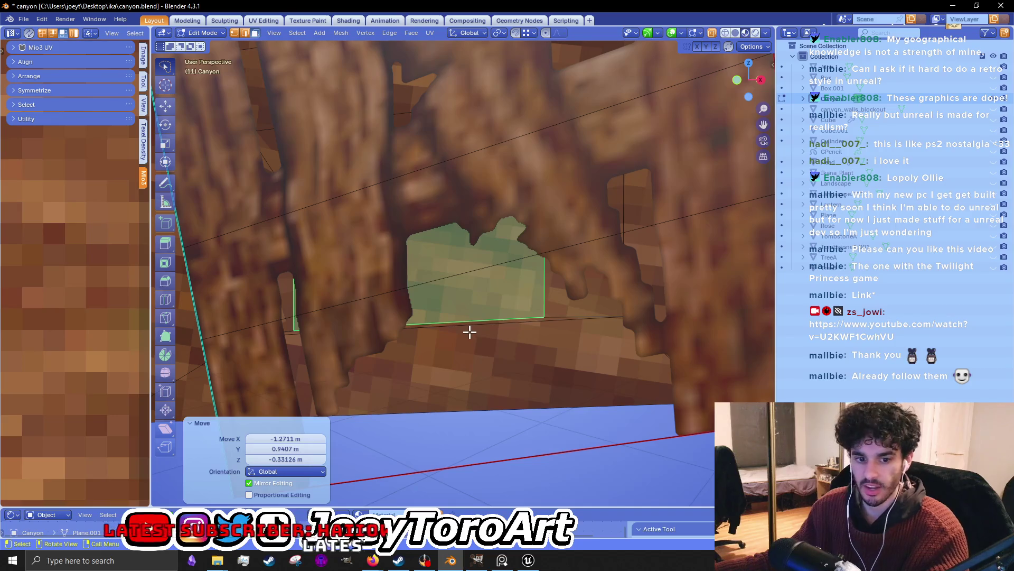
pyautogui.scroll(3, 471, 331)
# Clear the selection, mark a face for deletion and slide a vertex along the rock underside.
pyautogui.hotkey('alt', 'a')
pyautogui.moveTo(537, 356)
pyautogui.mouseDown()
pyautogui.moveTo(420, 302)
pyautogui.moveTo(505, 299)
pyautogui.moveTo(479, 291)
pyautogui.mouseUp()
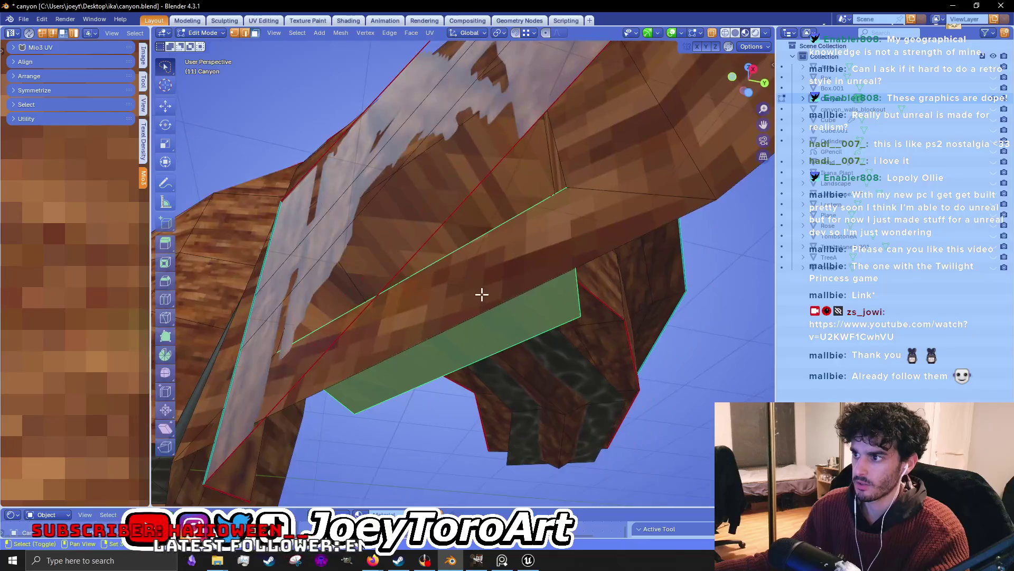
pyautogui.keyDown('shift'); pyautogui.click(479, 291); pyautogui.keyUp('shift')
pyautogui.press('x')
pyautogui.moveTo(650, 278); pyautogui.dragTo(634, 235)
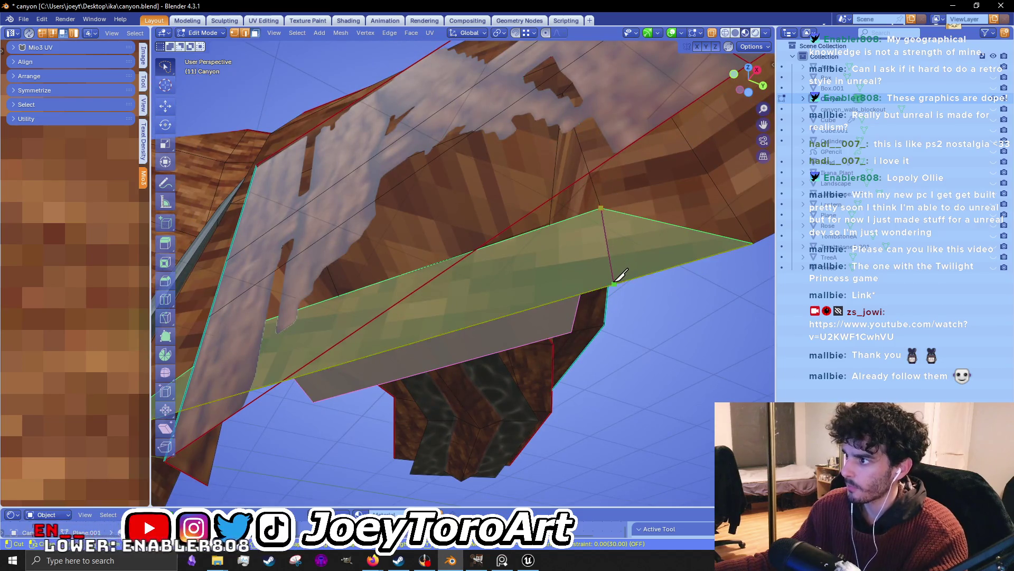
pyautogui.moveTo(608, 282)
pyautogui.mouseDown()
pyautogui.moveTo(481, 236)
pyautogui.moveTo(431, 247)
pyautogui.mouseUp()
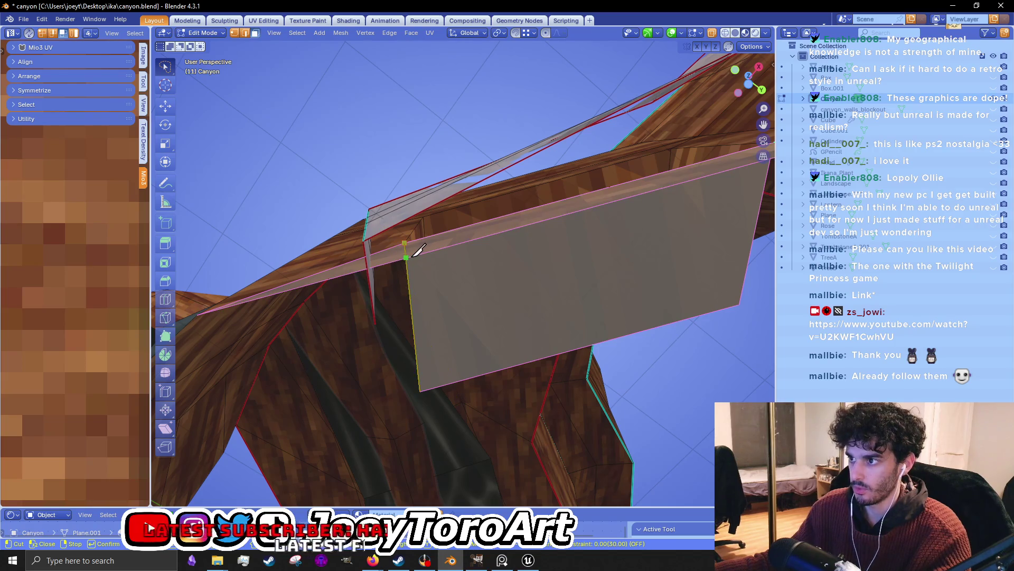
pyautogui.moveTo(424, 248)
pyautogui.mouseDown()
pyautogui.moveTo(413, 264)
pyautogui.moveTo(430, 256)
pyautogui.moveTo(475, 271)
pyautogui.moveTo(433, 270)
pyautogui.moveTo(444, 265)
pyautogui.mouseUp()
pyautogui.press('g')
pyautogui.press('g')
pyautogui.click(400, 264)
# Delete two unwanted faces beneath the wall with X > Faces.
pyautogui.click(445, 265)
pyautogui.moveTo(532, 270); pyautogui.dragTo(441, 274)
pyautogui.click(491, 274)
pyautogui.press('x')
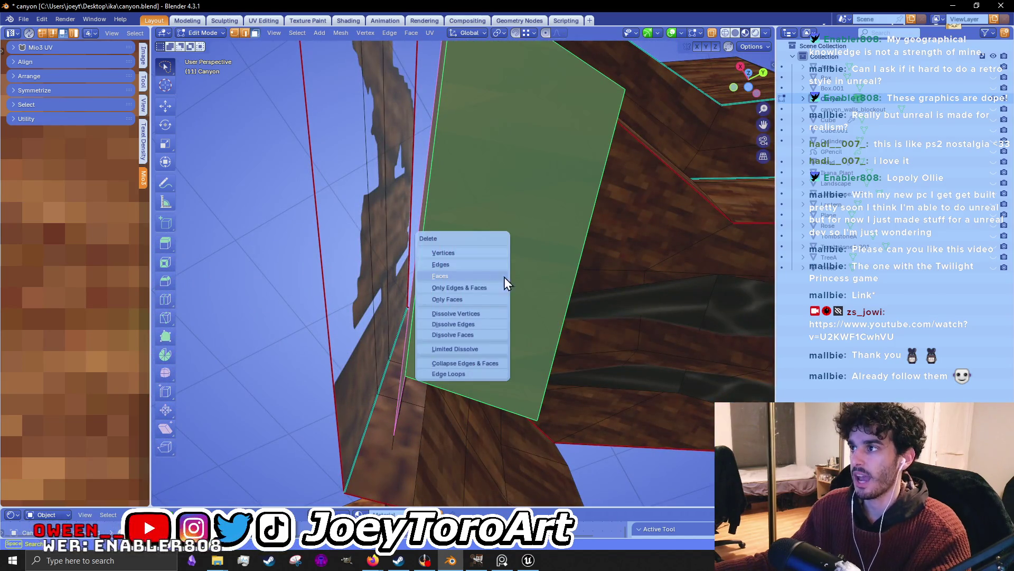
pyautogui.moveTo(560, 284)
pyautogui.mouseDown()
pyautogui.moveTo(563, 318)
pyautogui.moveTo(569, 265)
pyautogui.moveTo(453, 322)
pyautogui.moveTo(408, 358)
pyautogui.moveTo(322, 357)
pyautogui.moveTo(453, 343)
pyautogui.moveTo(520, 319)
pyautogui.moveTo(587, 247)
pyautogui.moveTo(601, 265)
pyautogui.moveTo(478, 349)
pyautogui.moveTo(481, 304)
pyautogui.moveTo(588, 306)
pyautogui.mouseUp()
pyautogui.press('x')
pyautogui.click(545, 304)
# Lower the face below the wall along Z, fill it and change its shading.
pyautogui.click(453, 342)
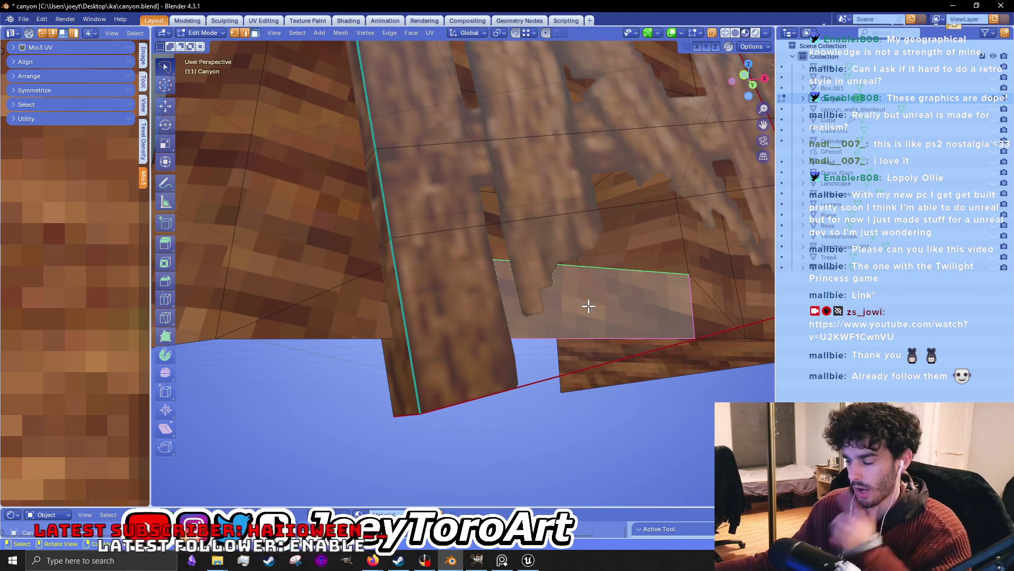
pyautogui.press('g')
pyautogui.press('z')
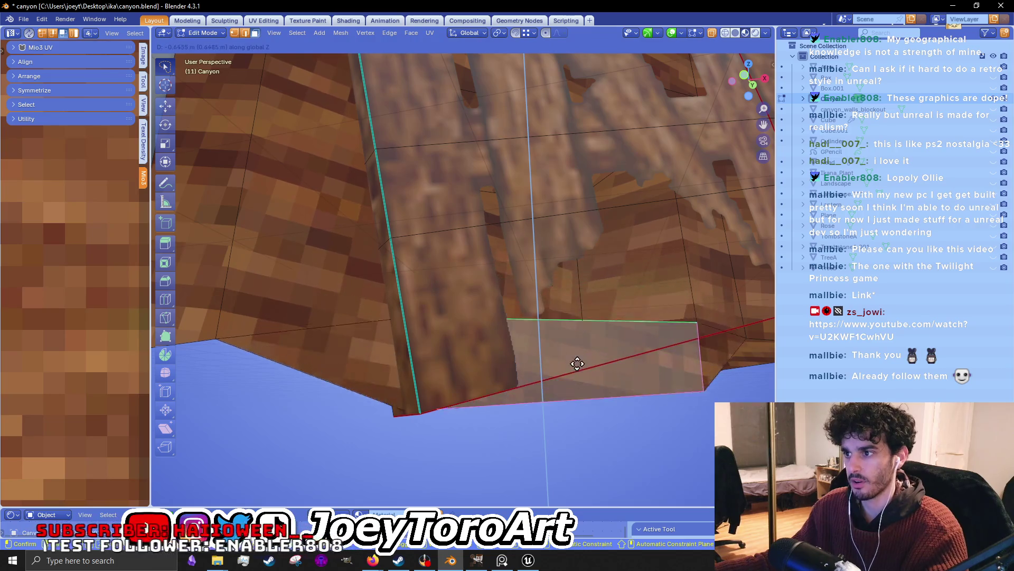
pyautogui.click(573, 391)
pyautogui.press('f')
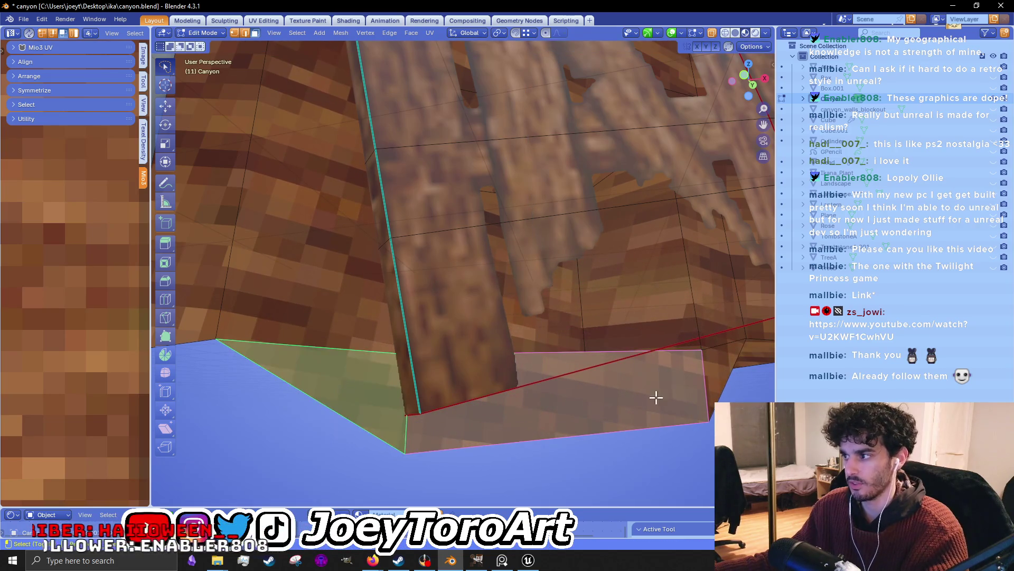
pyautogui.moveTo(715, 374)
pyautogui.mouseDown()
pyautogui.moveTo(629, 378)
pyautogui.moveTo(544, 299)
pyautogui.moveTo(478, 307)
pyautogui.moveTo(528, 346)
pyautogui.mouseUp()
pyautogui.rightClick(525, 314)
pyautogui.click(524, 314)
# Extrude an edge into a new patch face, review the whole wall and leave edit mode.
pyautogui.press('e')
pyautogui.click(660, 351)
pyautogui.moveTo(660, 351)
pyautogui.mouseDown()
pyautogui.moveTo(551, 355)
pyautogui.moveTo(600, 362)
pyautogui.moveTo(769, 333)
pyautogui.moveTo(141, 343)
pyautogui.mouseUp()
pyautogui.moveTo(606, 388)
pyautogui.mouseDown()
pyautogui.moveTo(557, 283)
pyautogui.moveTo(515, 356)
pyautogui.mouseUp()
pyautogui.click(553, 311)
pyautogui.press('Tab')
pyautogui.click(23, 19)
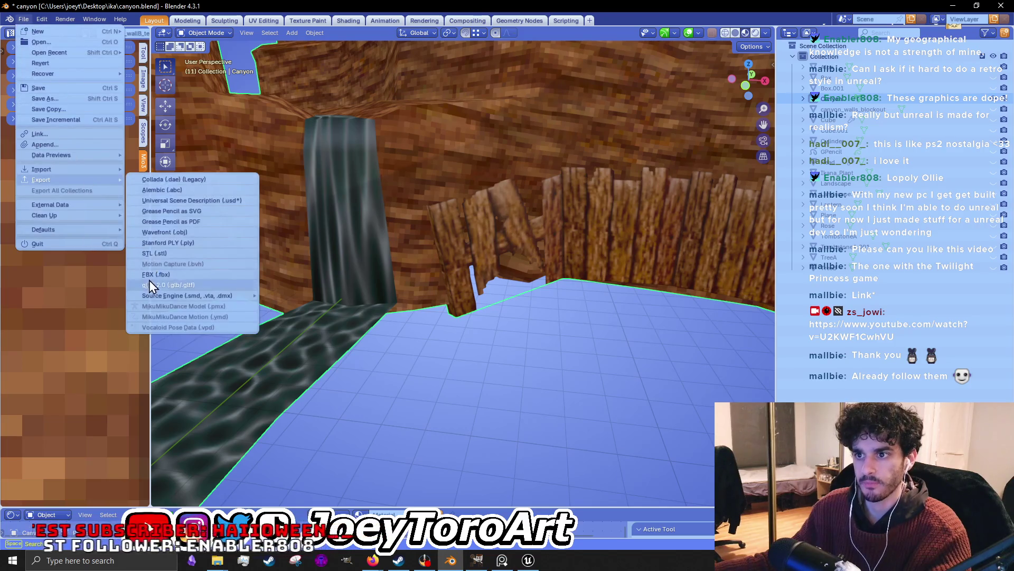
# Export with the UE preset over canyon_walls.fbx in the ika folder, then minimize Blender.
pyautogui.moveTo(41, 179)
pyautogui.click(149, 281)
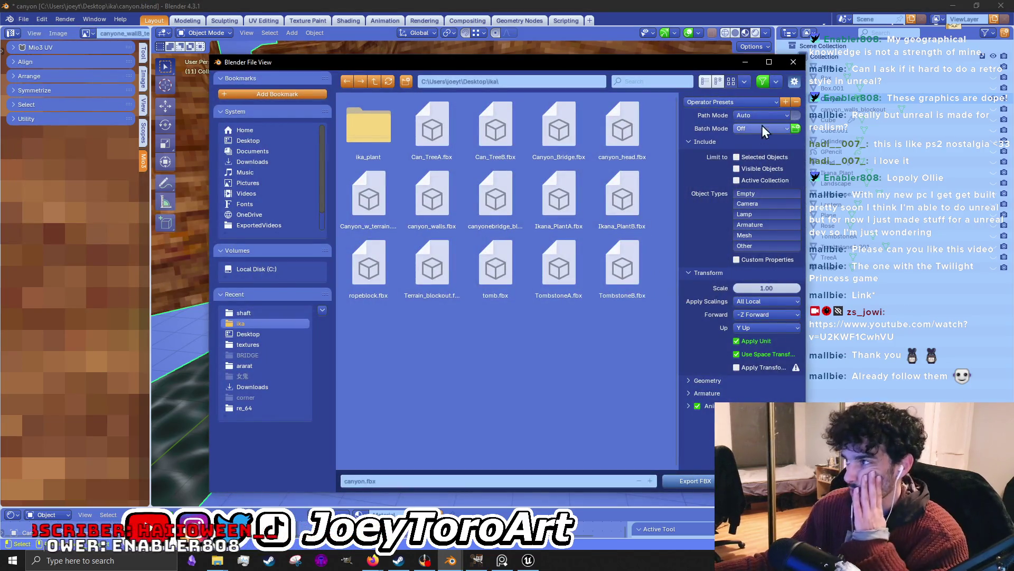
pyautogui.click(748, 103)
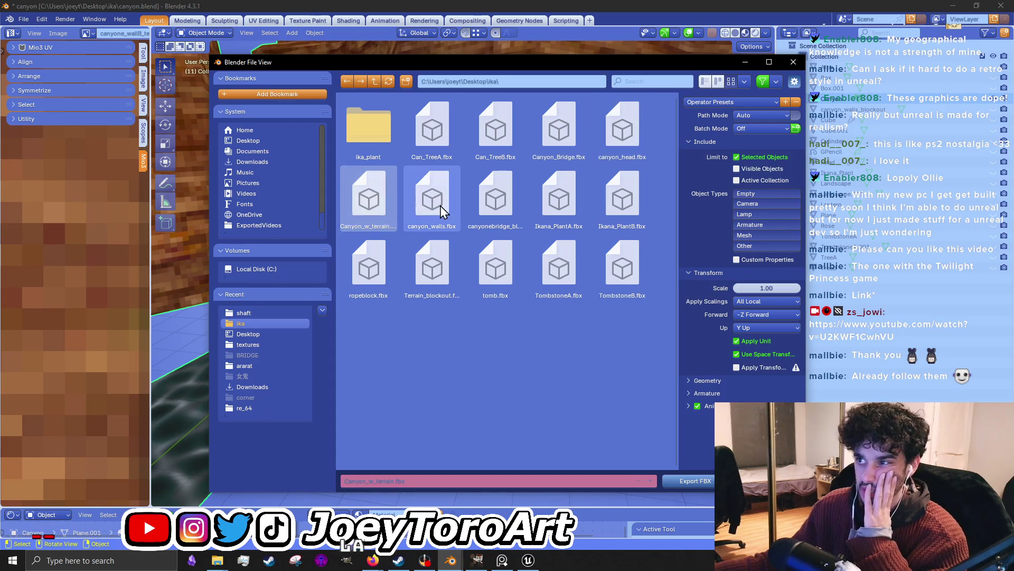
pyautogui.click(424, 205)
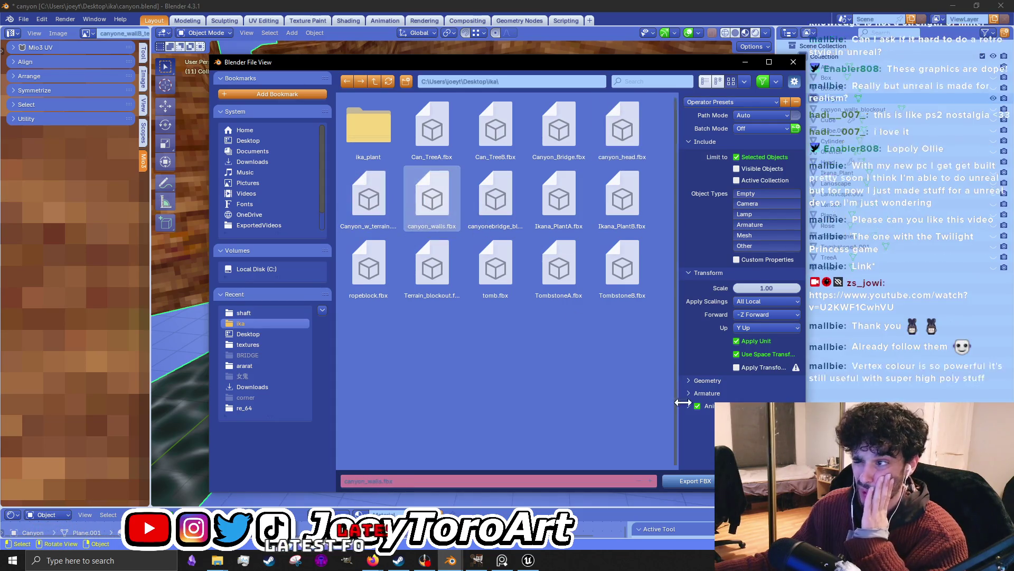
pyautogui.click(683, 480)
pyautogui.click(955, 7)
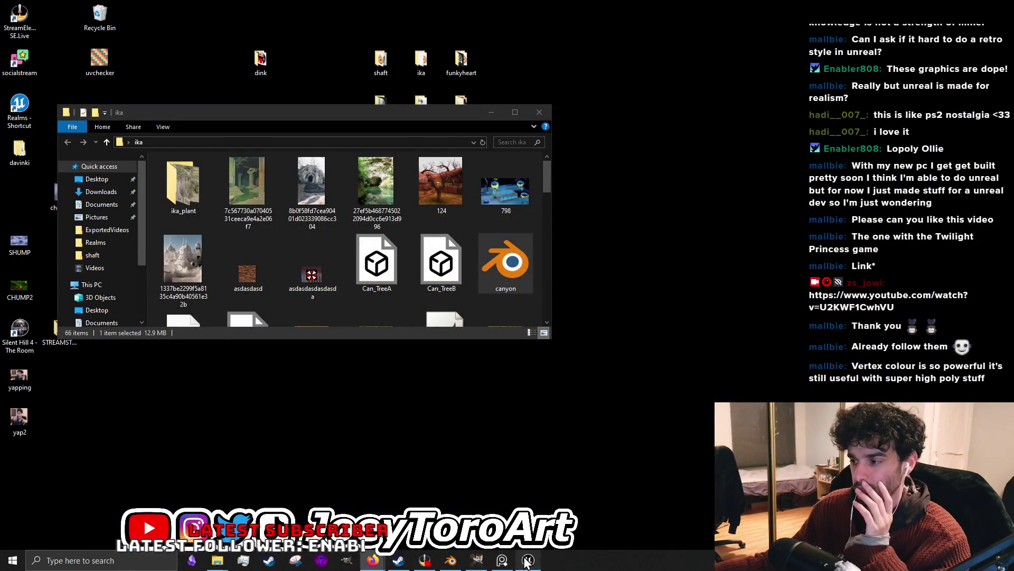
# In Unreal, fly toward the waterfall, select canyon_walls and view the walls and graveyard.
pyautogui.click(527, 561)
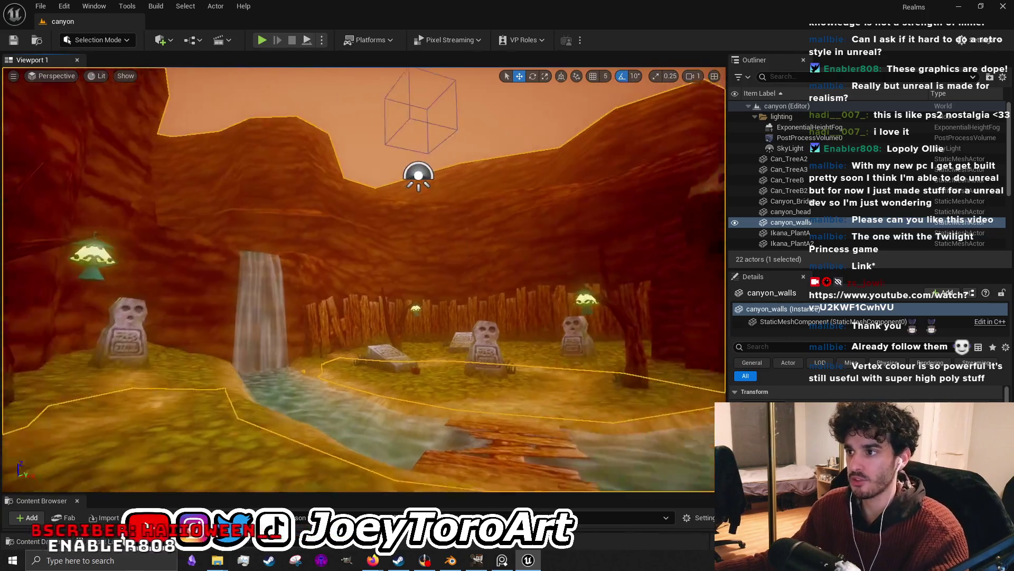
pyautogui.moveTo(446, 341)
pyautogui.mouseDown()
pyautogui.moveTo(486, 290)
pyautogui.moveTo(353, 319)
pyautogui.moveTo(388, 329)
pyautogui.moveTo(381, 324)
pyautogui.mouseUp()
pyautogui.click(353, 320)
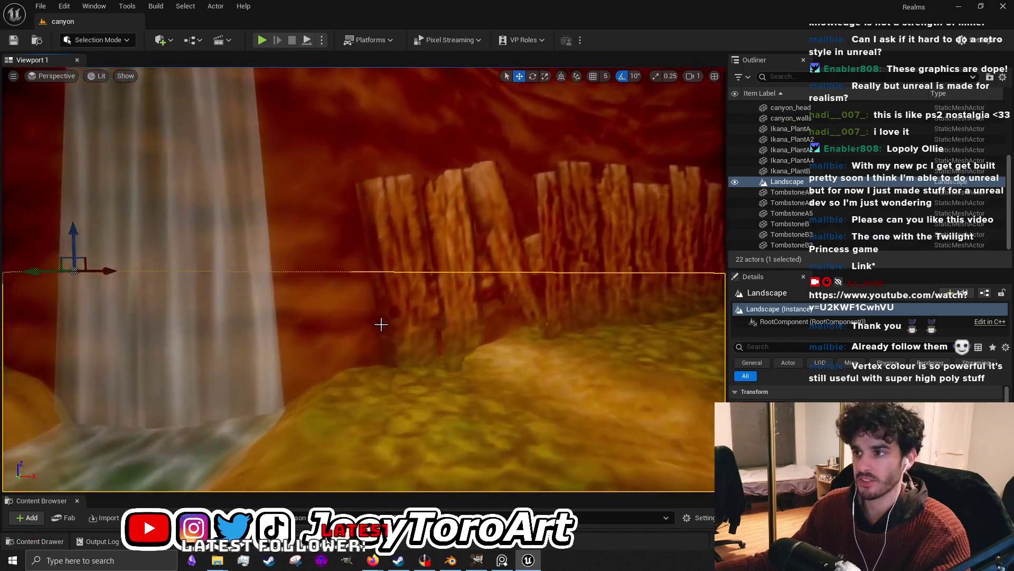
pyautogui.click(381, 325)
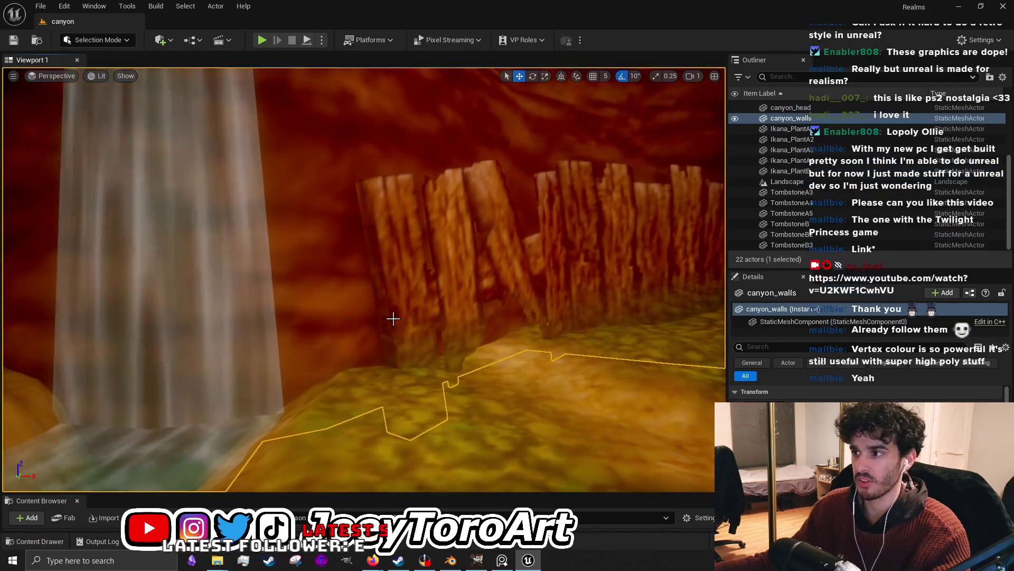
pyautogui.moveTo(456, 353)
pyautogui.mouseDown()
pyautogui.moveTo(144, 400)
pyautogui.moveTo(203, 317)
pyautogui.mouseUp()
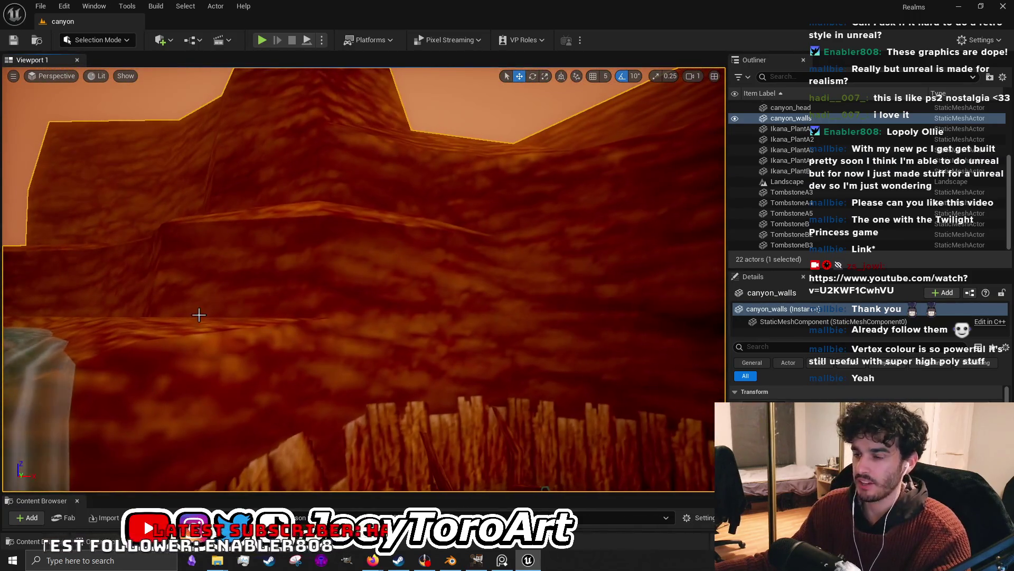
pyautogui.moveTo(384, 364)
pyautogui.mouseDown()
pyautogui.moveTo(341, 317)
pyautogui.moveTo(341, 238)
pyautogui.mouseUp()
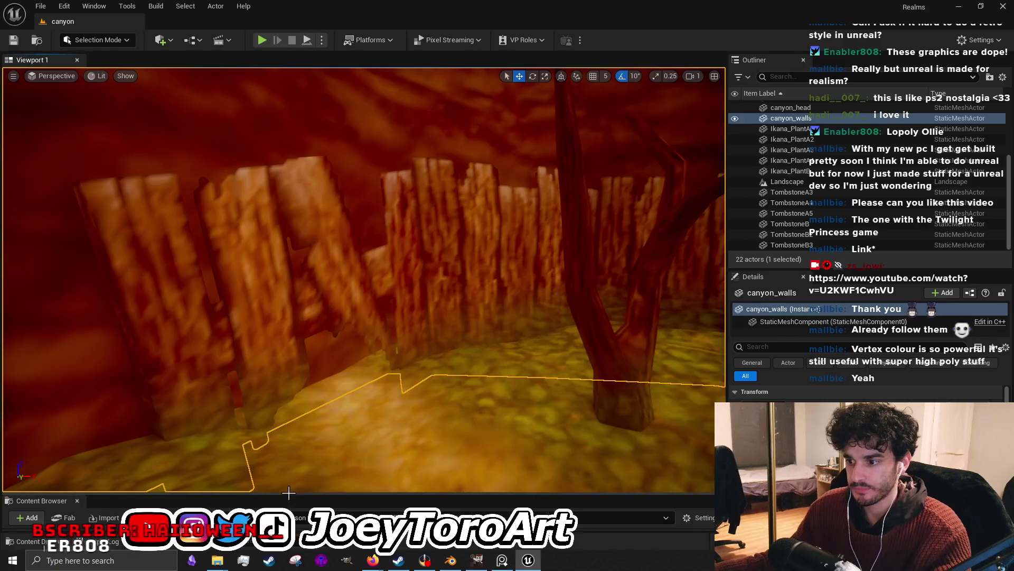
# Enlarge the Content Browser and open the Ground_Wall_Materials Models folder.
pyautogui.moveTo(290, 493); pyautogui.dragTo(310, 275)
pyautogui.click(90, 390)
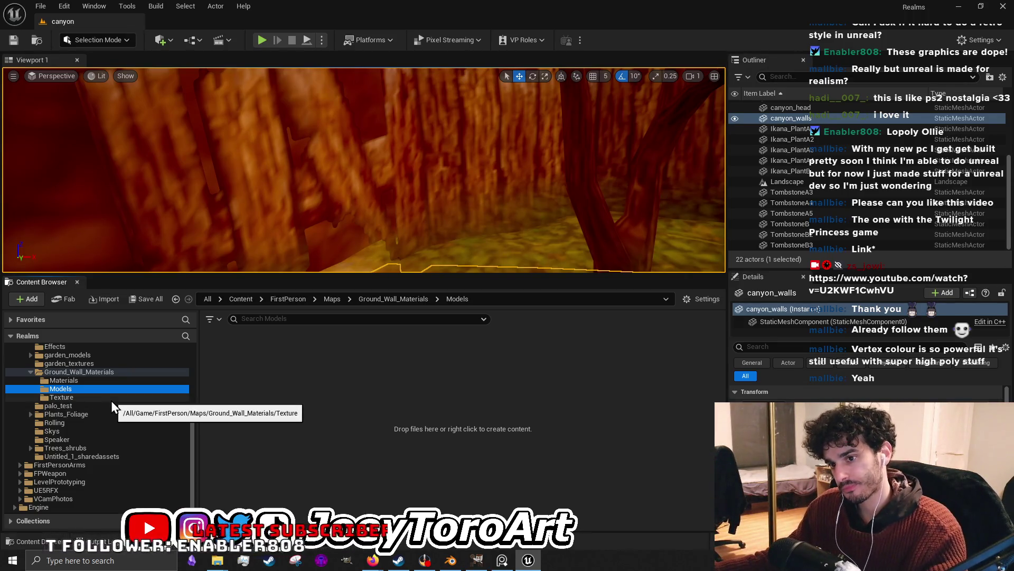
# Peek in the Texture folder, return to Models, shrink the Content Browser and fly to a graveyard overview.
pyautogui.click(111, 401)
pyautogui.click(126, 387)
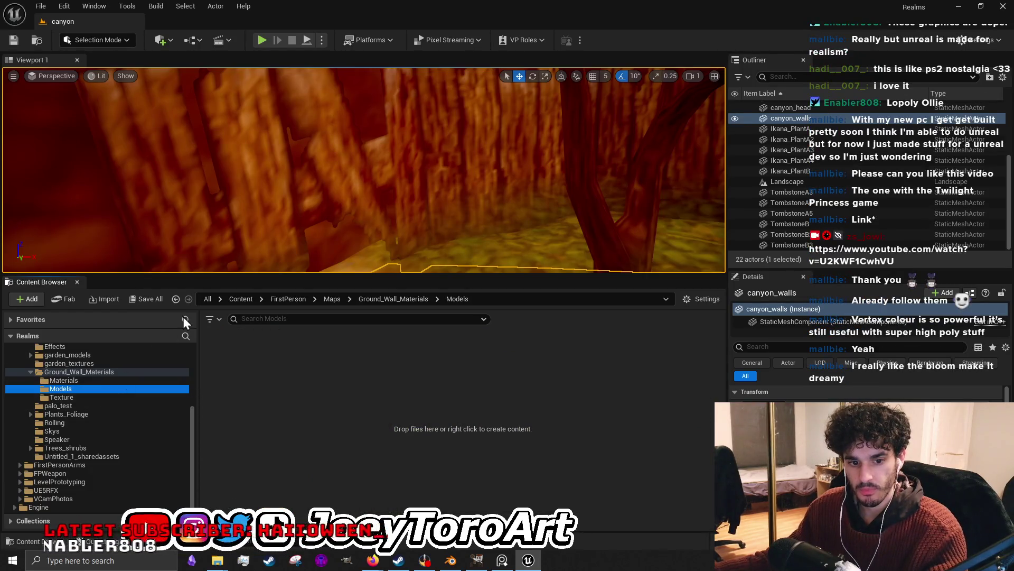
pyautogui.moveTo(253, 275); pyautogui.dragTo(252, 481)
pyautogui.moveTo(133, 122); pyautogui.dragTo(134, 122)
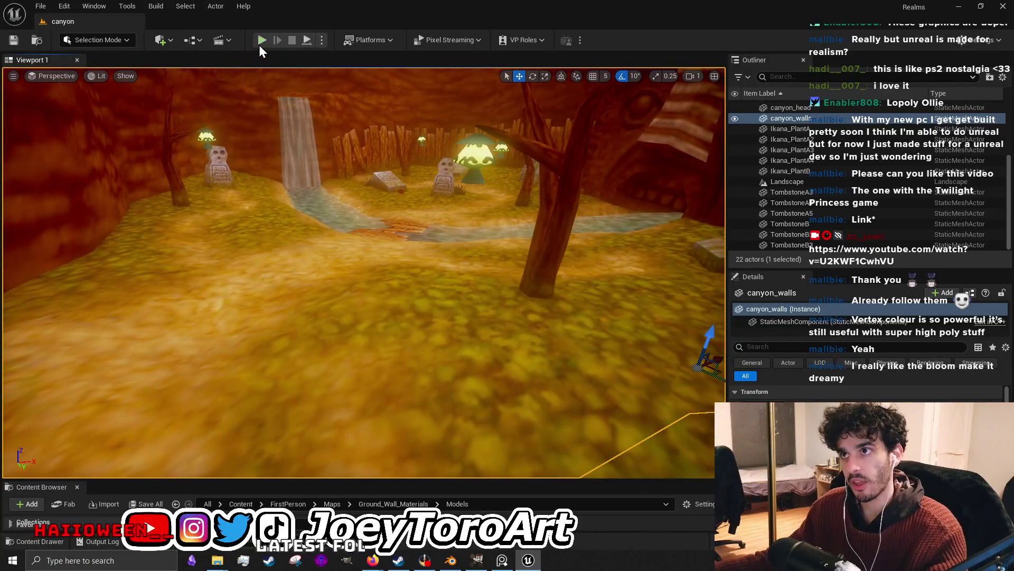
# Run two short play-tests, walking toward the tree, and end each with Escape.
pyautogui.click(262, 40)
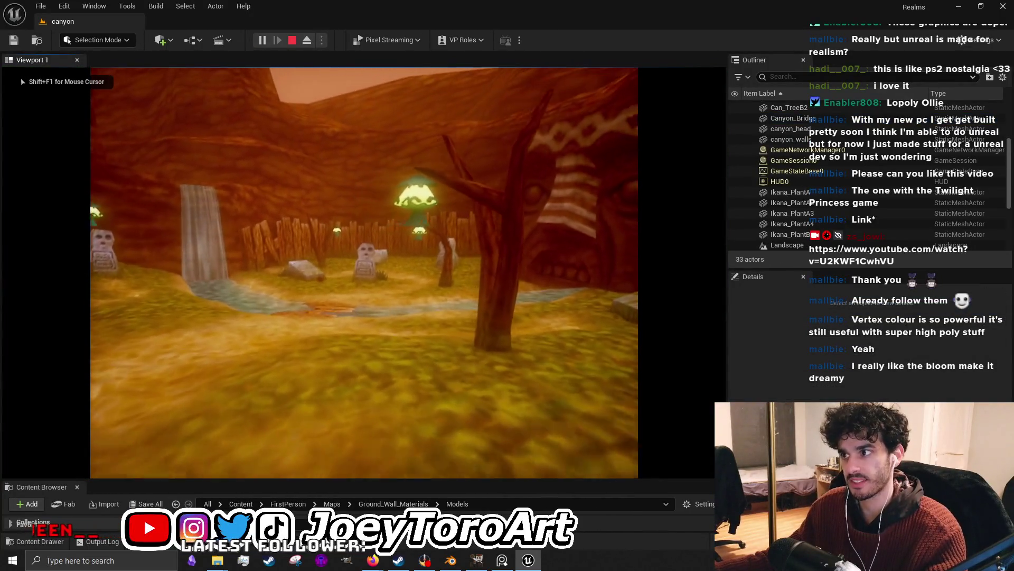
pyautogui.press('w')
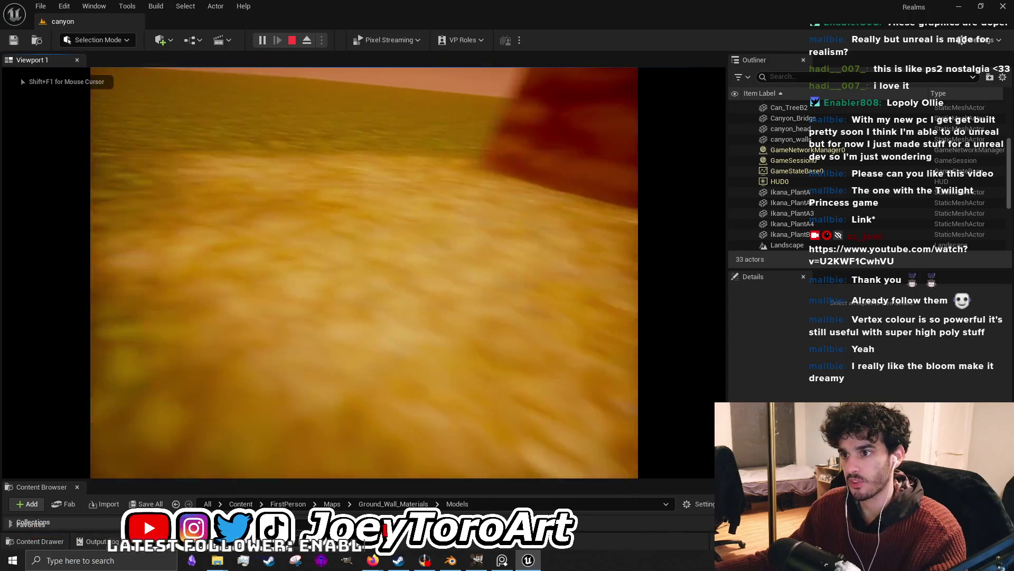
pyautogui.press('Escape')
pyautogui.click(337, 231)
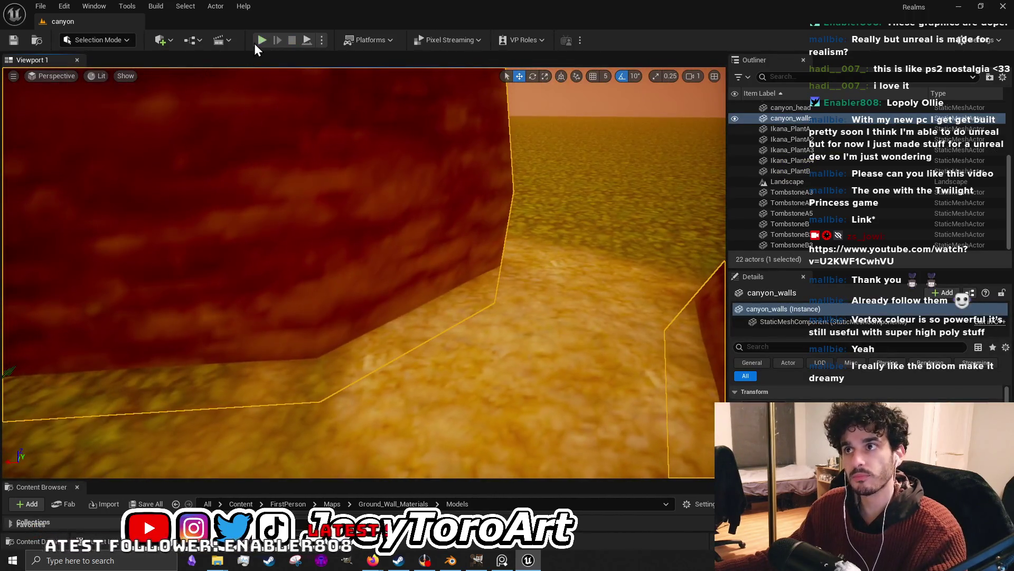
pyautogui.click(262, 40)
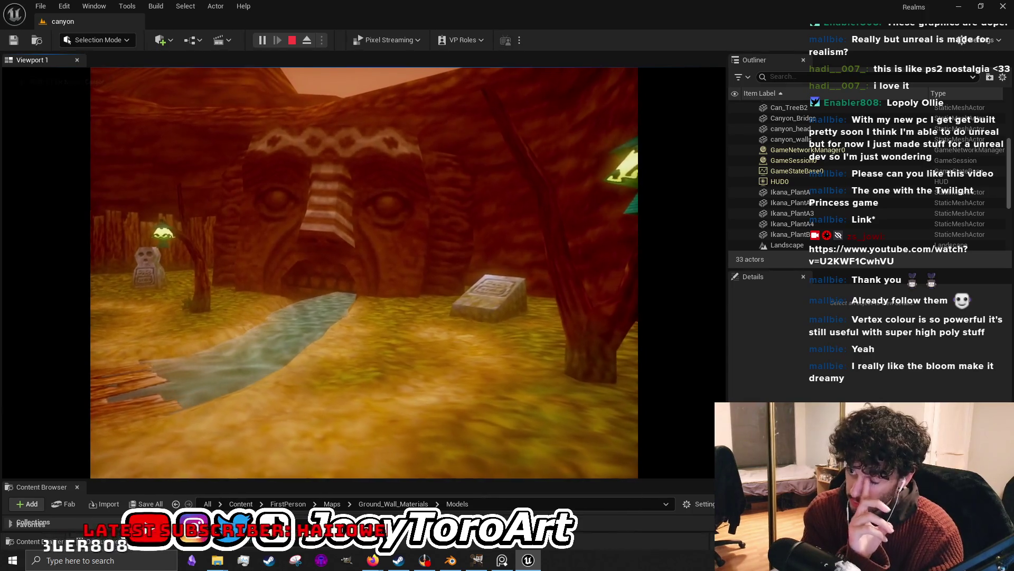
pyautogui.press('Escape')
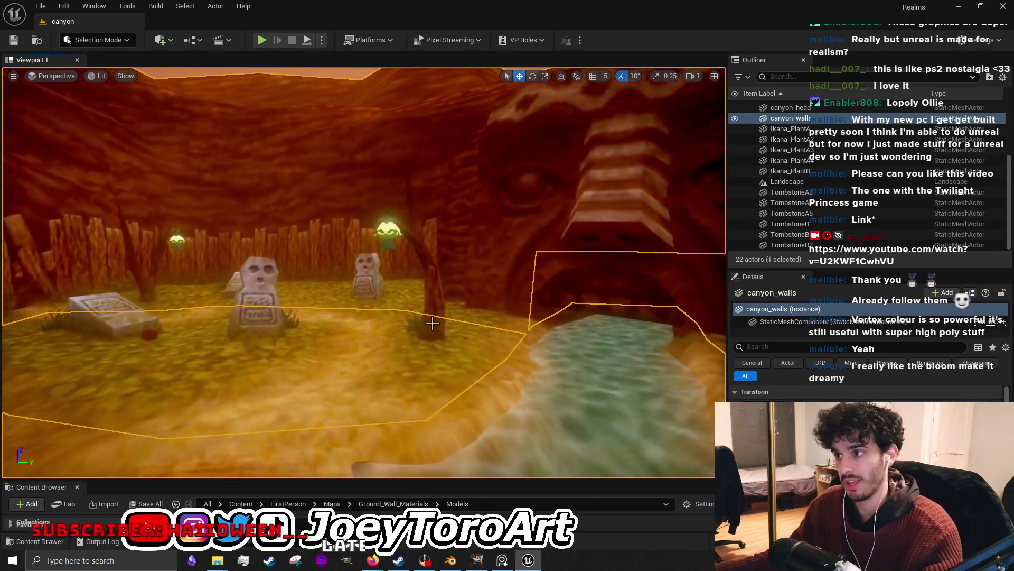
# Select the Can_TreeB tree then the Landscape and fly the view up to the canyon wall base.
pyautogui.click(430, 323)
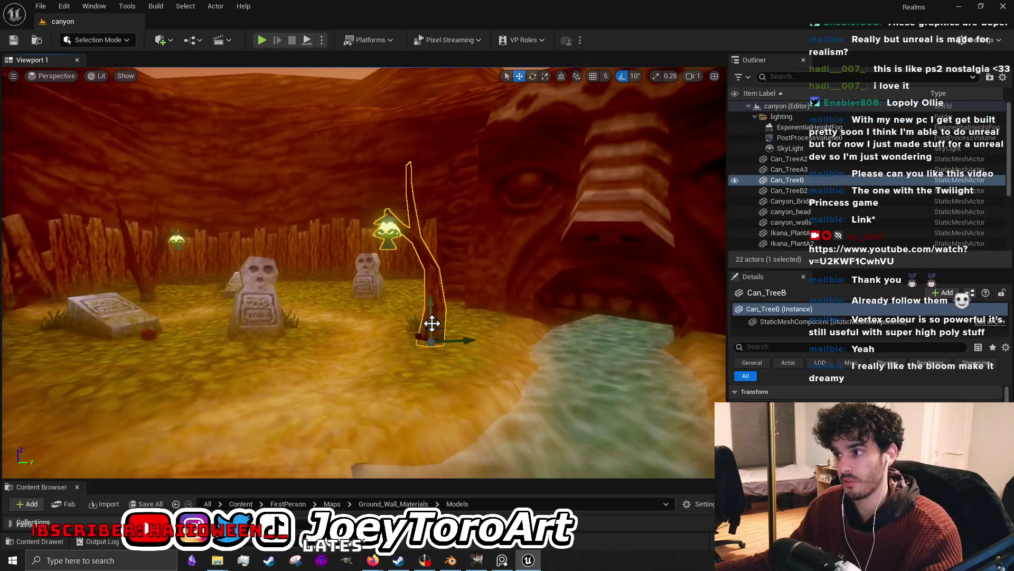
pyautogui.click(395, 338)
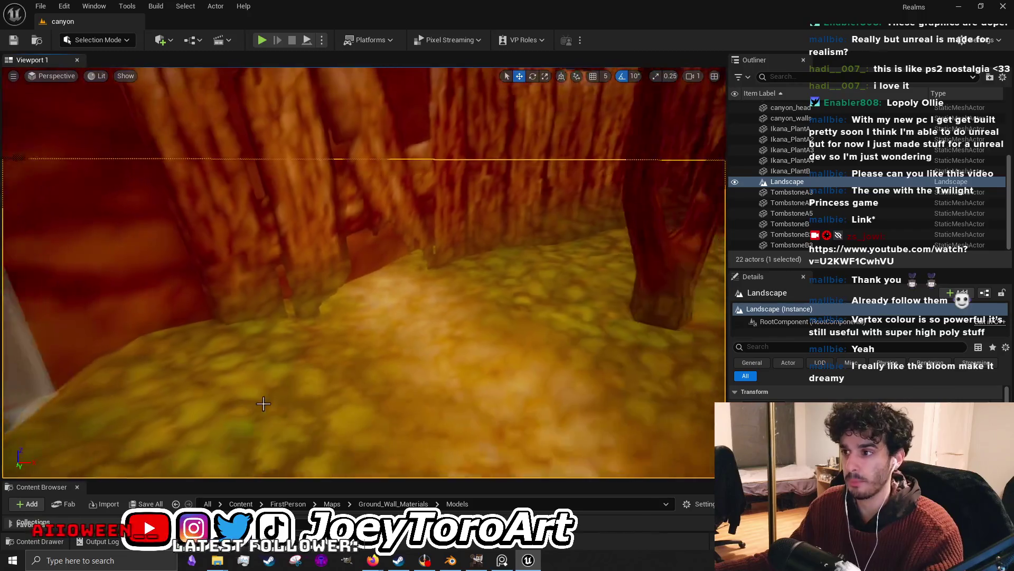
pyautogui.moveTo(294, 437); pyautogui.dragTo(294, 437)
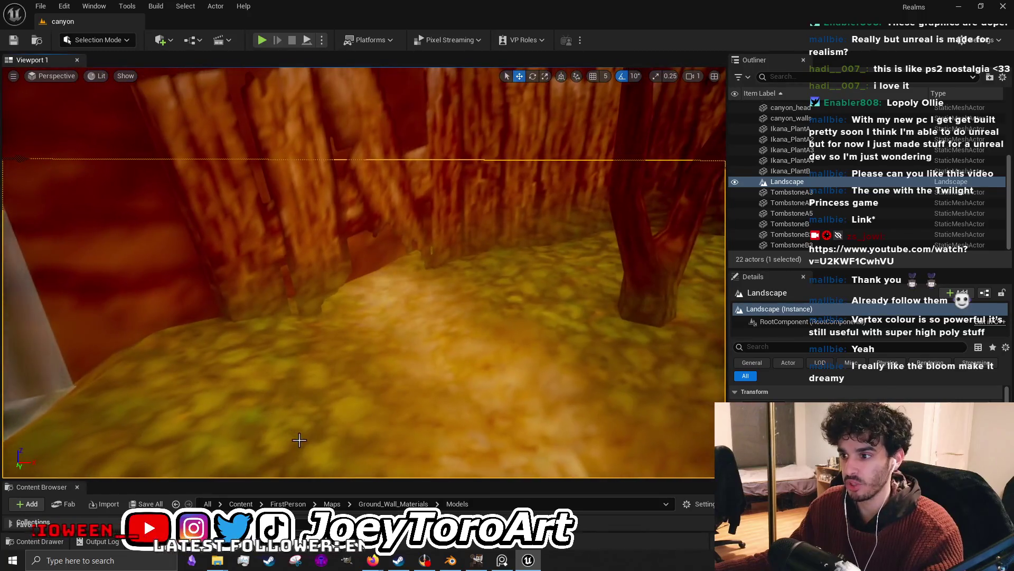
pyautogui.moveTo(298, 476); pyautogui.dragTo(315, 293)
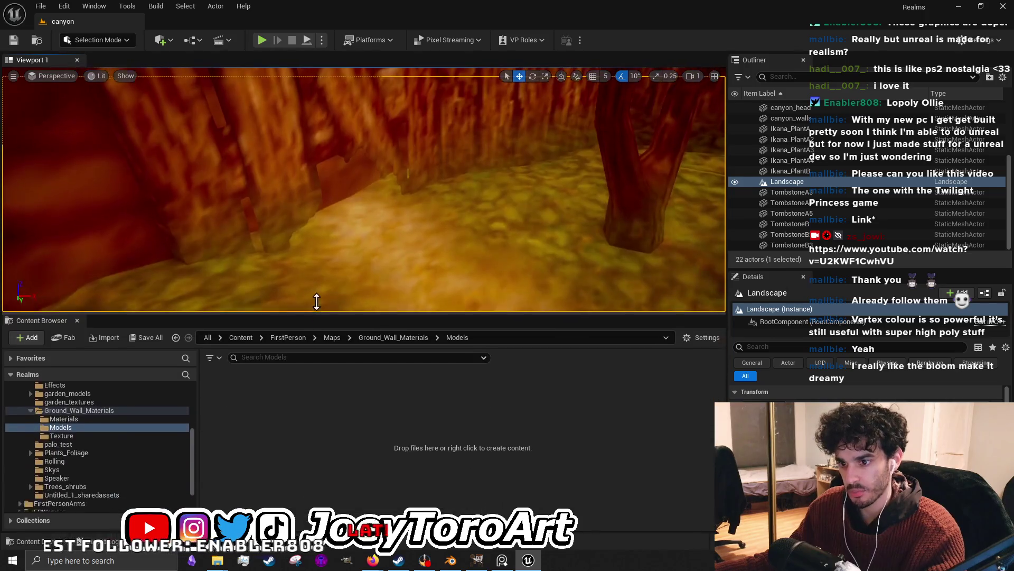
# Browse the Content Browser into the Buildings_Props Models folder.
pyautogui.click(79, 422)
pyautogui.click(85, 465)
pyautogui.scroll(3, 111, 463)
pyautogui.click(101, 432)
pyautogui.doubleClick(93, 440)
pyautogui.doubleClick(273, 381)
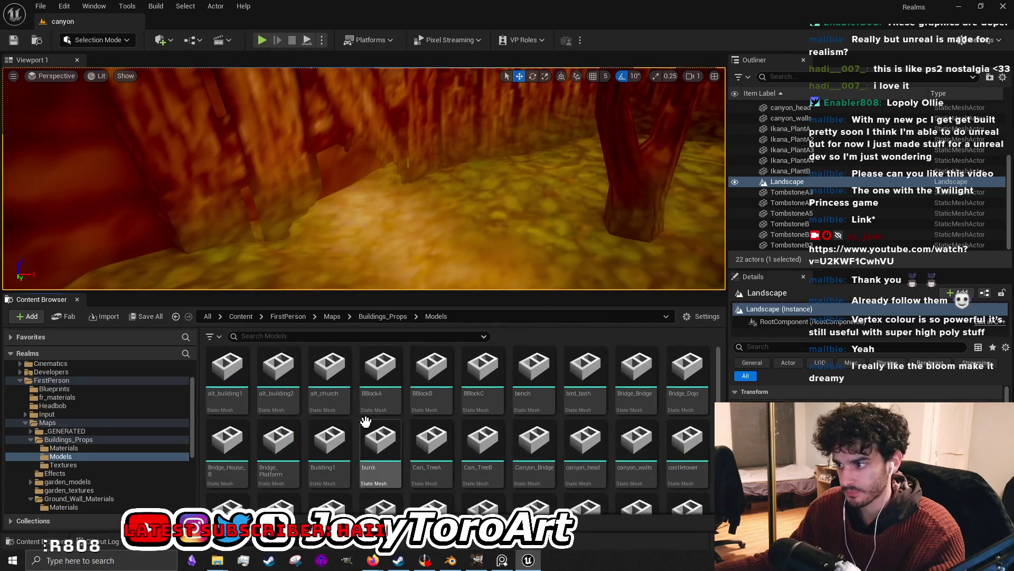
# Reimport the canyon_walls mesh from the updated export and enlarge the 3D viewport.
pyautogui.rightClick(636, 446)
pyautogui.click(708, 128)
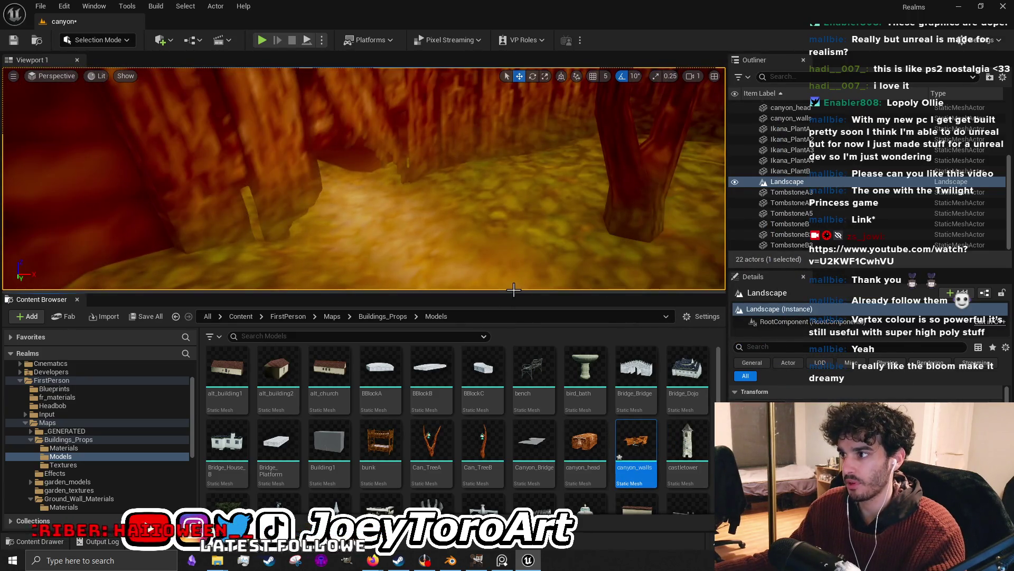
pyautogui.moveTo(512, 293); pyautogui.dragTo(512, 435)
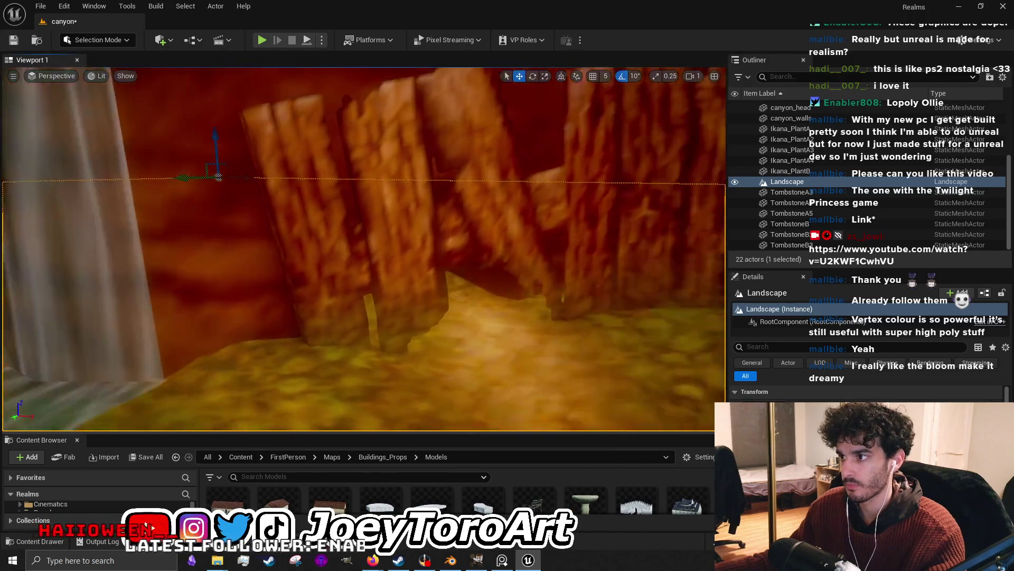
# Fly around the reimported canyon walls, then play-test a walk through the canyon and stop.
pyautogui.press('w')
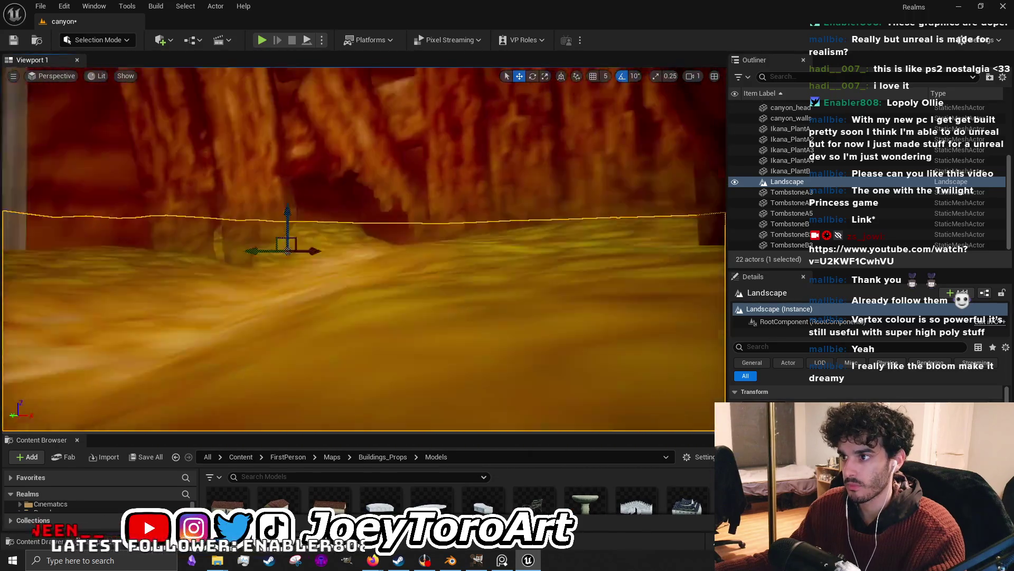
pyautogui.press('w')
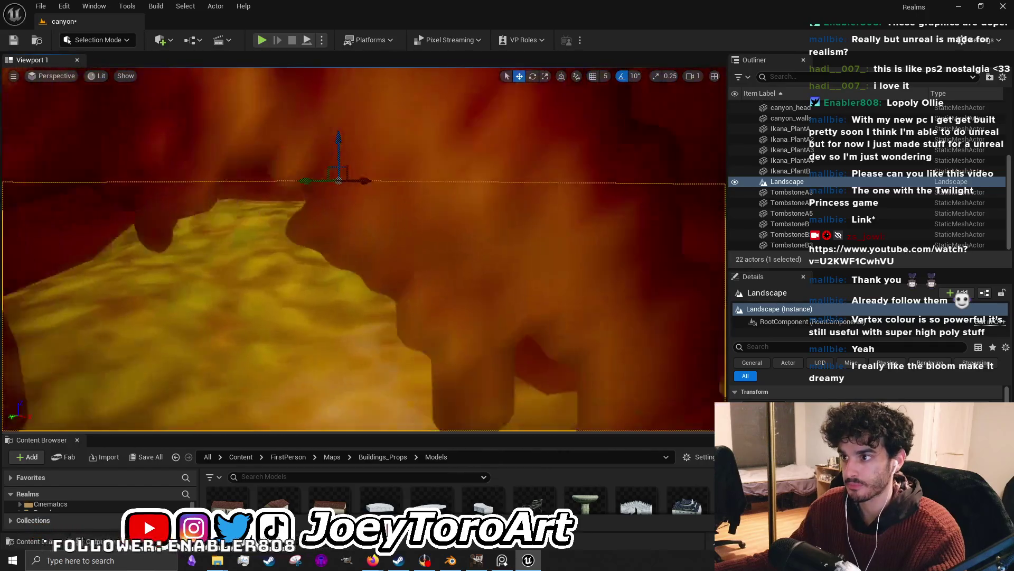
pyautogui.press('w')
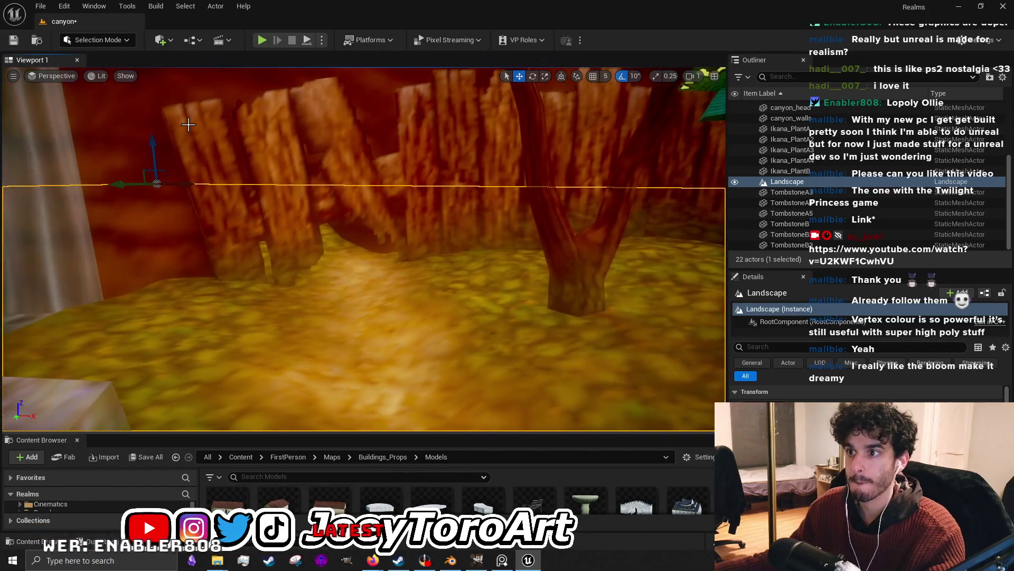
pyautogui.click(261, 40)
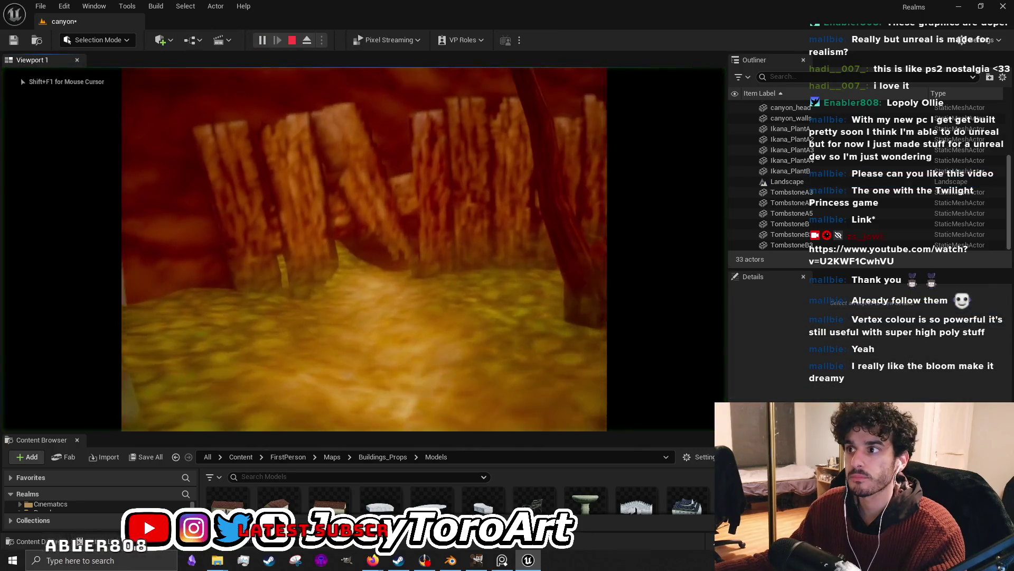
pyautogui.press('w')
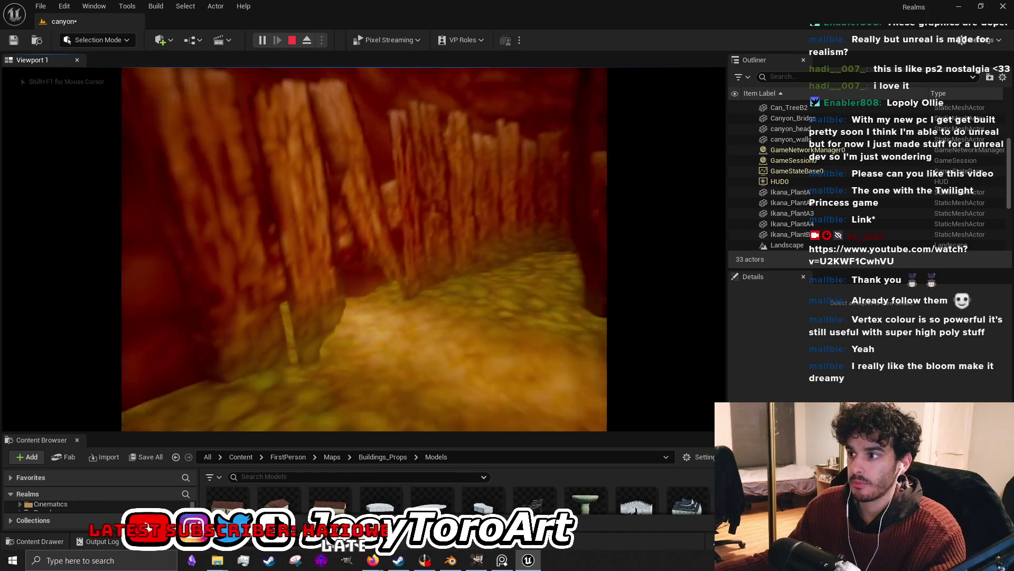
pyautogui.press('Escape')
# Fly the view through the canyon into the tombstone clearing and back toward the wall.
pyautogui.moveTo(593, 376); pyautogui.dragTo(587, 333)
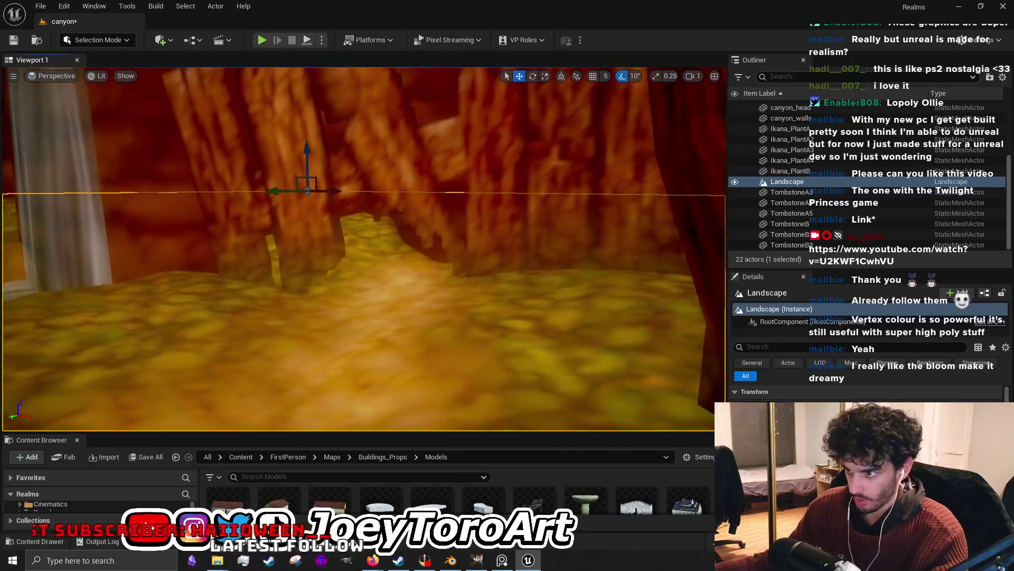
pyautogui.moveTo(375, 413); pyautogui.dragTo(376, 413)
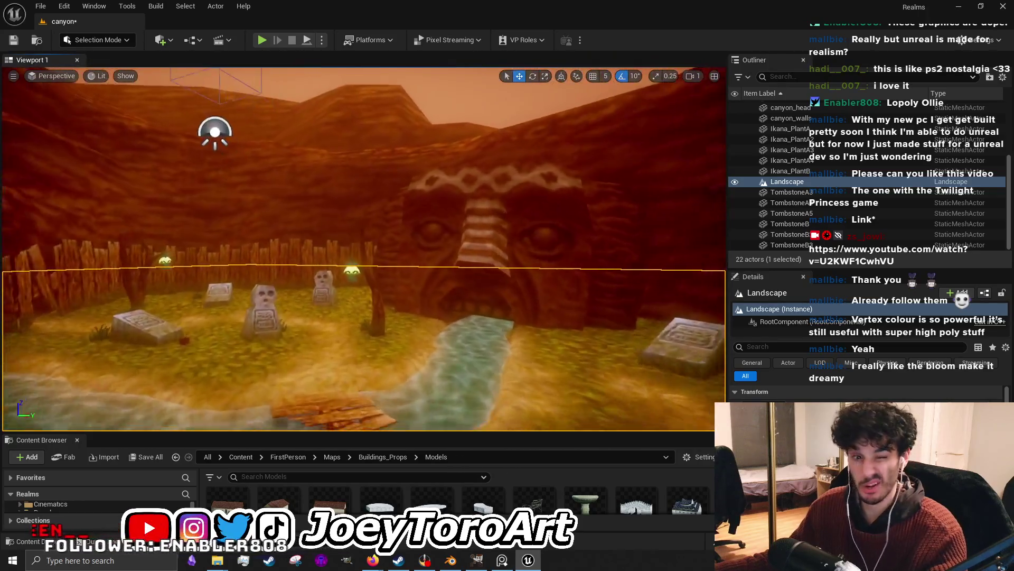
pyautogui.moveTo(371, 320); pyautogui.dragTo(370, 320)
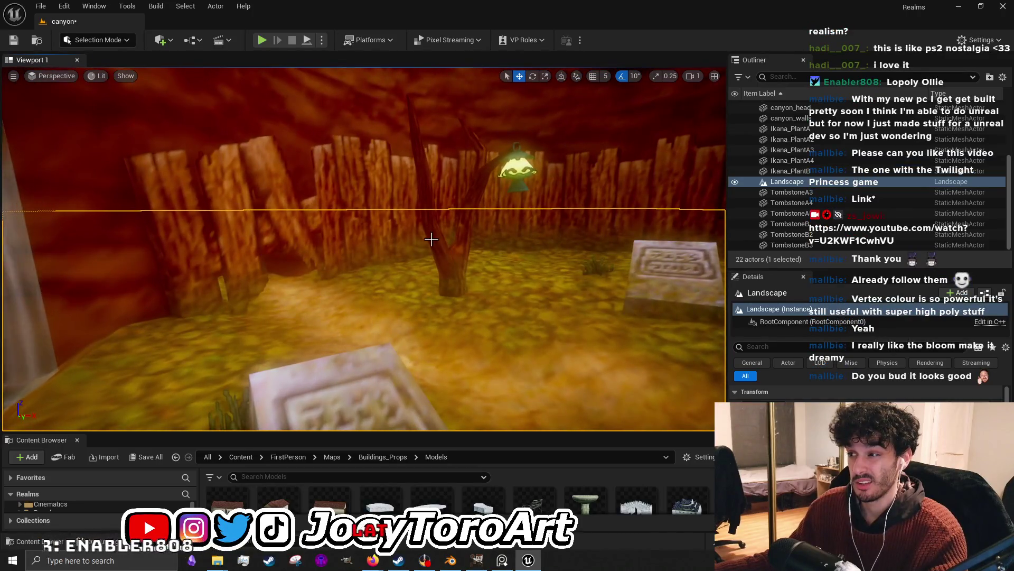
pyautogui.moveTo(432, 238); pyautogui.dragTo(433, 237)
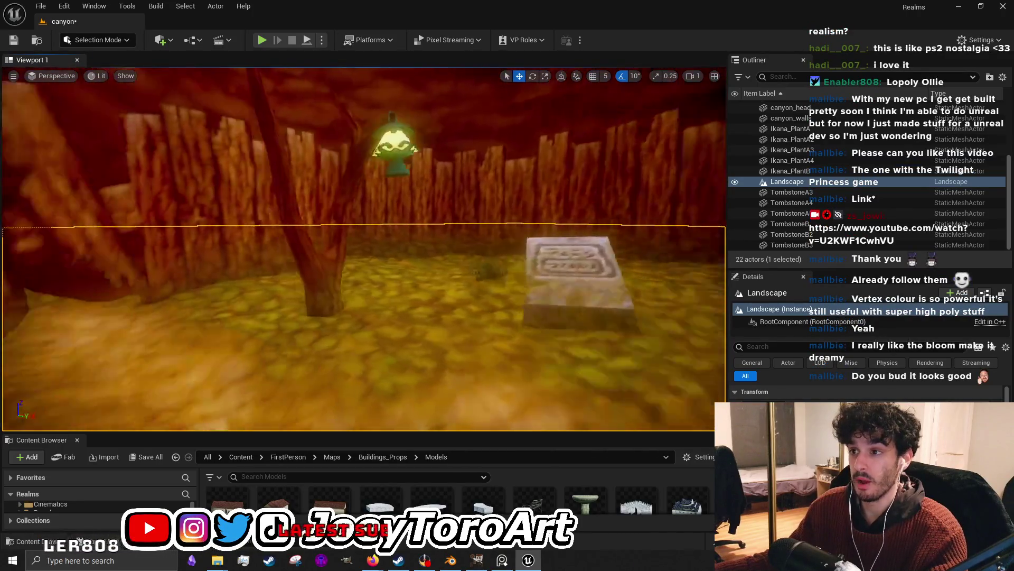
pyautogui.moveTo(381, 389); pyautogui.dragTo(381, 389)
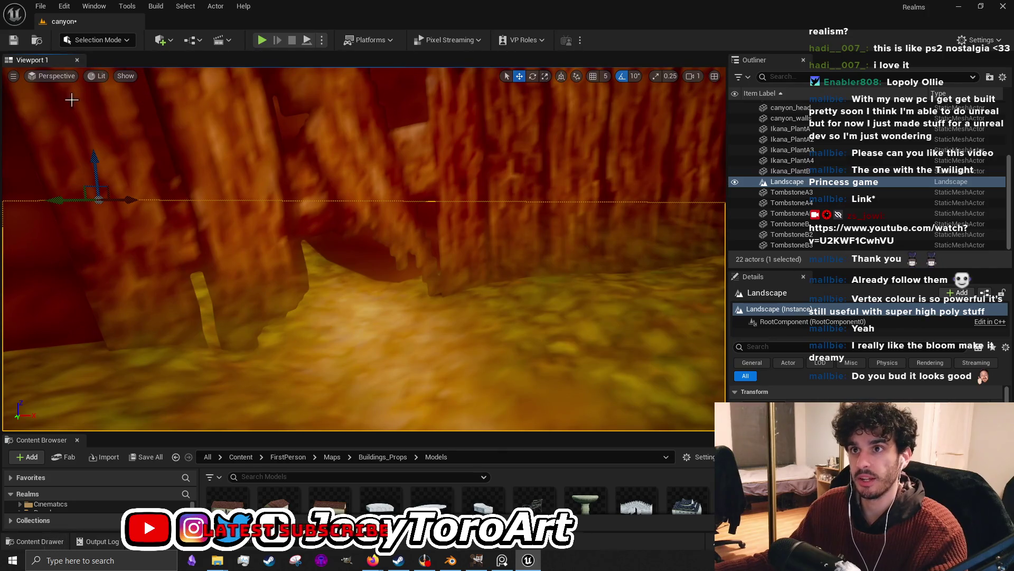
# Switch to Landscape sculpting mode with Shift+2 and hover over the canyon floor.
pyautogui.click(99, 45)
pyautogui.click(420, 356)
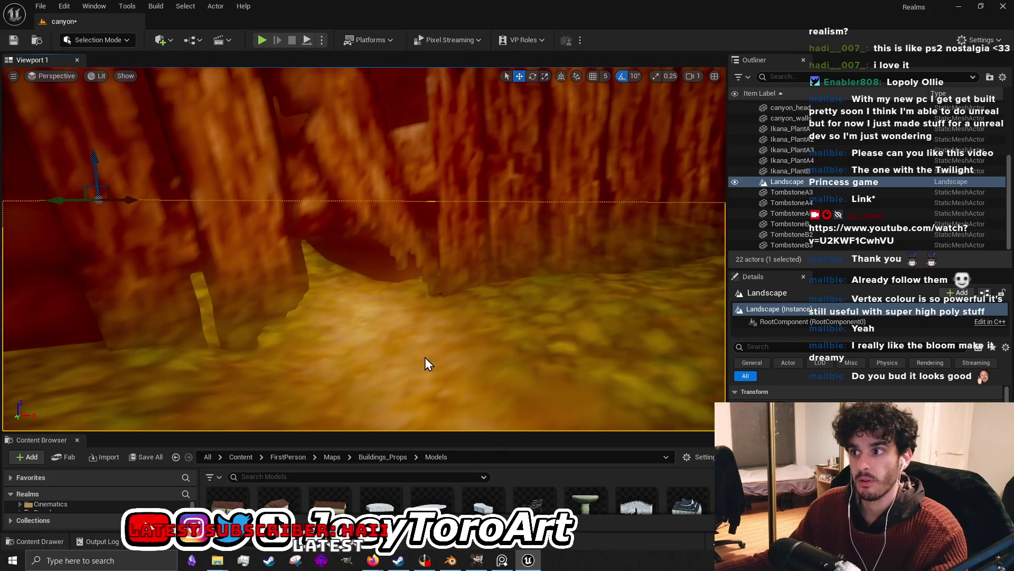
pyautogui.hotkey('shift', '2')
pyautogui.moveTo(365, 259); pyautogui.dragTo(366, 259)
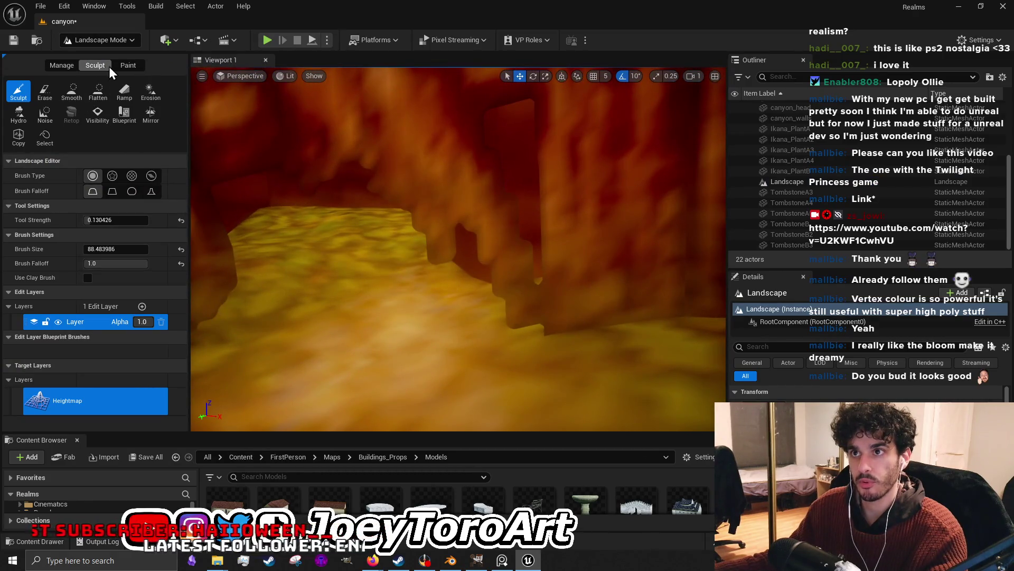
# Fly the view along the canyon passage to position the sculpt brush near the walls.
pyautogui.moveTo(363, 238); pyautogui.dragTo(372, 254)
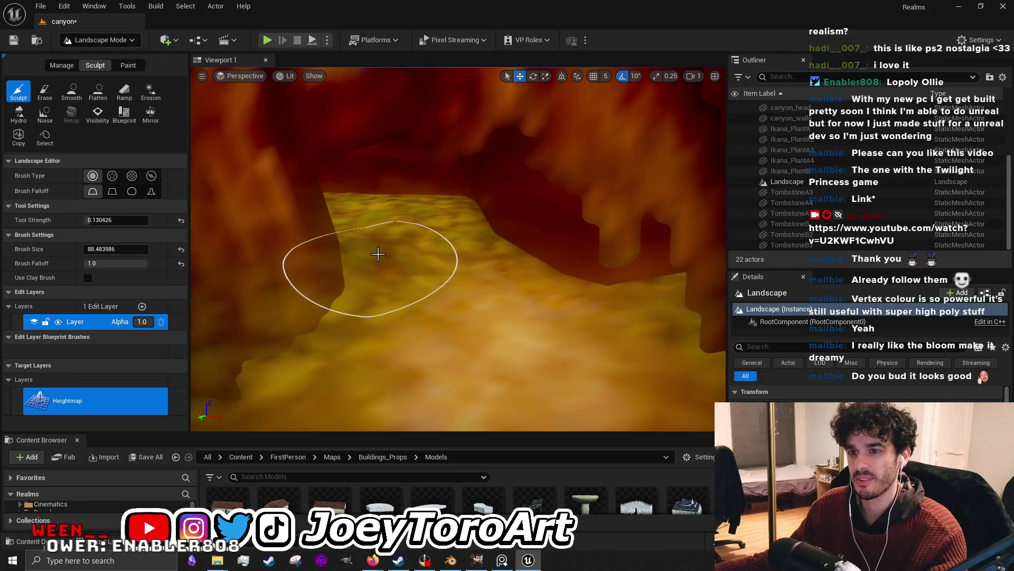